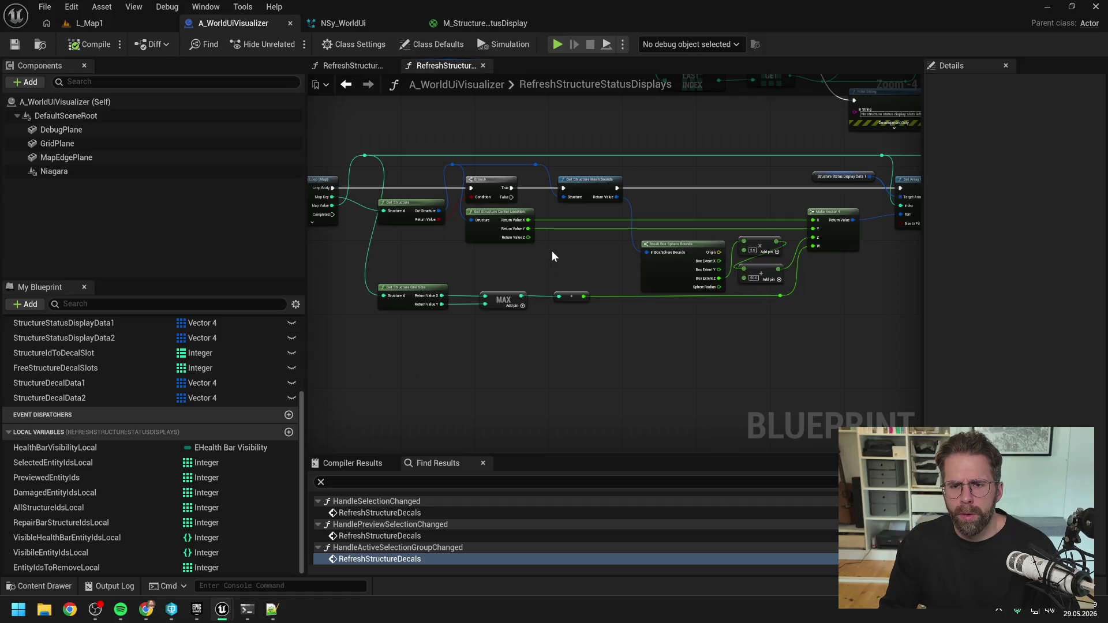
- Nudge the Break Box Sphere Bounds node into place and save the A_WorldUiVisualizer blueprint
key("alt+Tab")
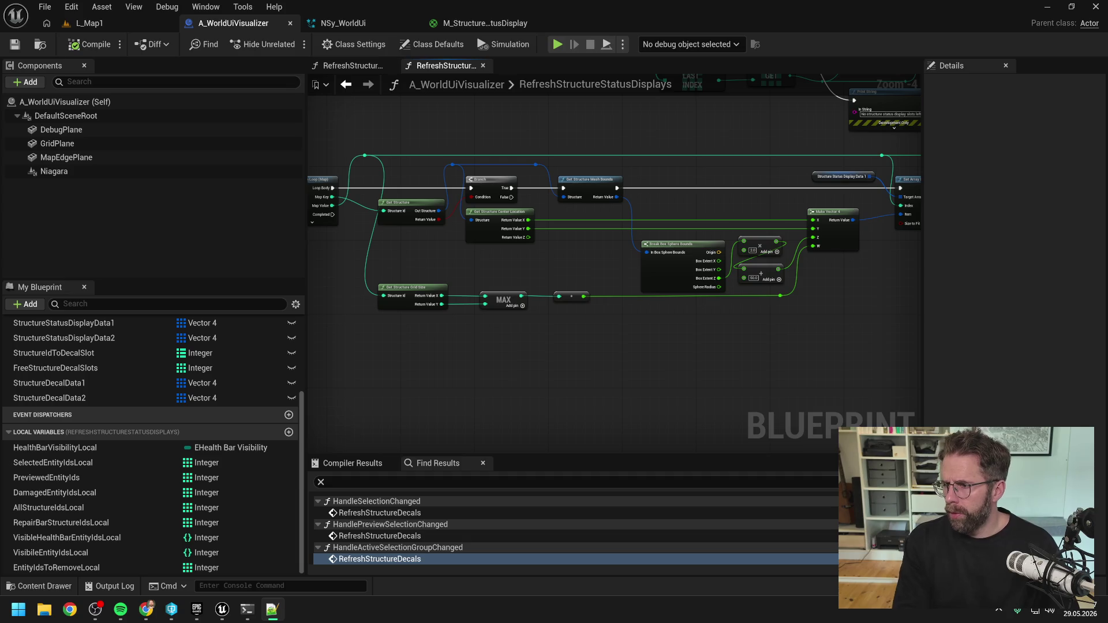
left_click(725, 372)
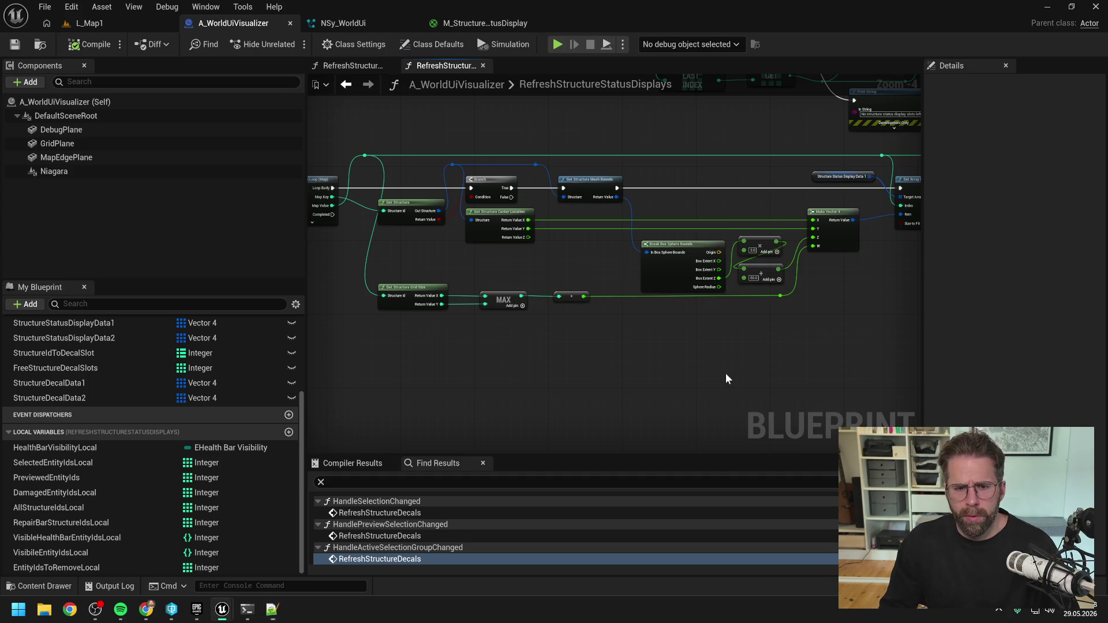
left_click_drag(705, 345, 662, 345)
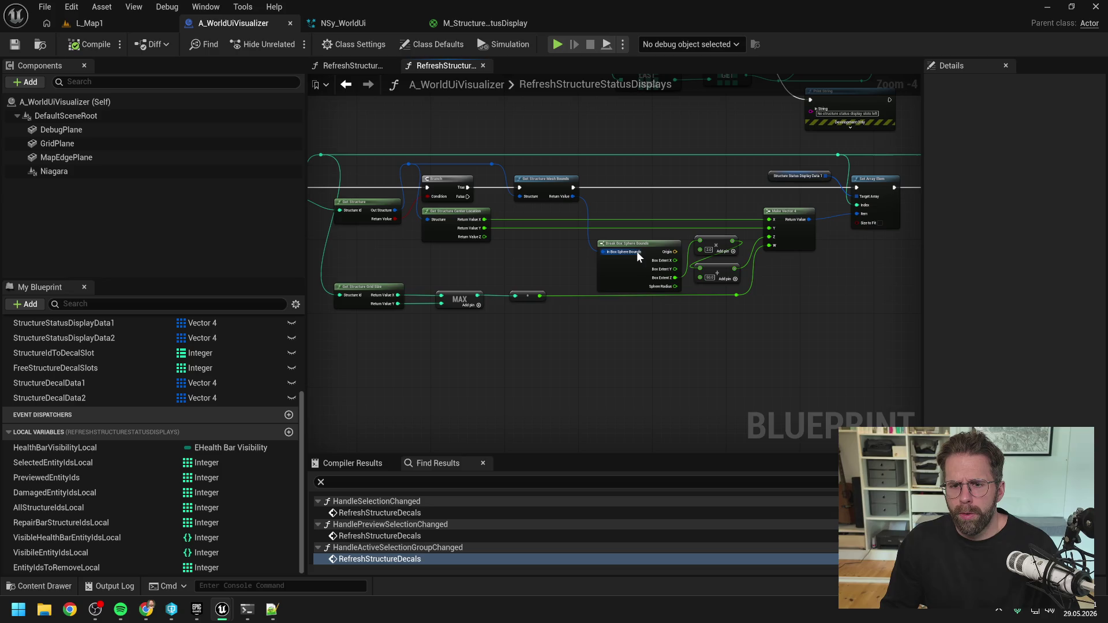
left_click_drag(625, 260, 621, 256)
left_click(642, 329)
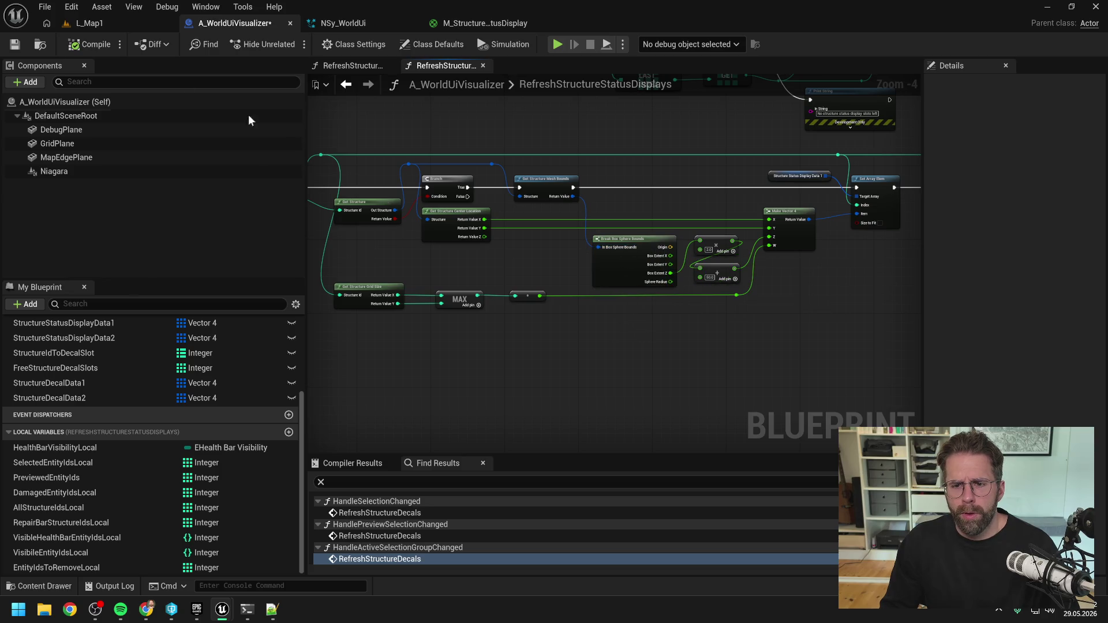
key("ctrl+s")
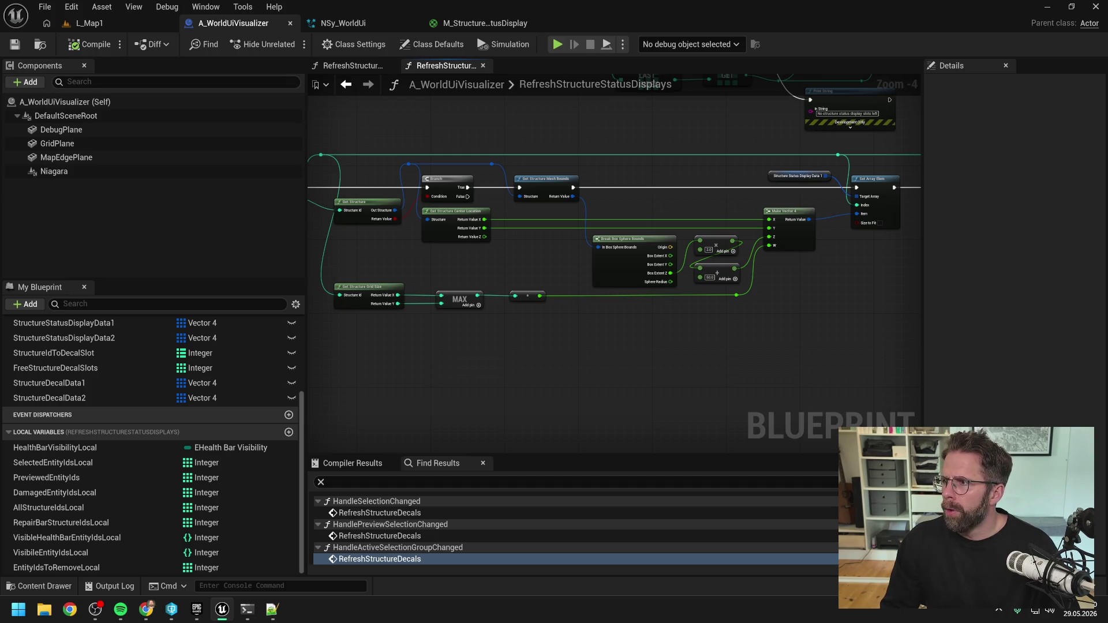
- Survey the RefreshStructureStatusDisplays graph, then bring up the NSy_WorldUi Niagara system
key("alt+Tab")
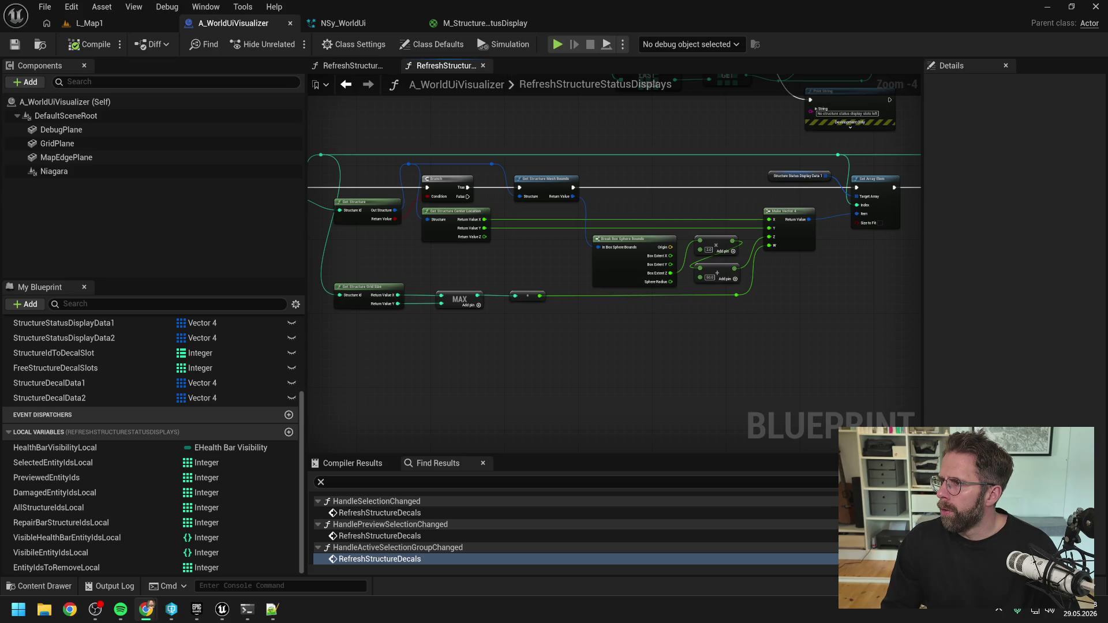
scroll(675, 205, "down", 3)
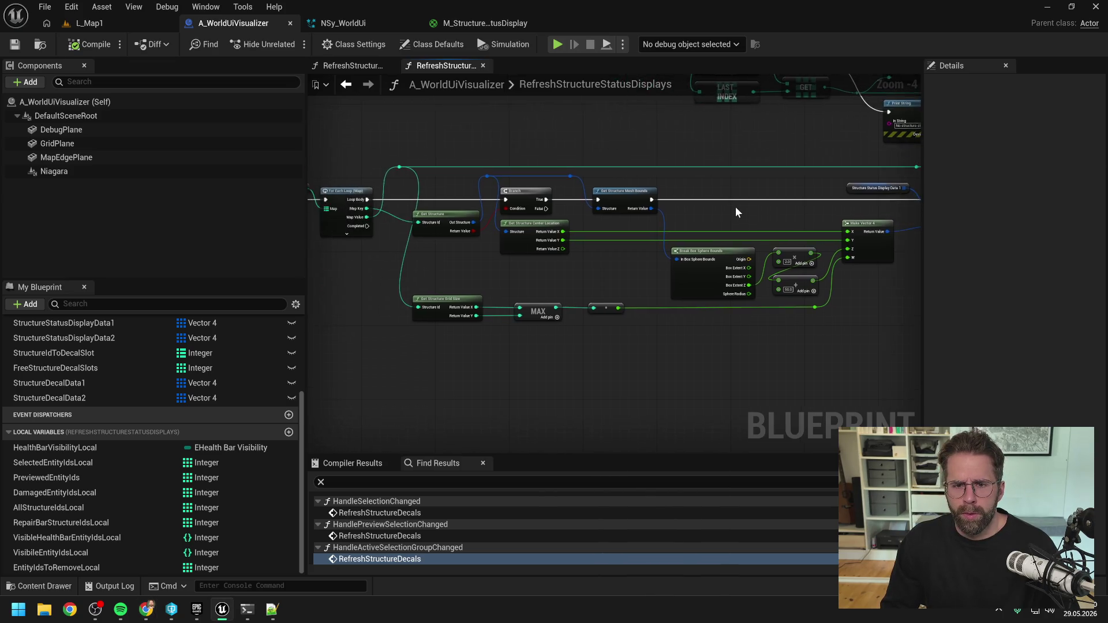
mouse_move(728, 188)
left_mouse_down()
mouse_move(637, 230)
mouse_move(661, 371)
mouse_move(635, 337)
left_mouse_up()
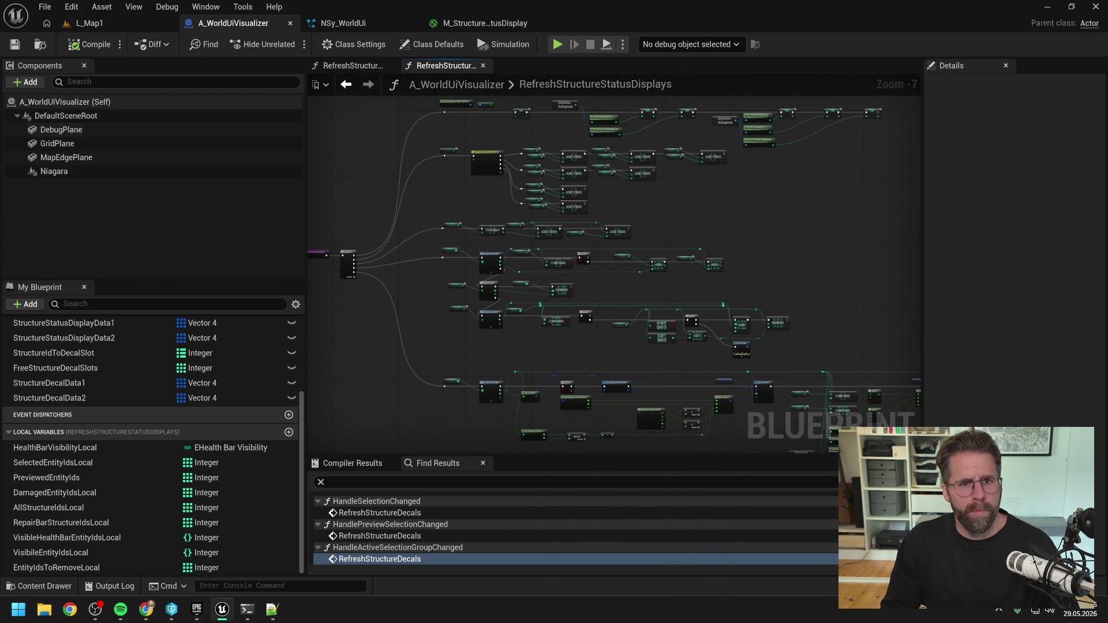
left_click(338, 26)
left_click(485, 23)
left_click(341, 23)
- Look over the UpdateStructureDecal graph, then switch to the UpdateStructureStatusDisplay module graph
scroll(499, 171, "down", 2)
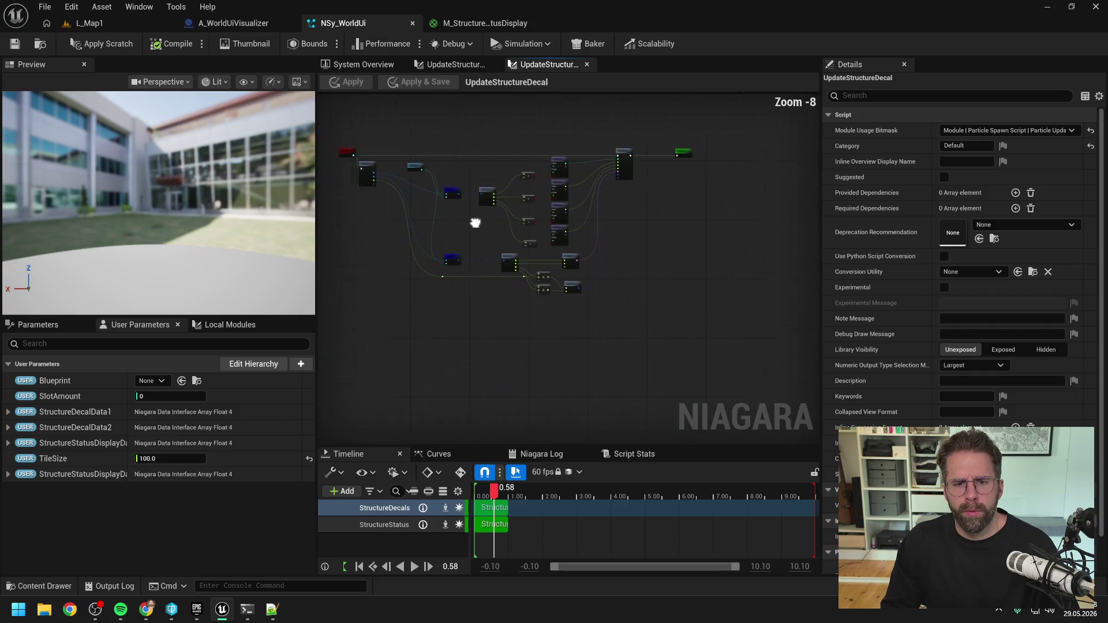
scroll(574, 217, "up", 1)
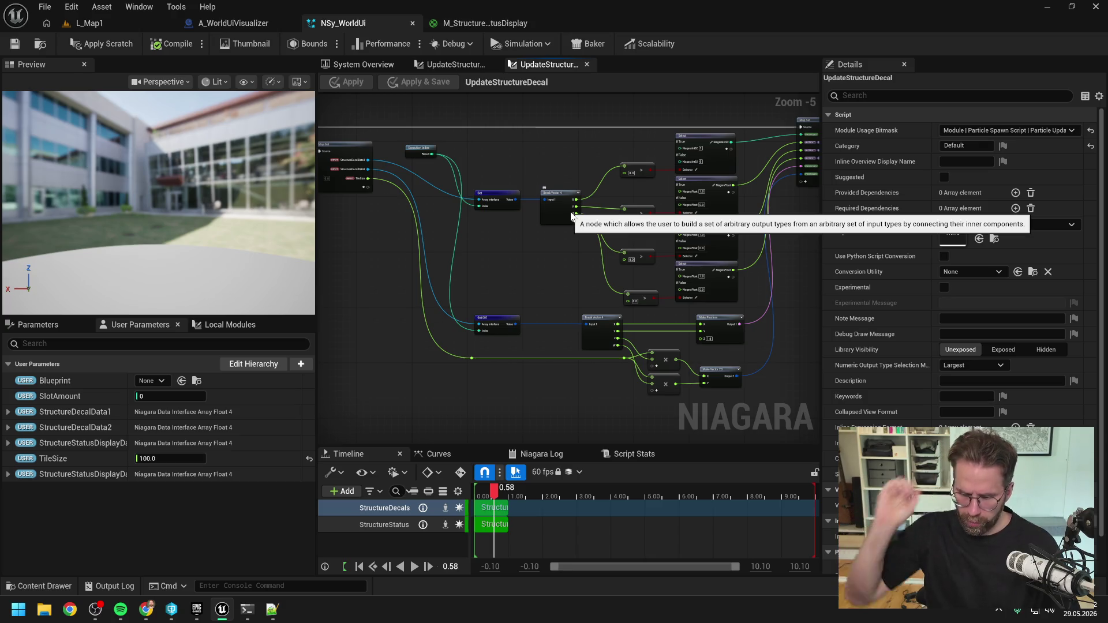
left_click_drag(552, 254, 536, 262)
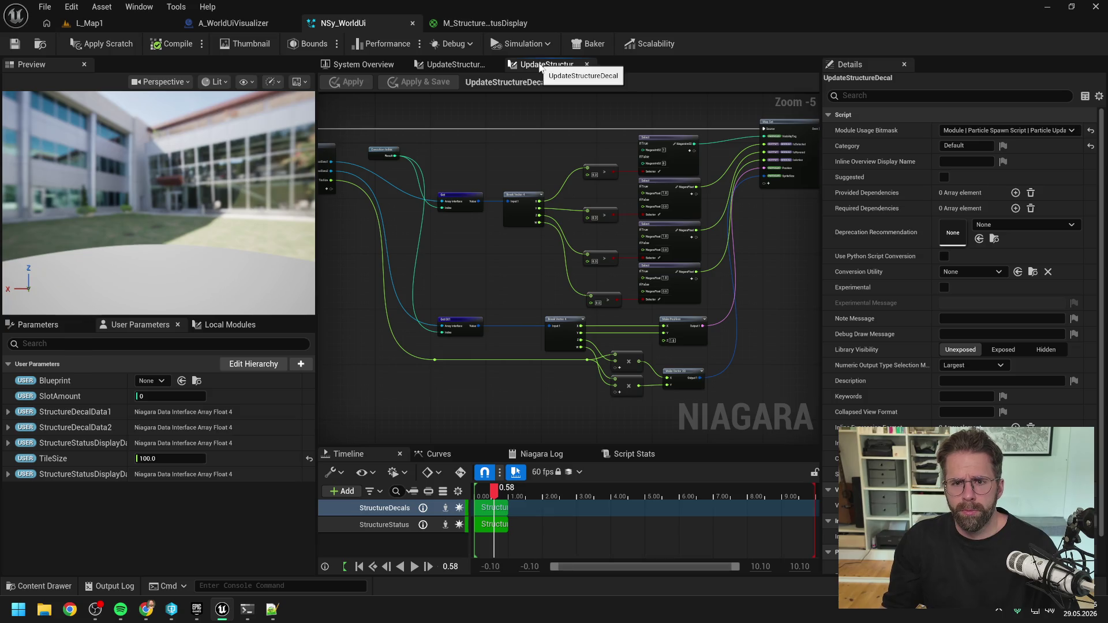
left_click(440, 63)
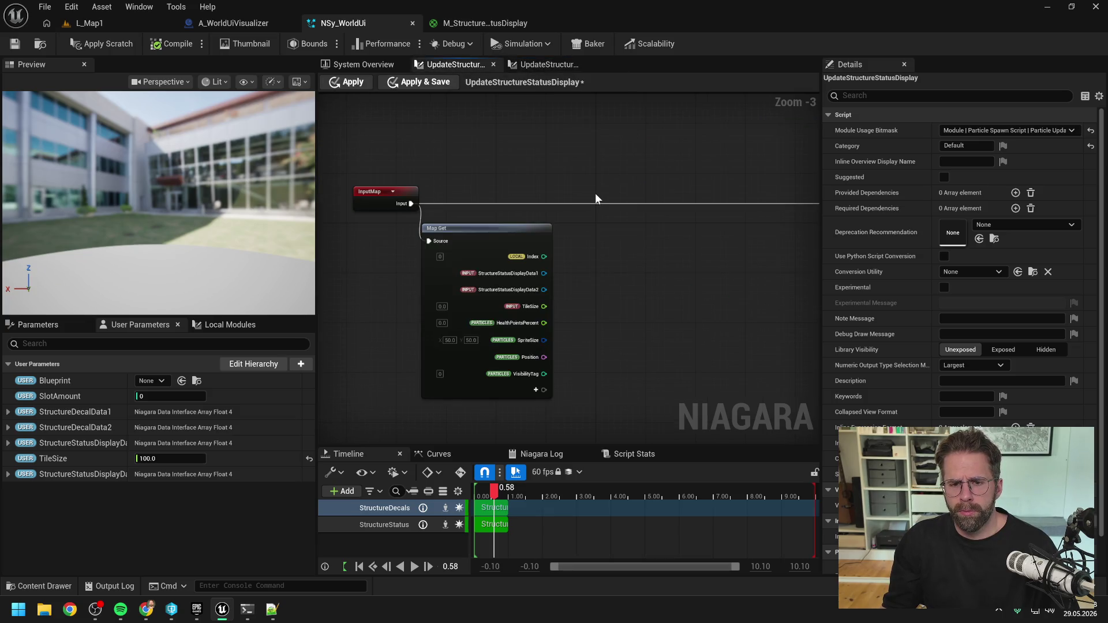
- Remove the Index, HealthPointsPercent, SpriteSize, Position and VisibilityTag pins from the Map Get node
scroll(595, 193, "down", 2)
scroll(499, 236, "up", 3)
scroll(500, 237, "up", 1)
left_click_drag(500, 236, 622, 244)
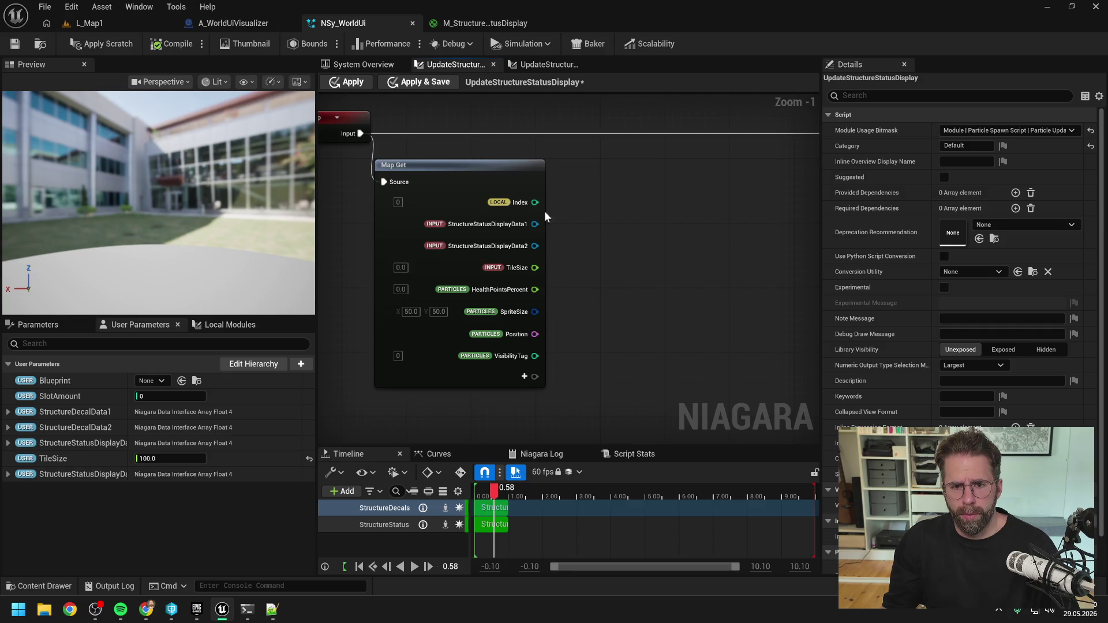
right_click(515, 201)
mouse_move(553, 292)
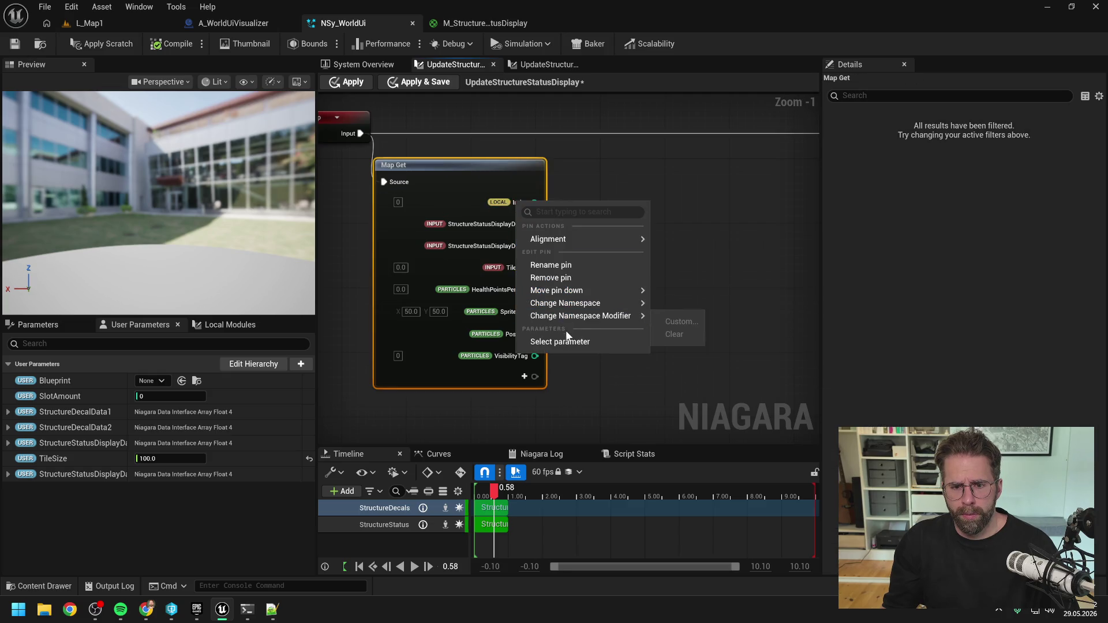
left_click(559, 276)
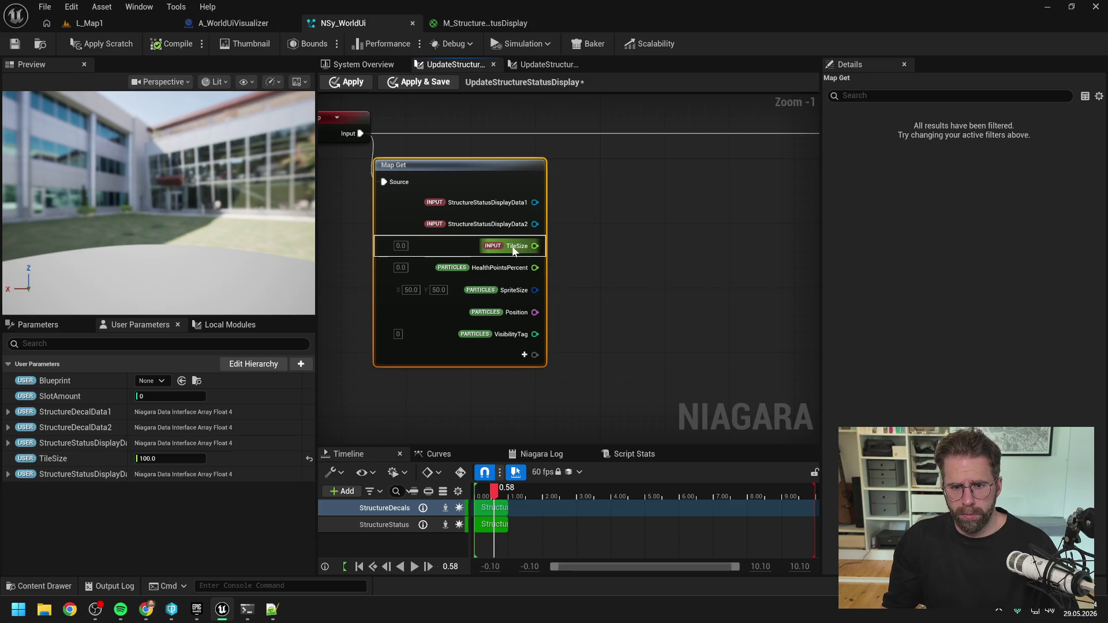
right_click(514, 266)
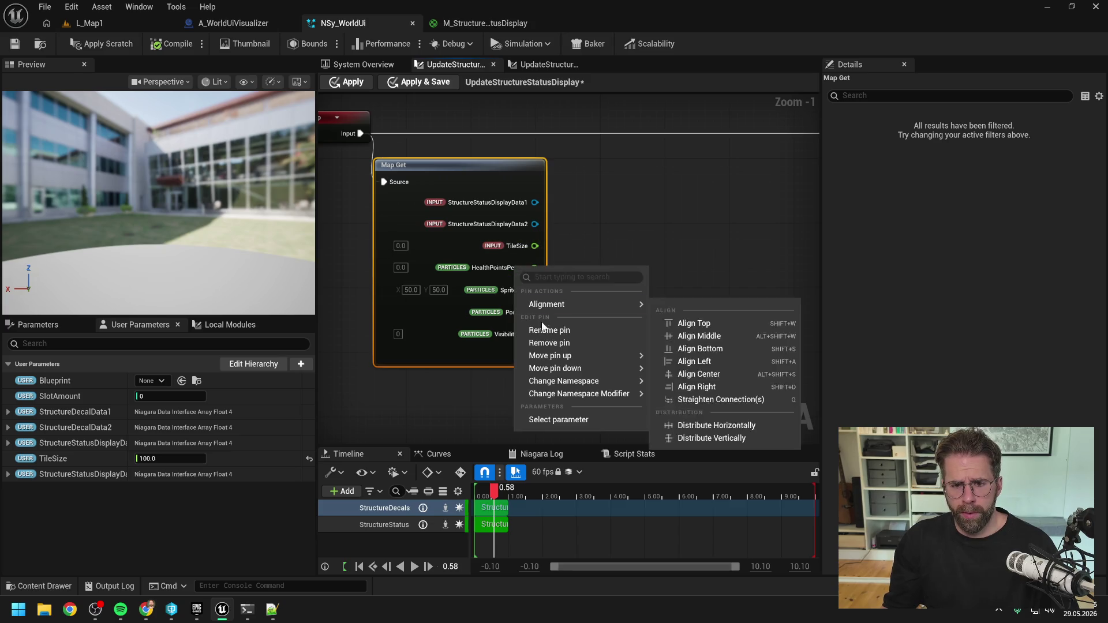
left_click(548, 342)
right_click(511, 270)
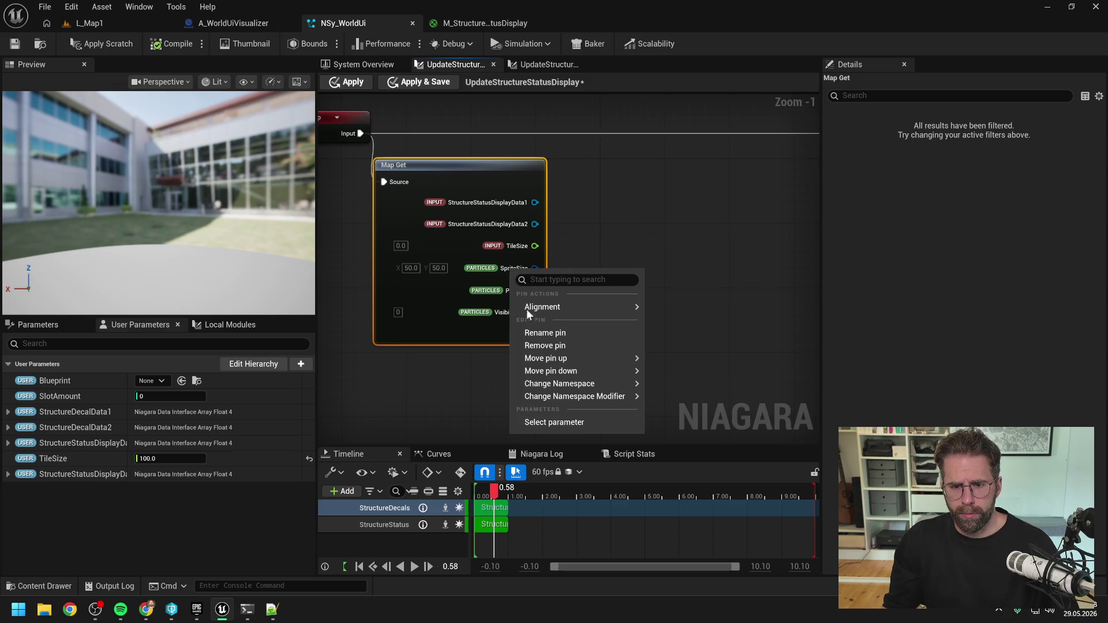
left_click(545, 347)
right_click(500, 267)
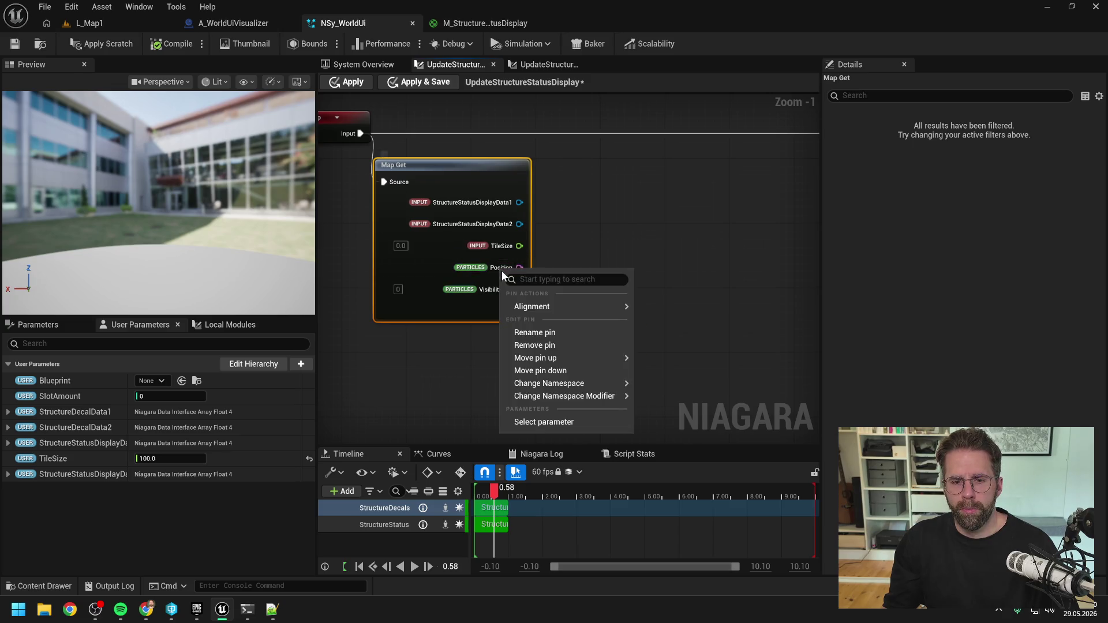
left_click(544, 346)
right_click(495, 268)
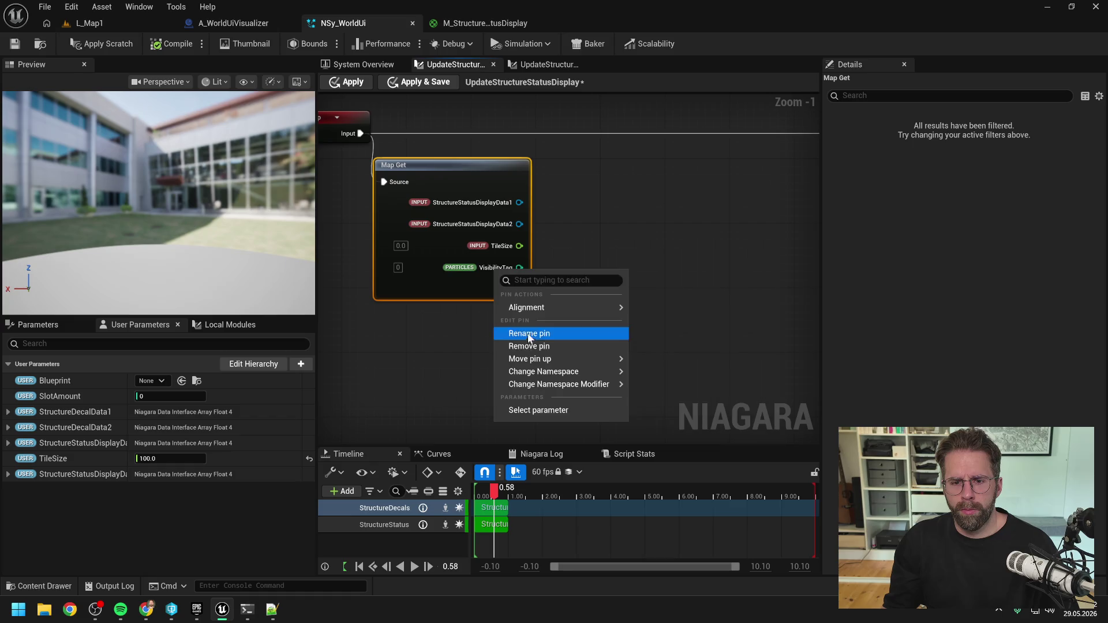
left_click(546, 334)
- Show the module script's own properties, then switch to the AI coding assistant session
scroll(747, 227, "down", 2)
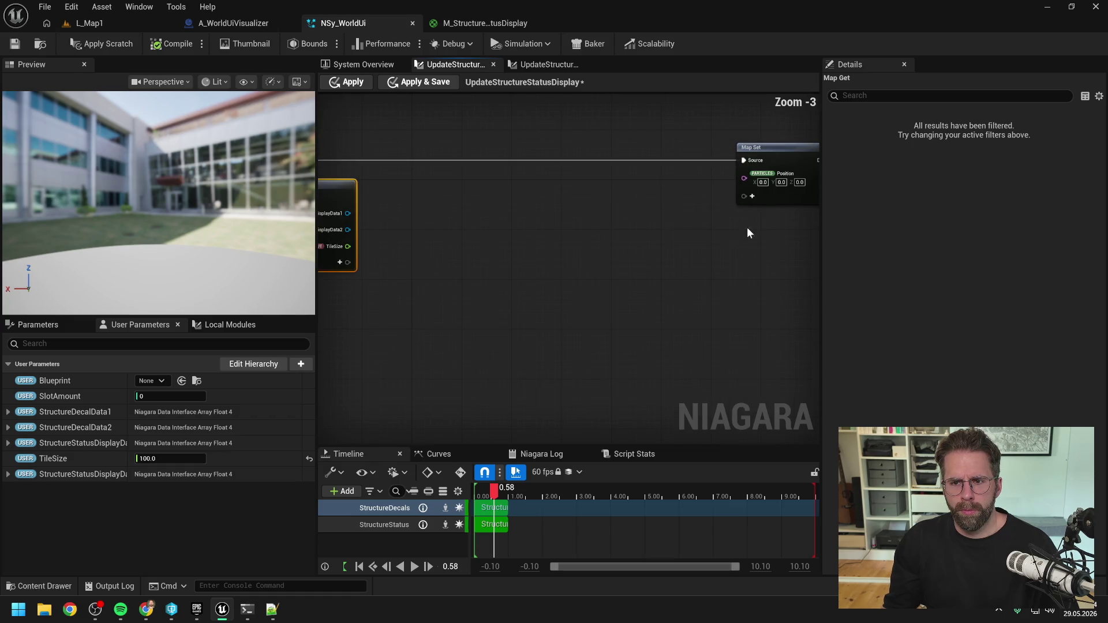
left_click(667, 274)
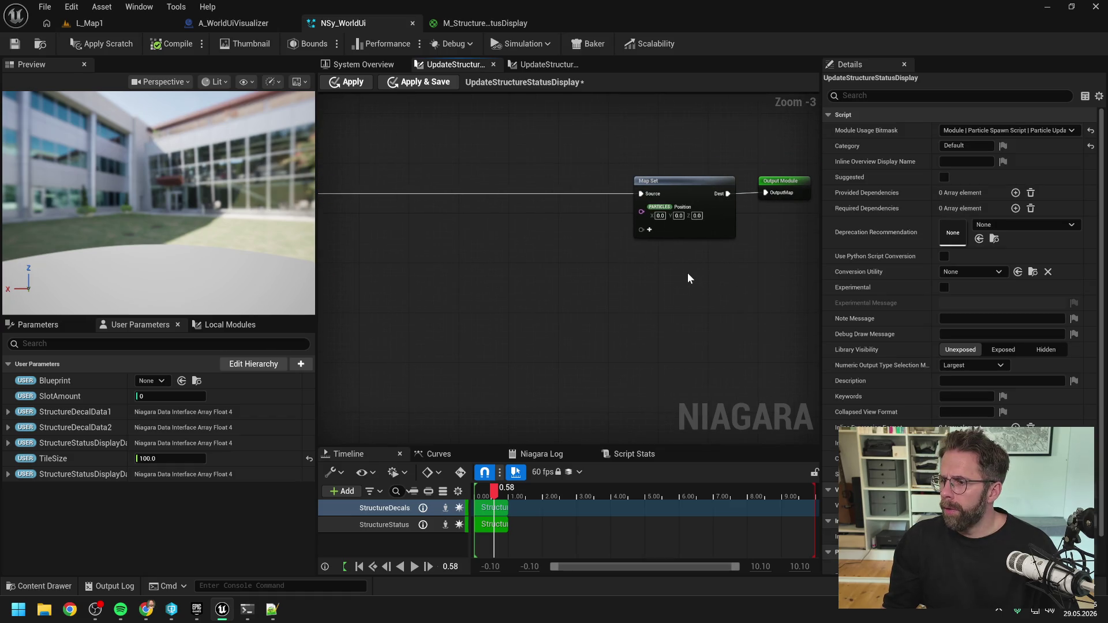
key("alt+Tab")
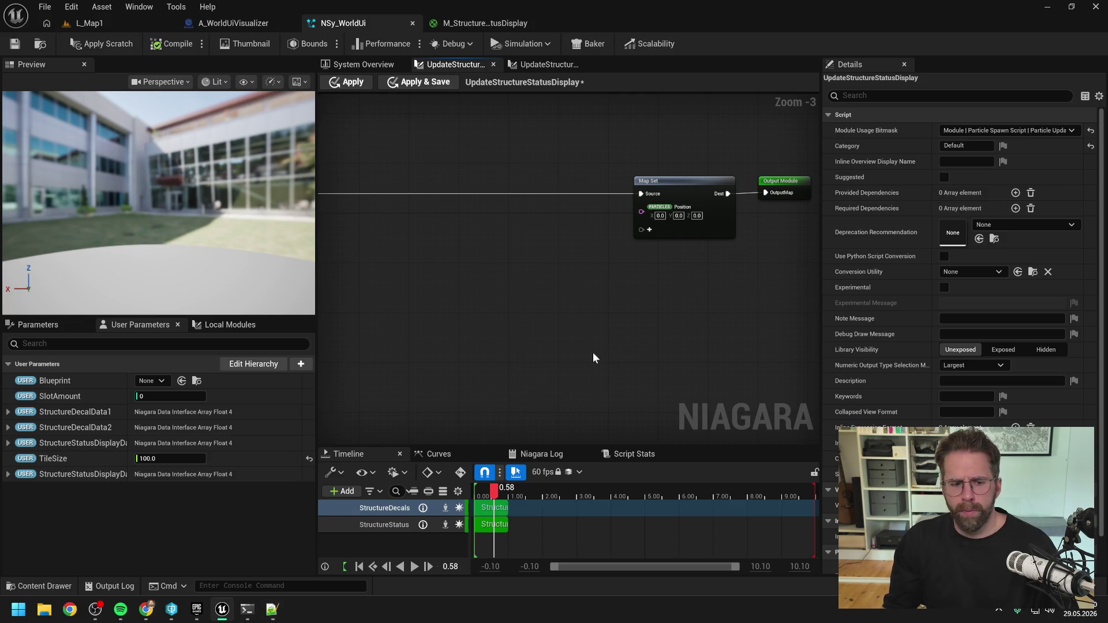
left_click(247, 610)
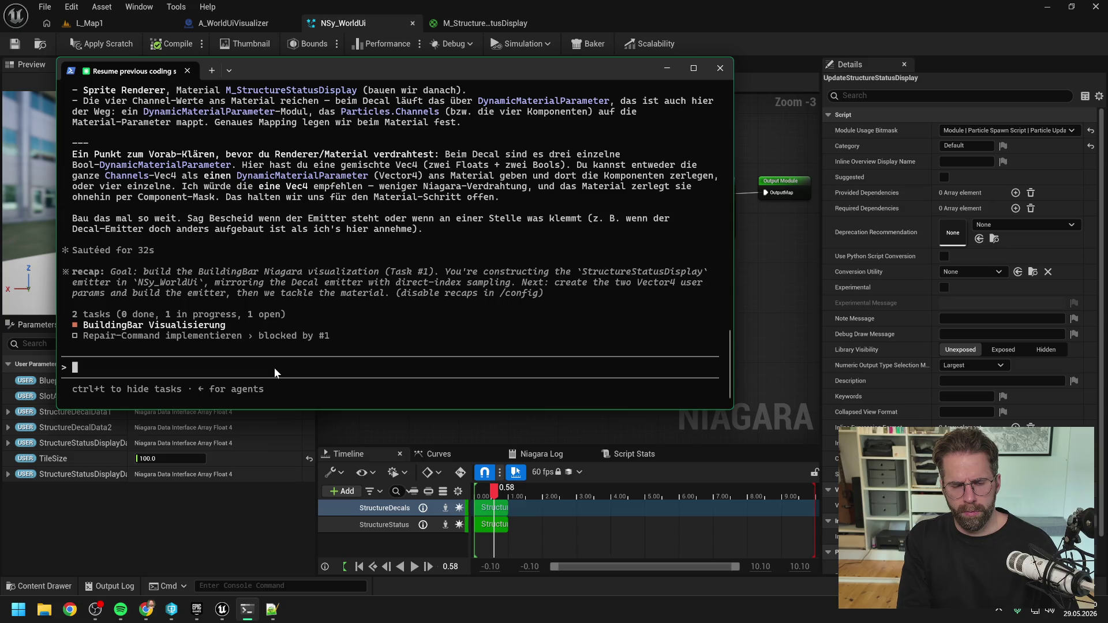
- Ask the assistant whether Niagara or the material's IsHealthVisible/IsRepairBarVisible should control StatusDisplay visibility
type("wollen wir ")
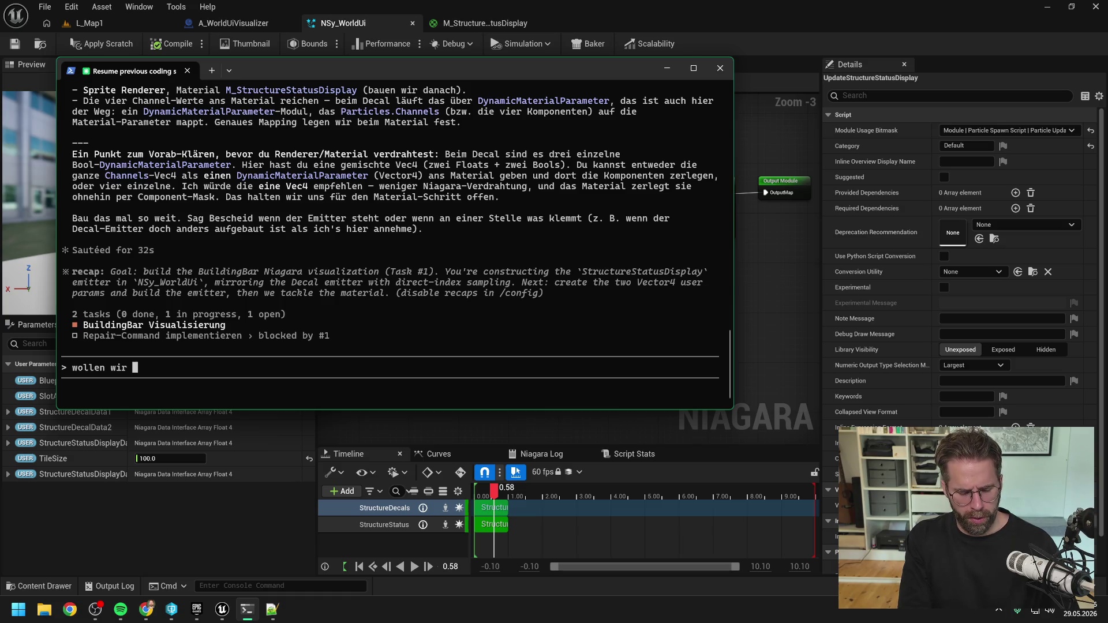
type("in Niagara dann überhaupt die")
key("BackSpace")
key("BackSpace")
key("BackSpace")
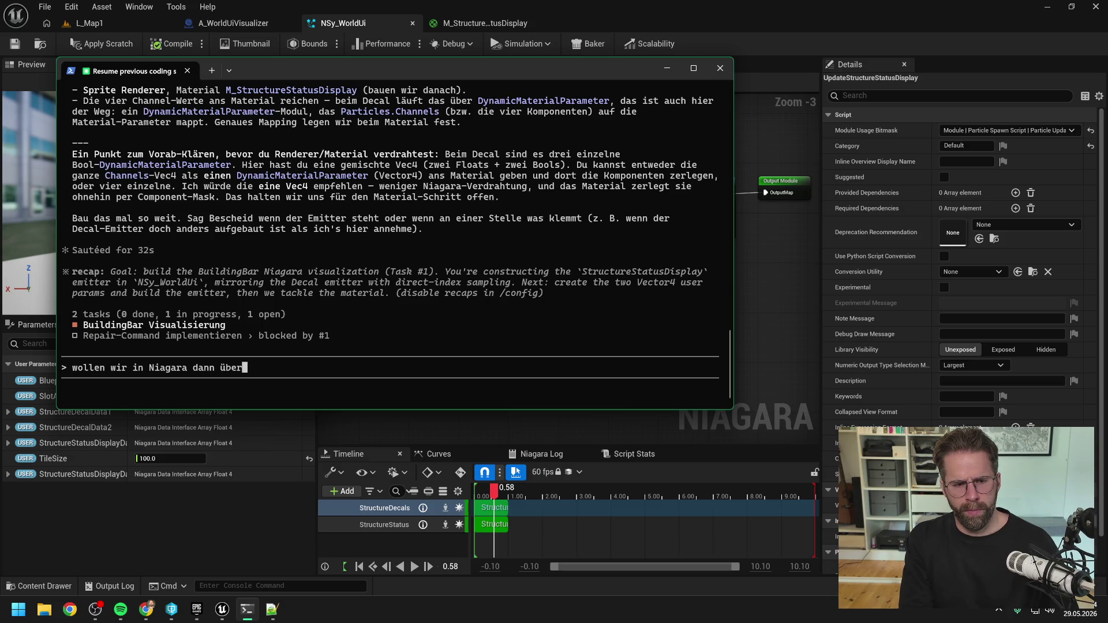
type("haupt die Sich")
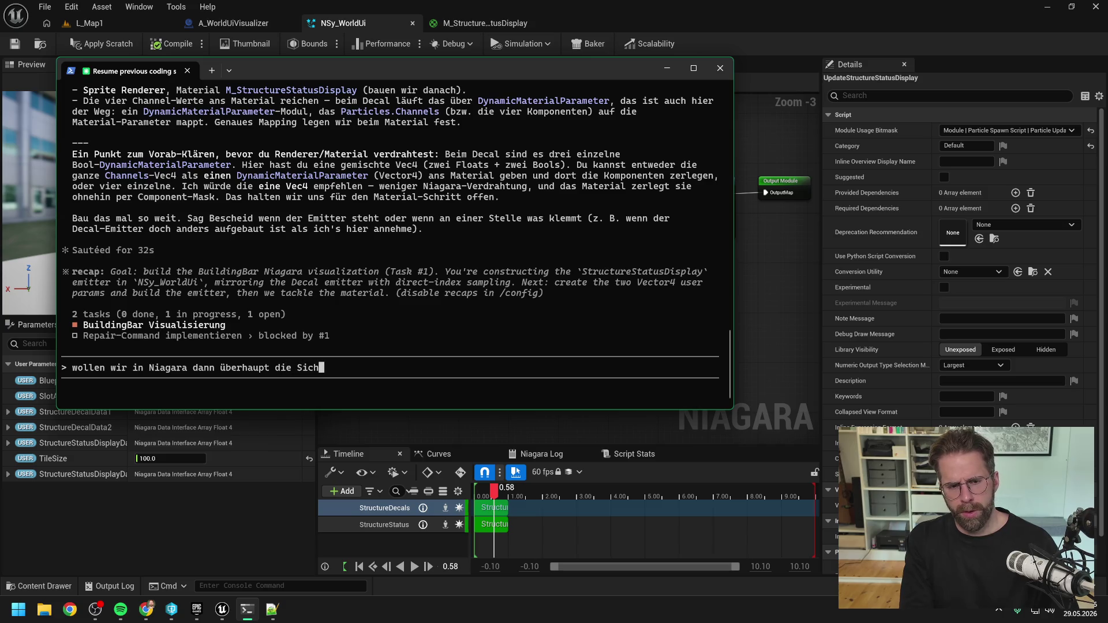
type("tbarkeit fürs g")
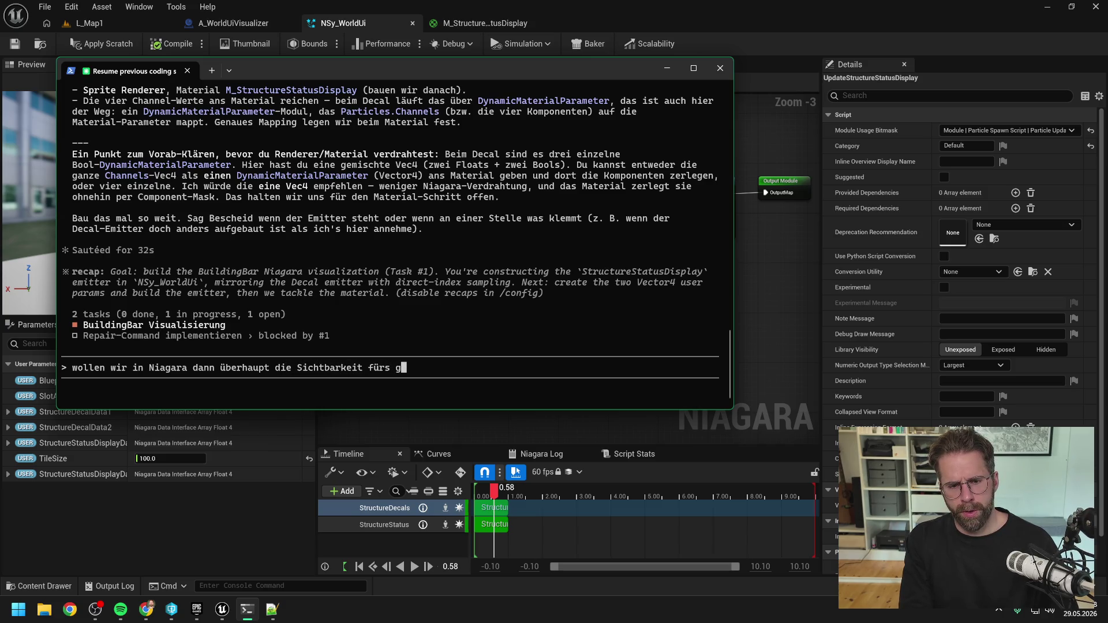
type("esamte Status")
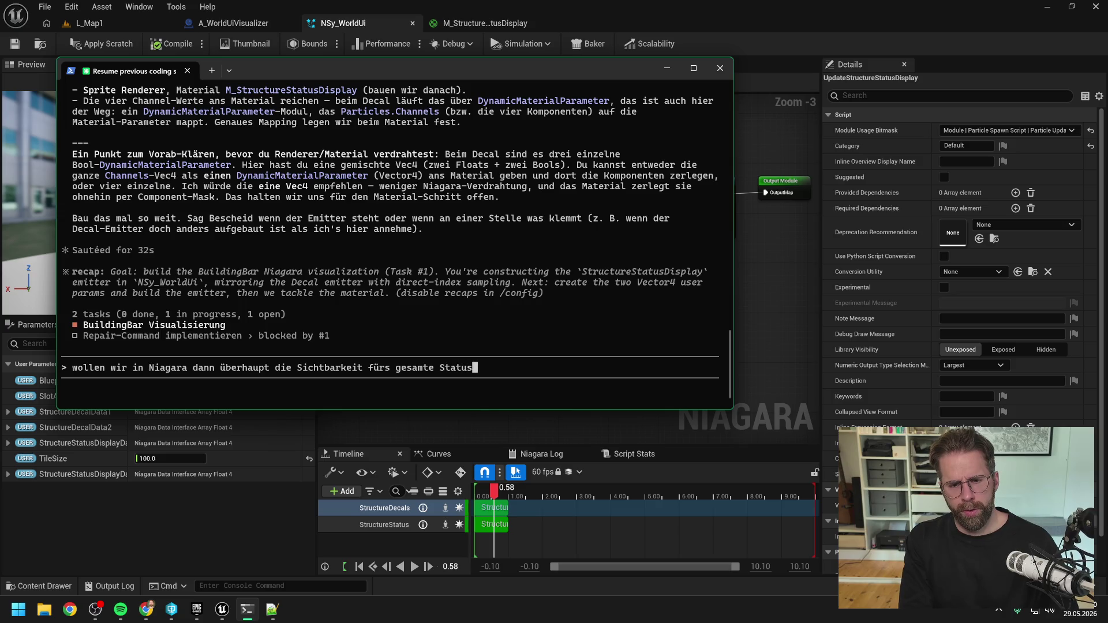
type("Display lenken ")
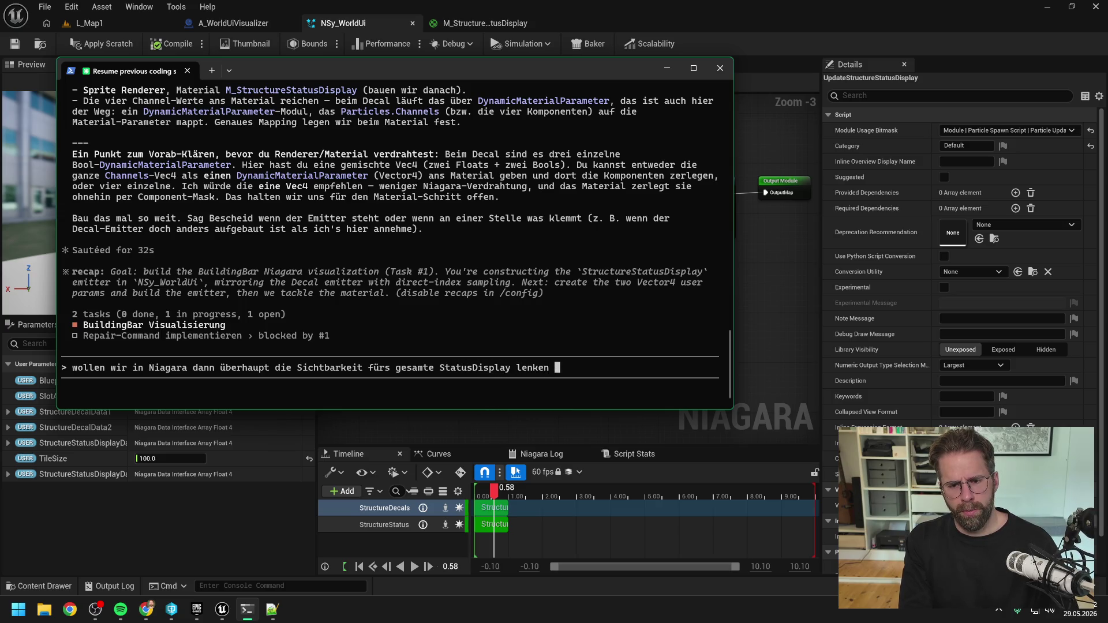
type("oder das über Is")
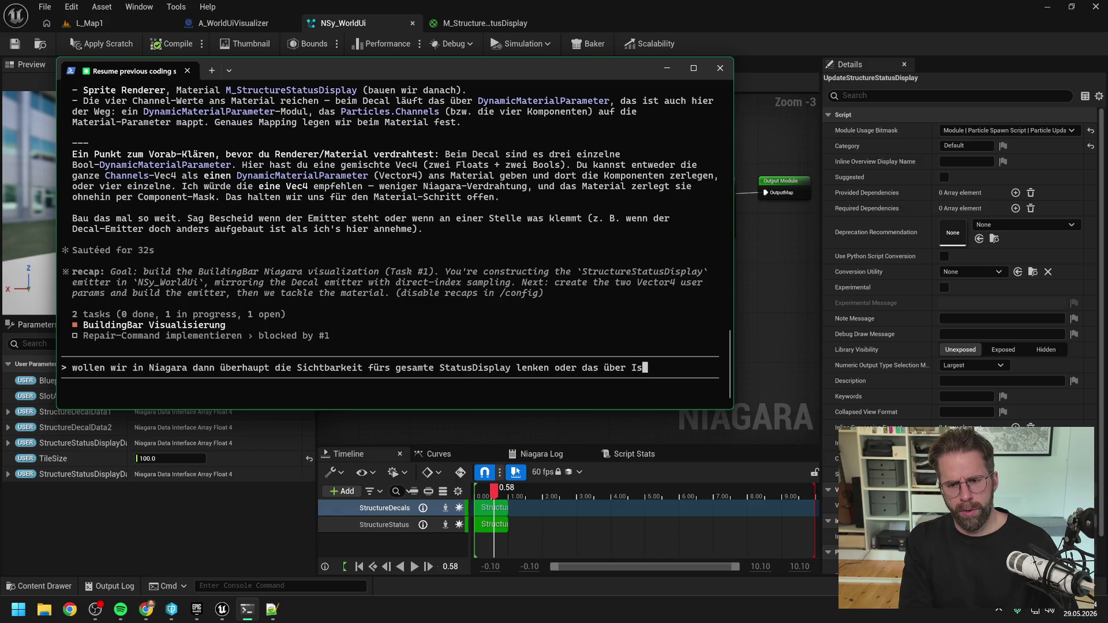
type("Health")
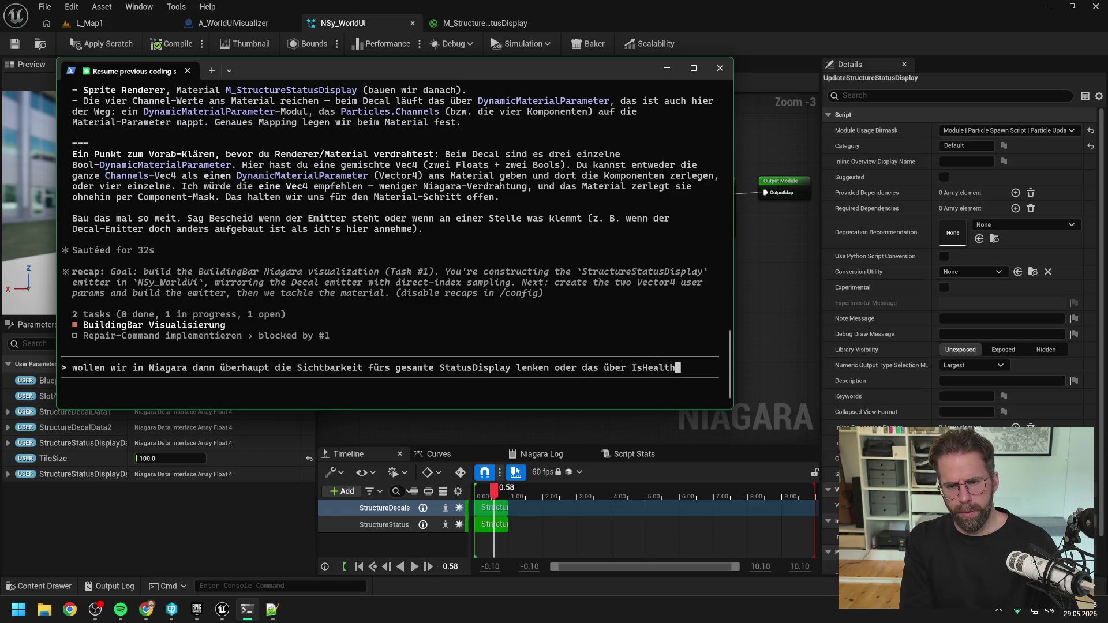
type("Visible und IOs")
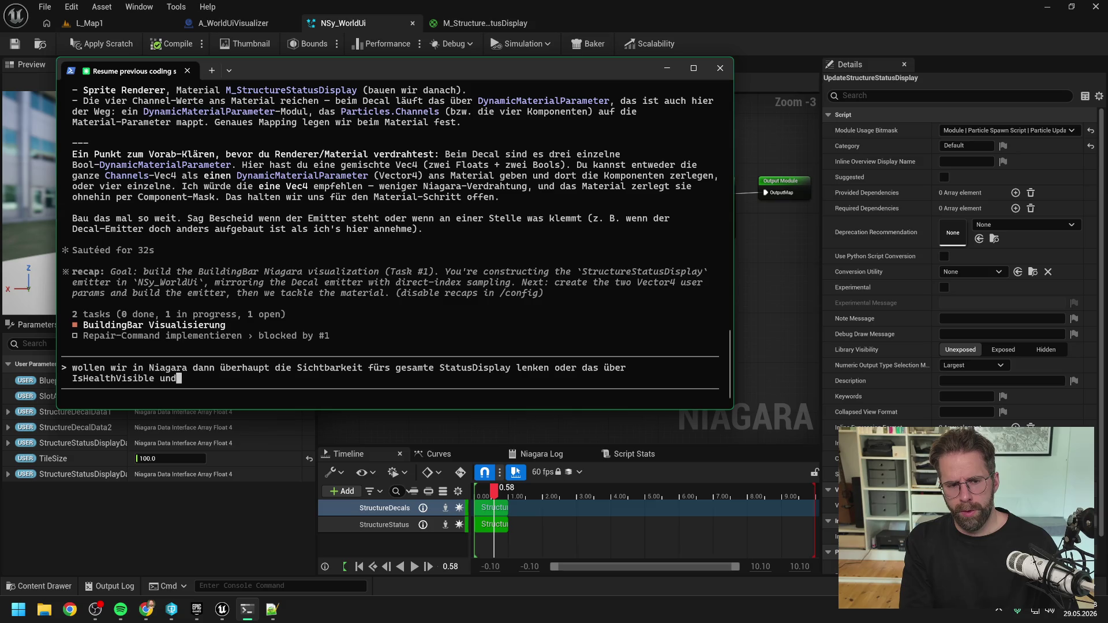
key("BackSpace")
key("BackSpace")
type("sRepairBarVisible im M")
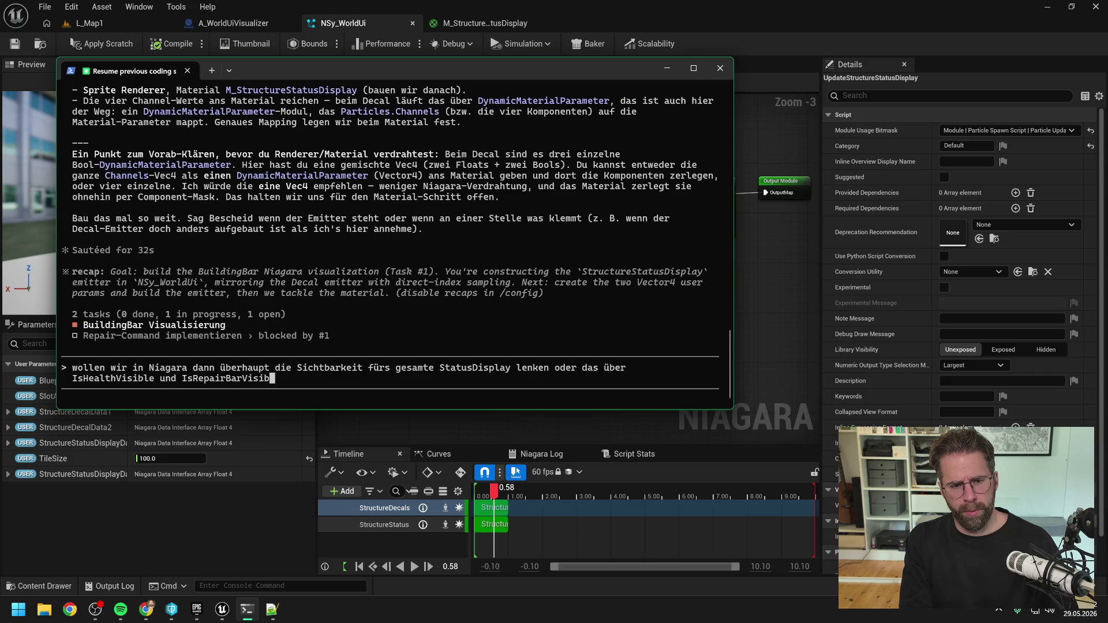
type("aterial steuern")
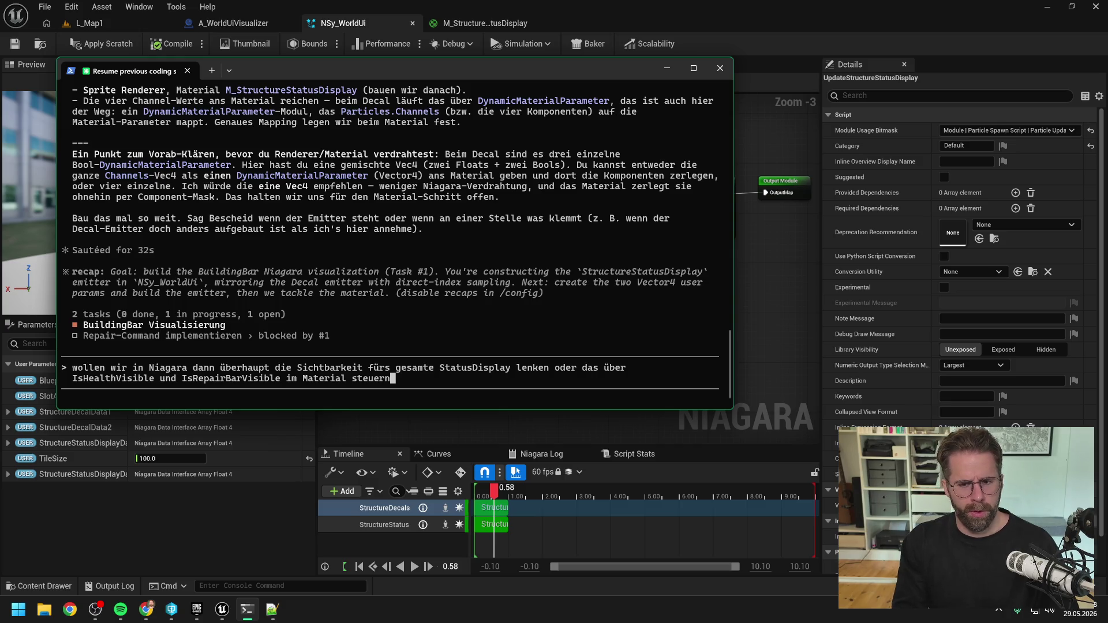
key("Return")
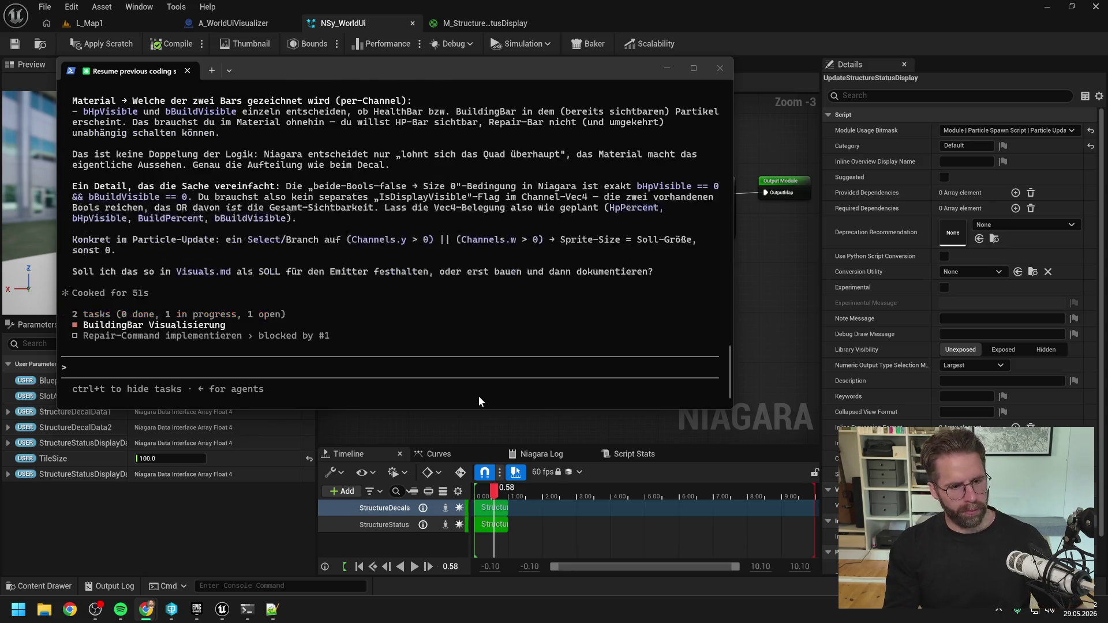
- Read the assistant's reply on sprite size and per-bar visibility, then return to Unreal
scroll(417, 262, "up", 4)
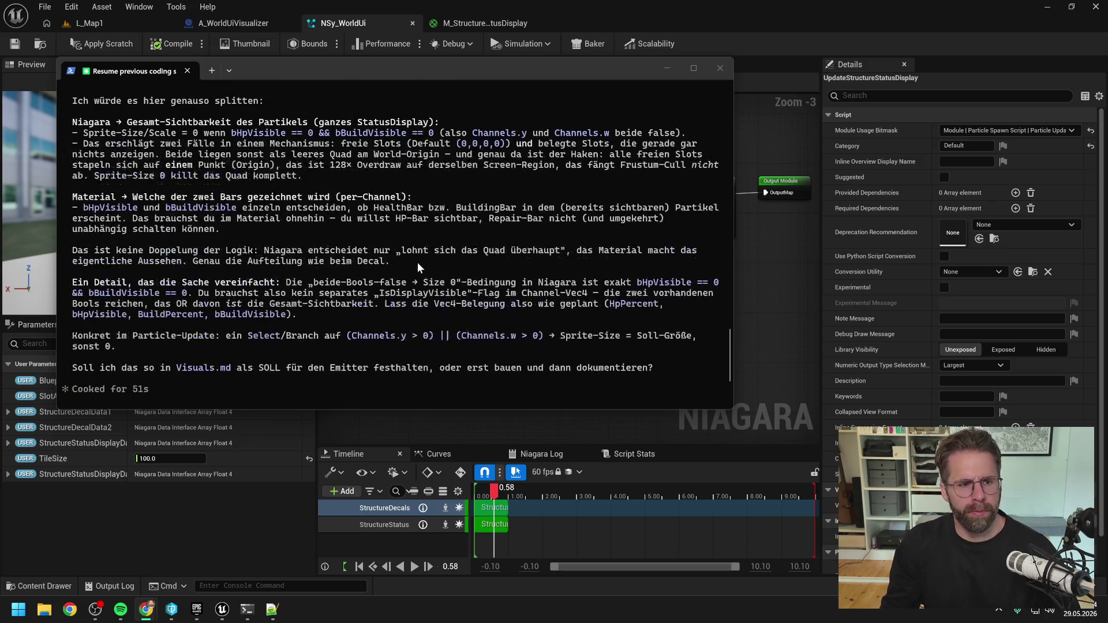
scroll(434, 261, "up", 1)
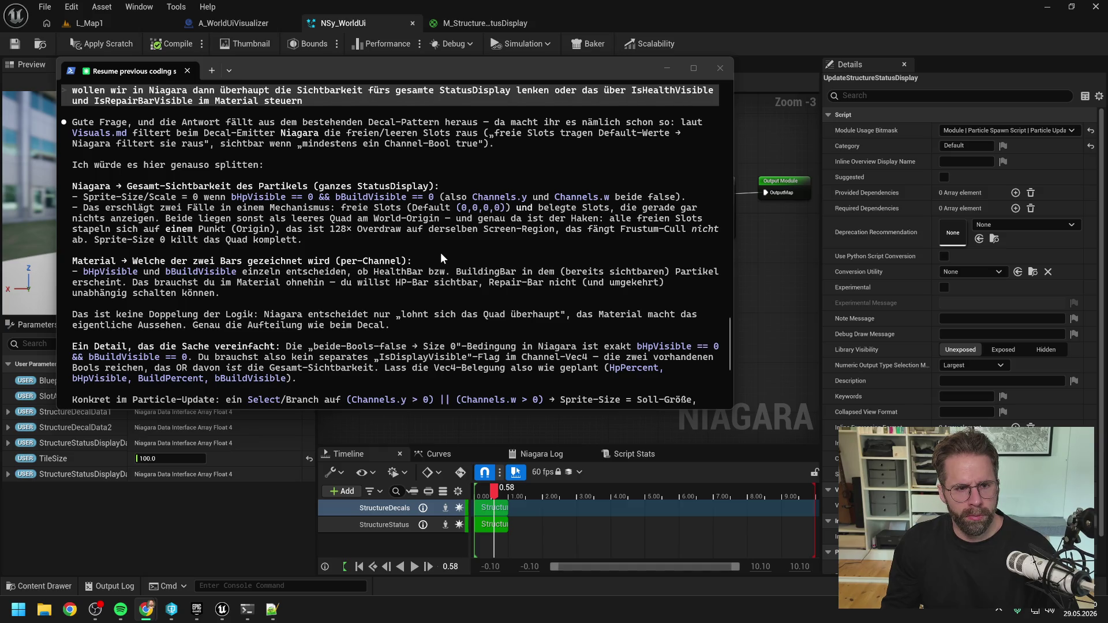
scroll(441, 254, "up", 1)
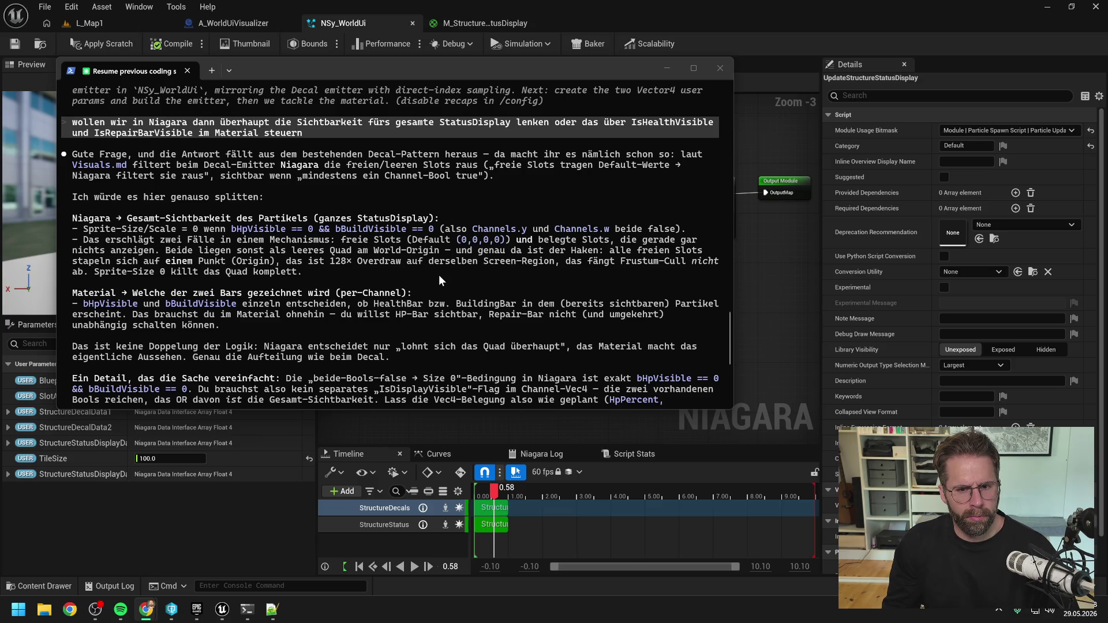
left_click(760, 305)
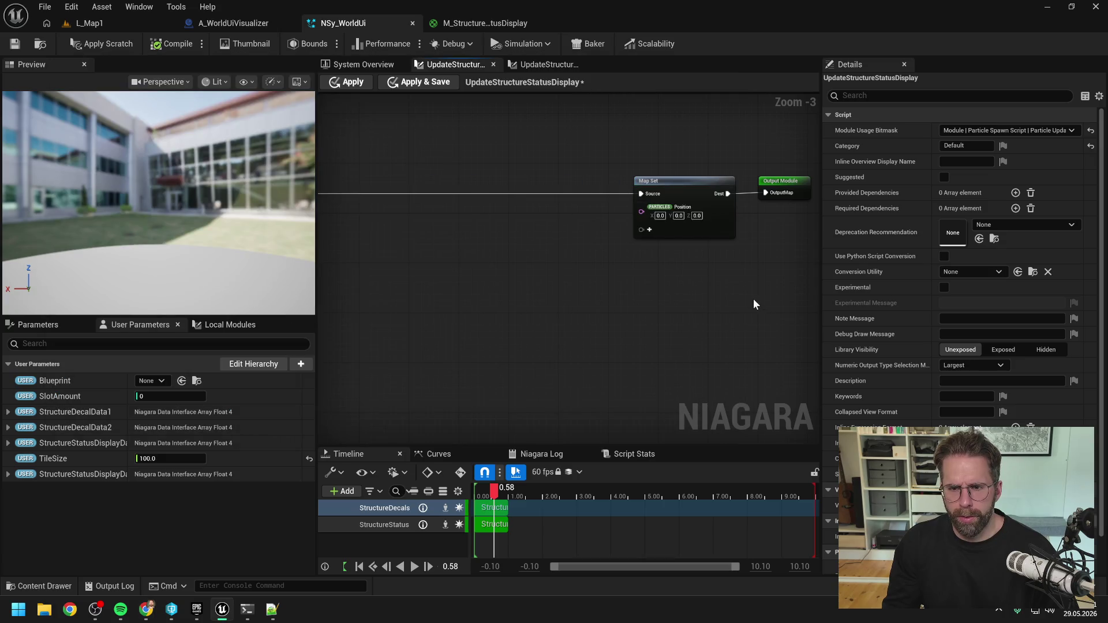
- Add the particle SpriteSize parameter to the Map Set node
scroll(639, 270, "up", 2)
left_click(650, 223)
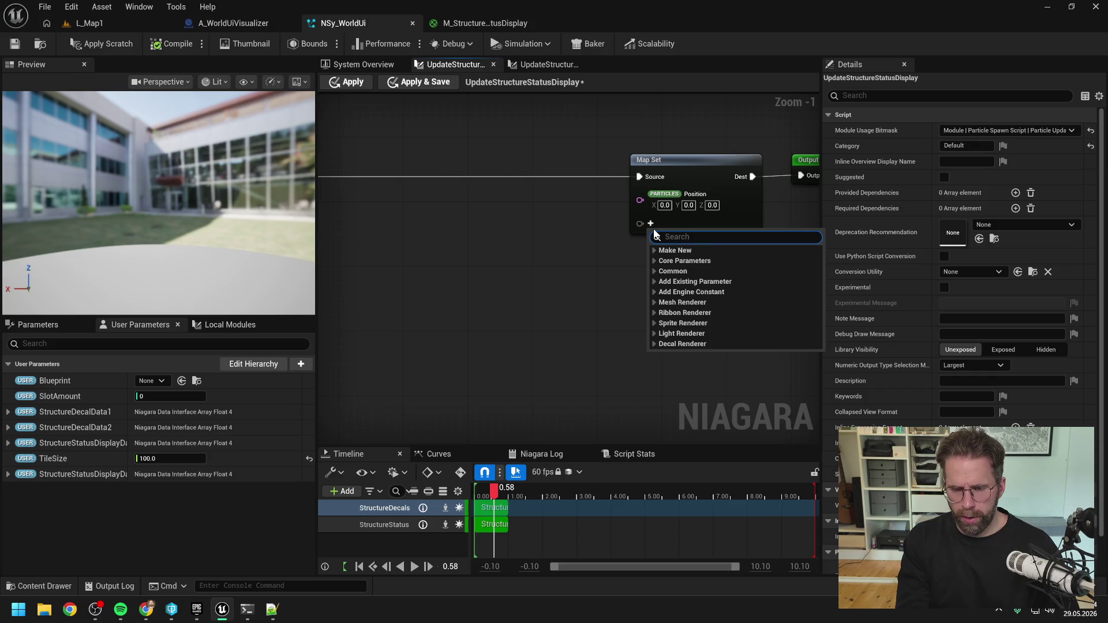
type("sprit")
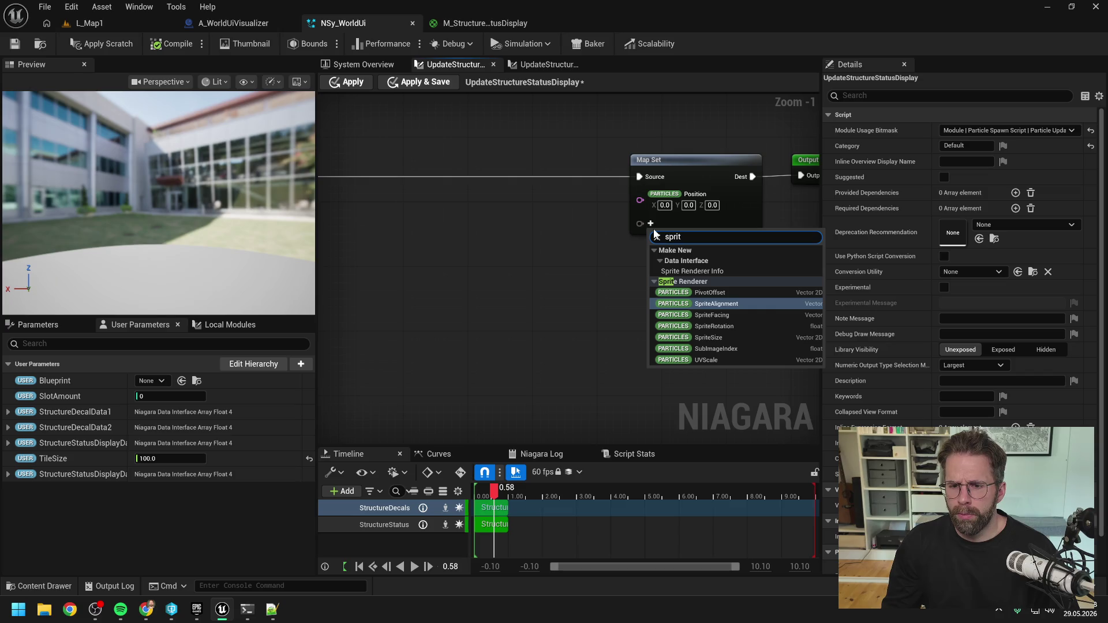
key("Escape")
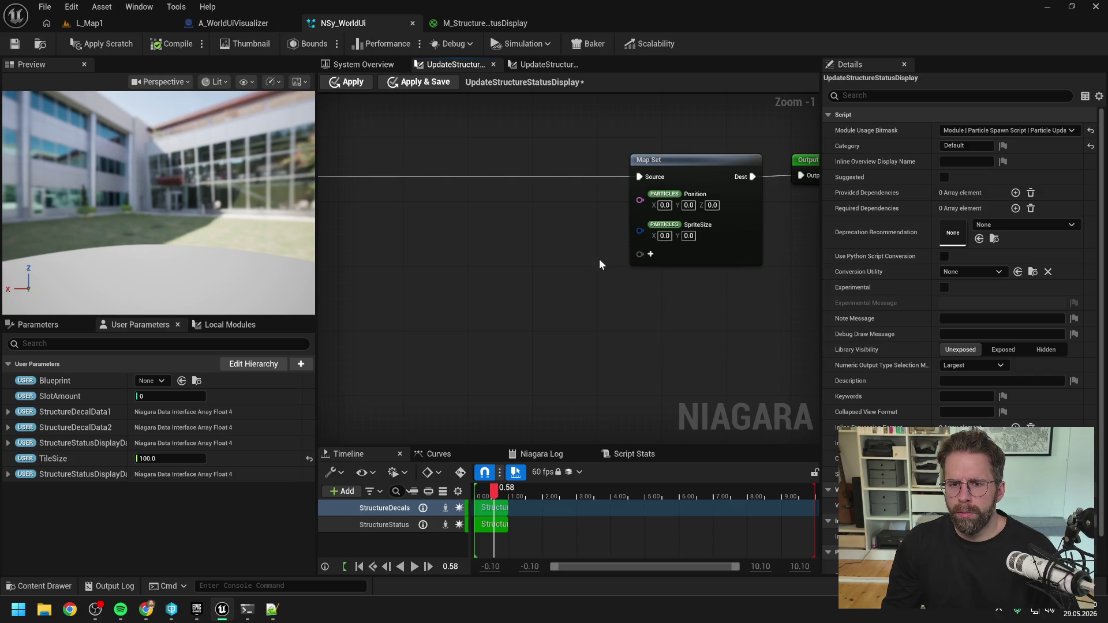
scroll(546, 264, "down", 3)
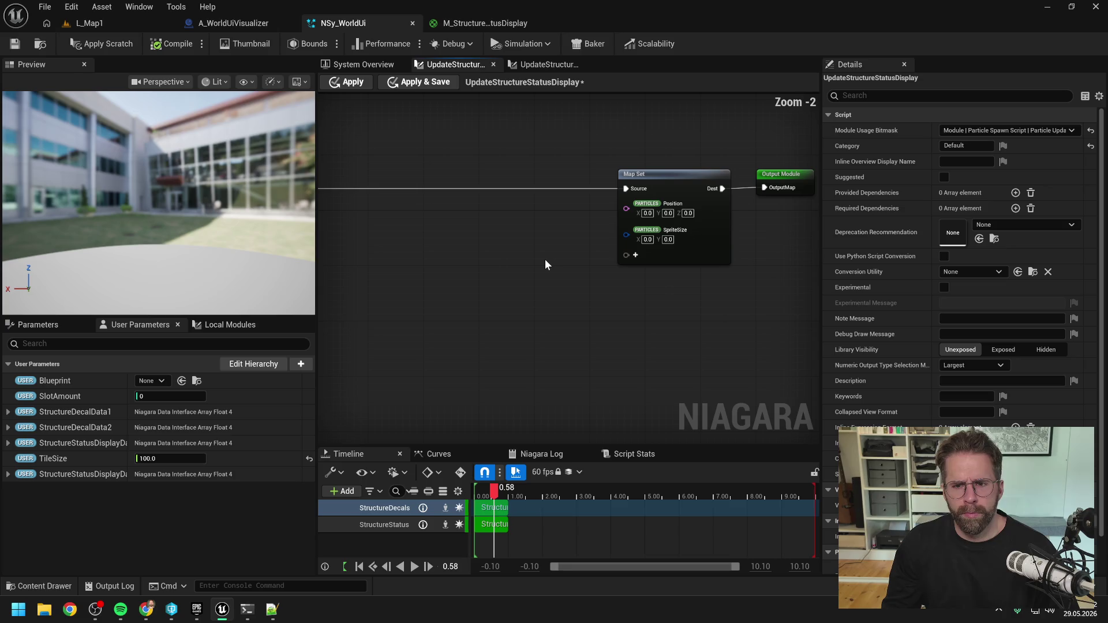
mouse_move(546, 264)
left_mouse_down()
mouse_move(799, 247)
mouse_move(520, 272)
left_mouse_up()
scroll(622, 264, "up", 1)
- Add a float IsHealthBarVisible pin to Map Set in the Output namespace
left_click(698, 249)
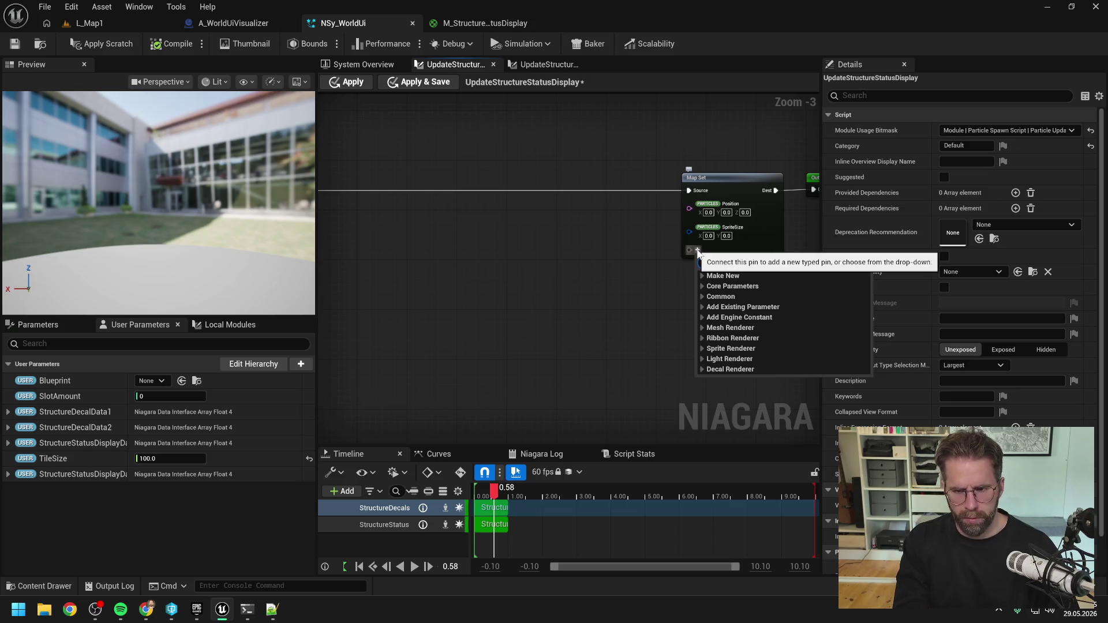
type("flo")
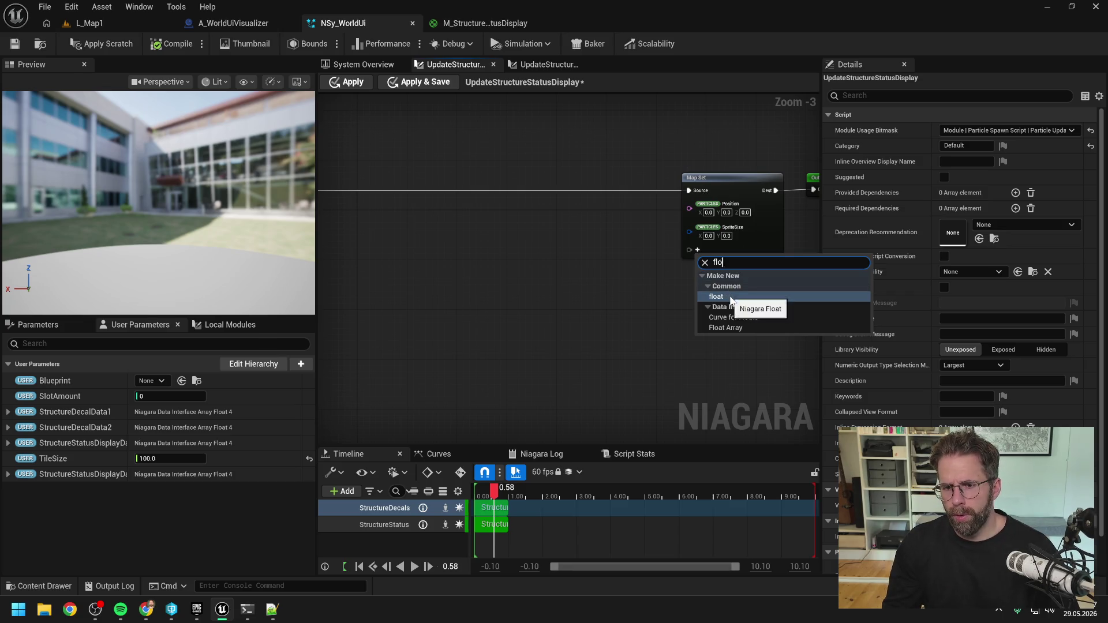
left_click(730, 296)
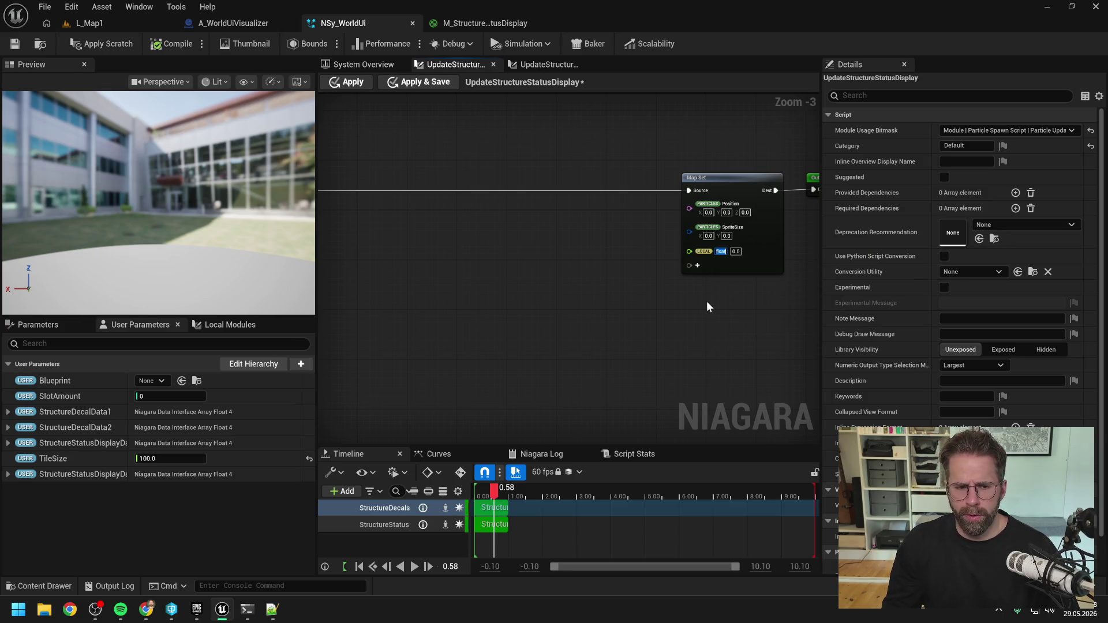
type("IsH")
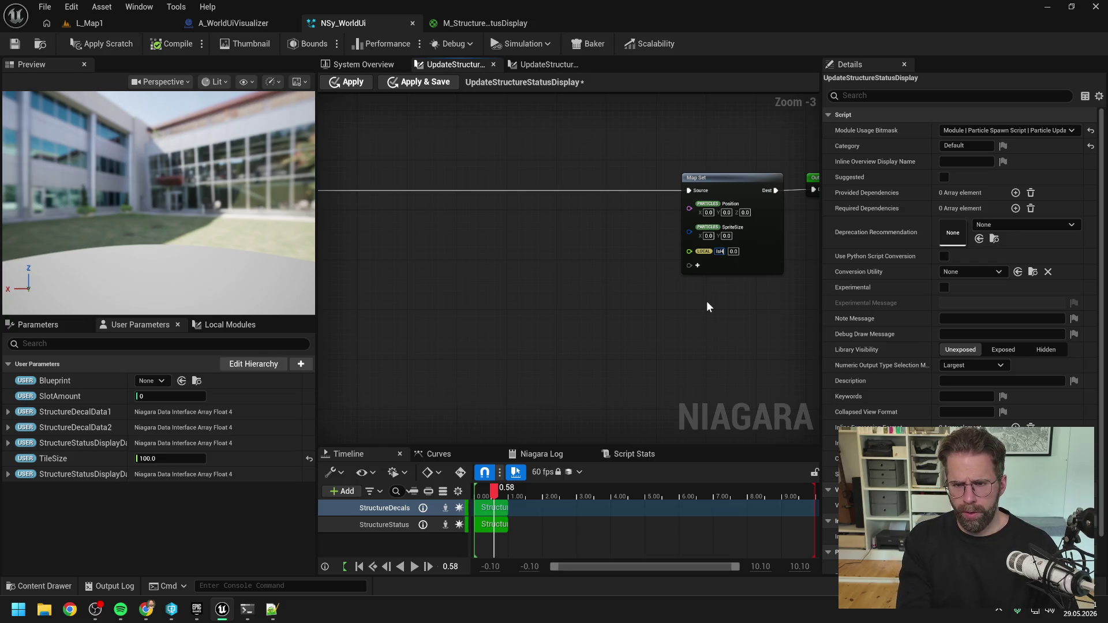
type("ealthBarVisible")
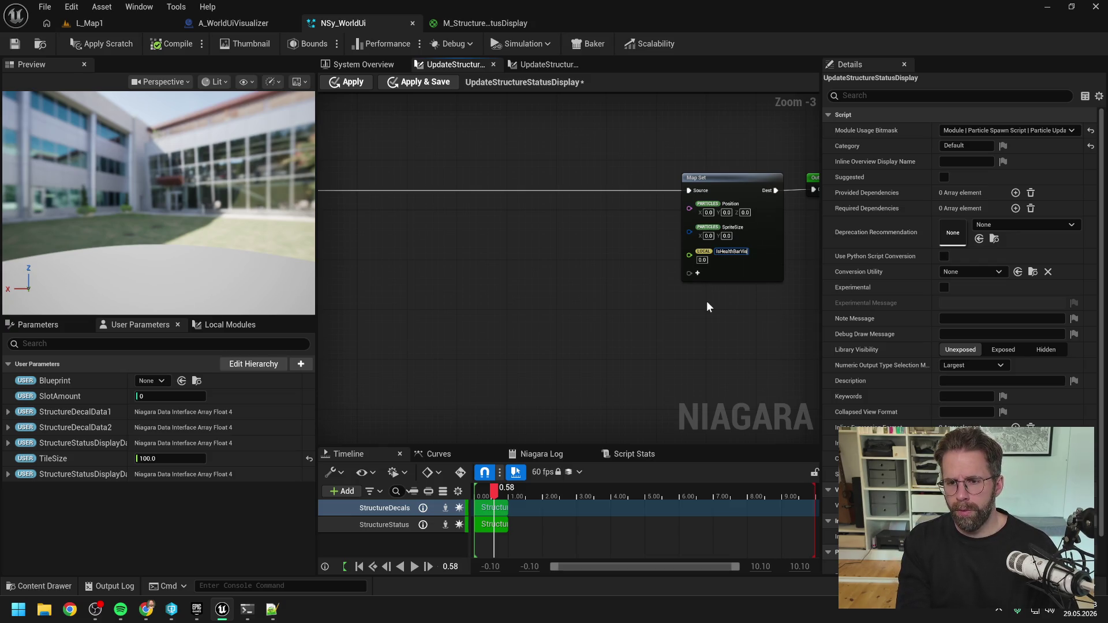
key("Return")
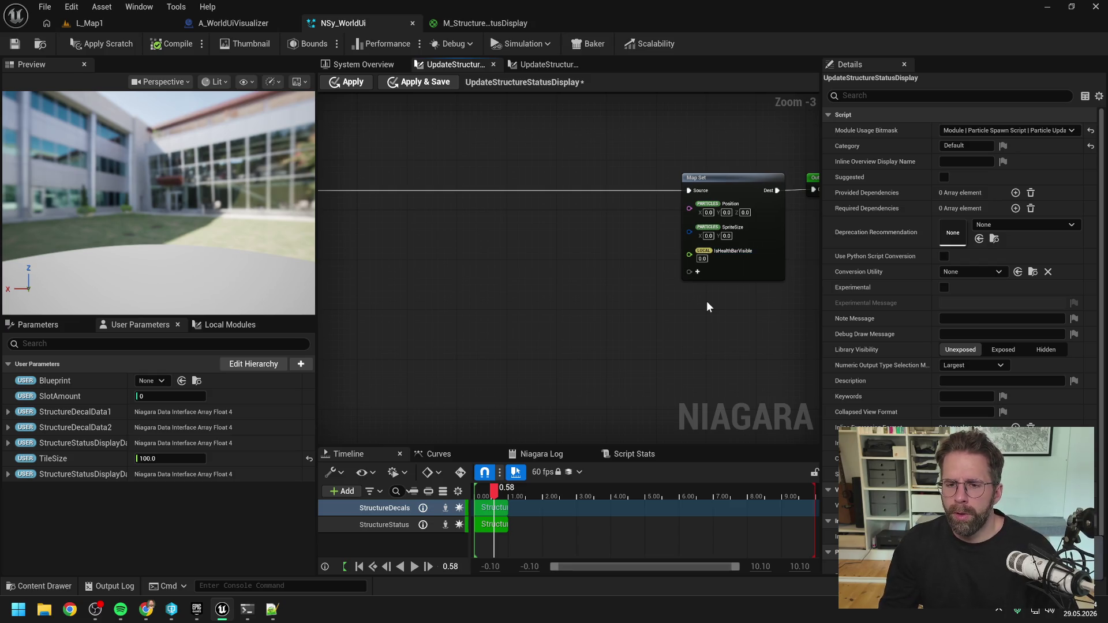
right_click(718, 250)
mouse_move(763, 354)
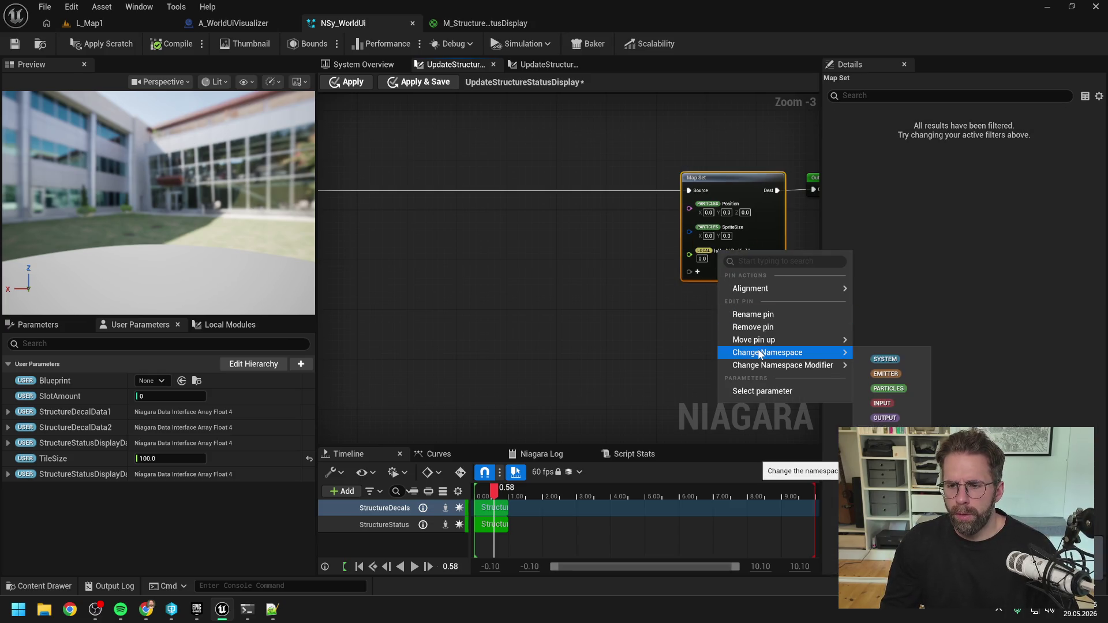
left_click(885, 418)
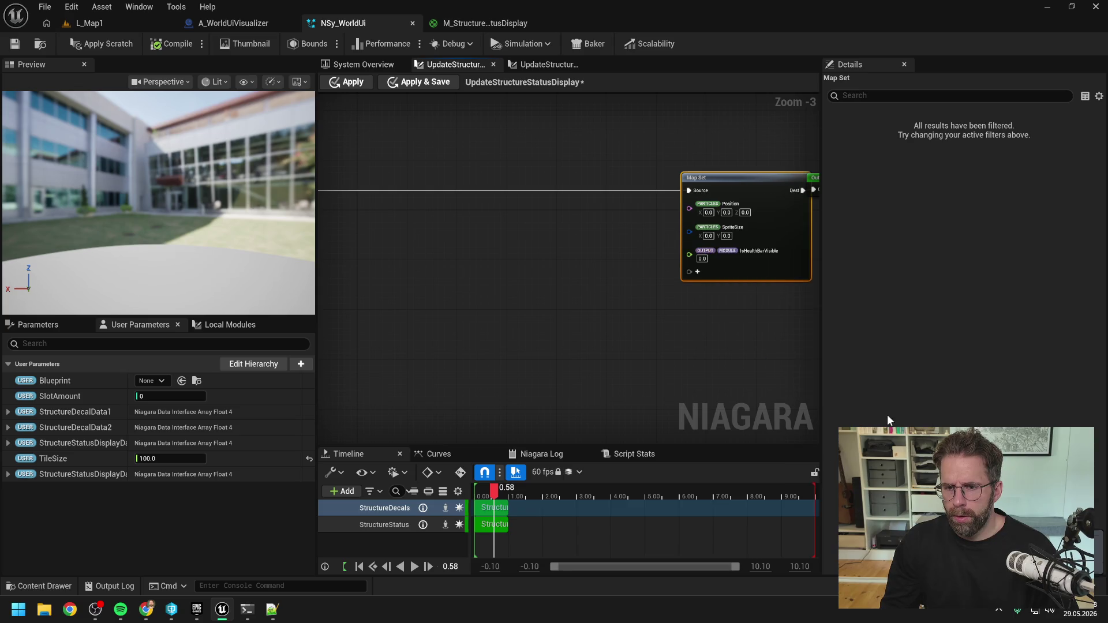
left_click(722, 317)
- Add a float IsRepairBarVisible pin to Map Set in the Output namespace
left_click(697, 272)
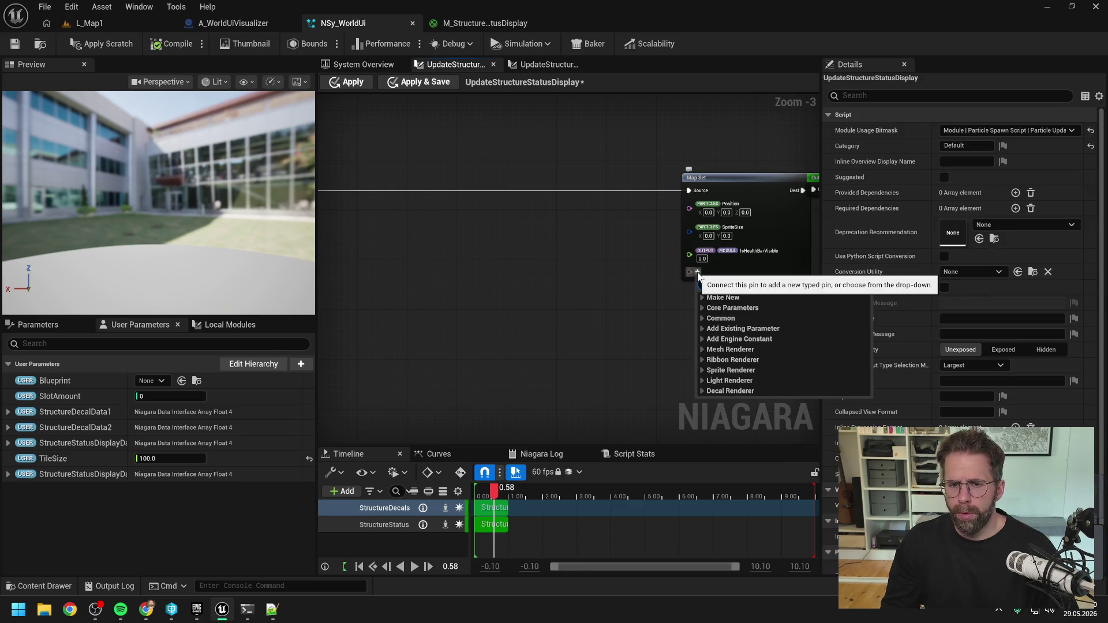
type("isRepair")
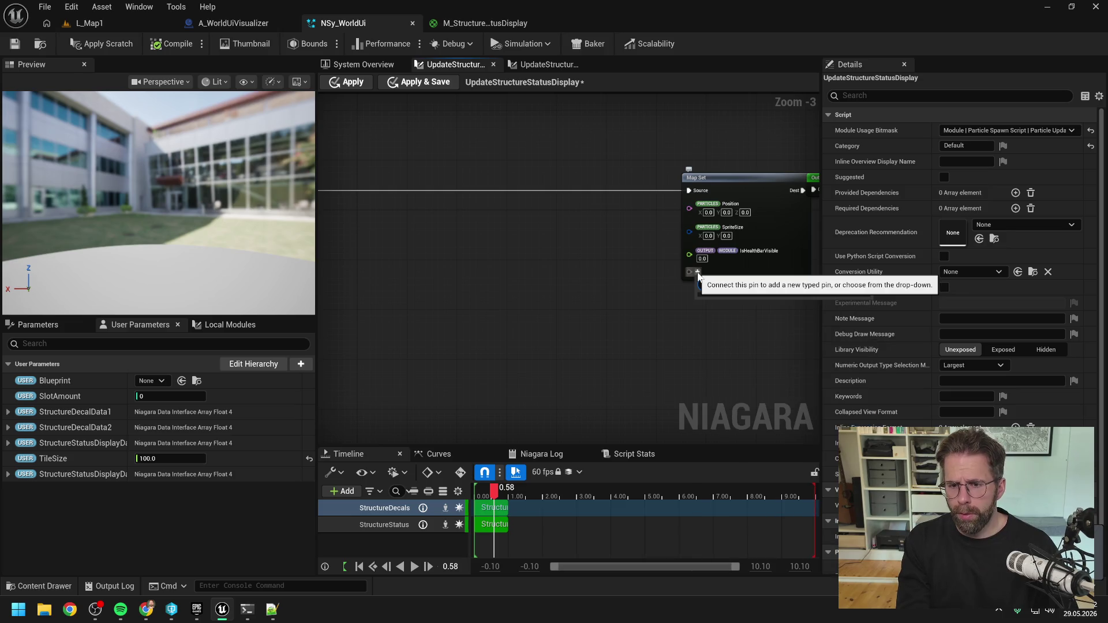
key("ctrl+a")
type("float")
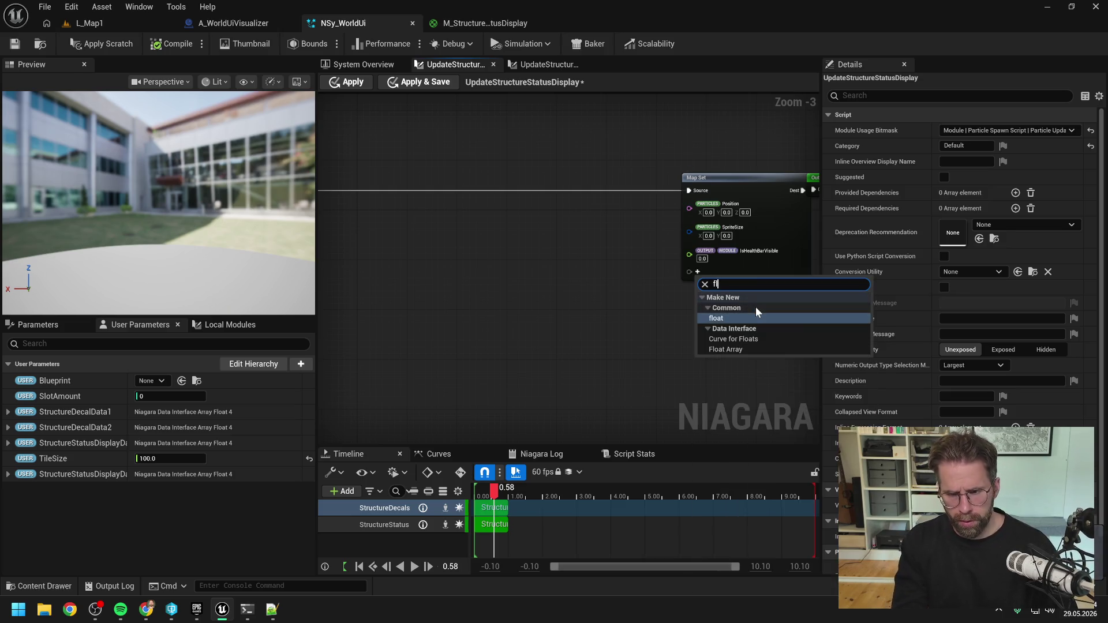
left_click(754, 317)
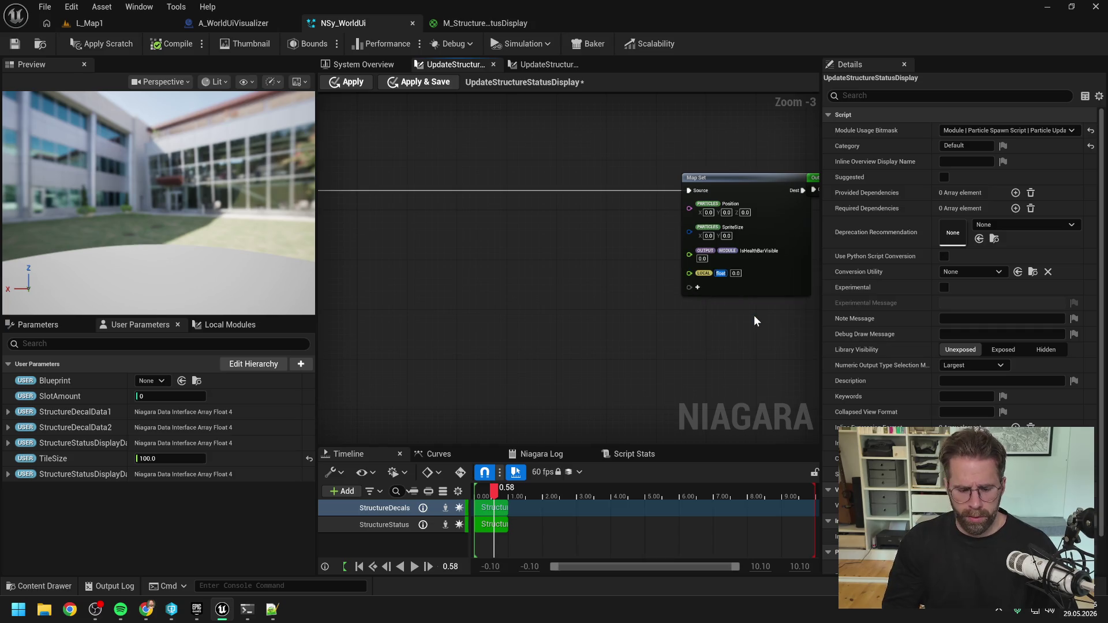
type("IsRepairBa")
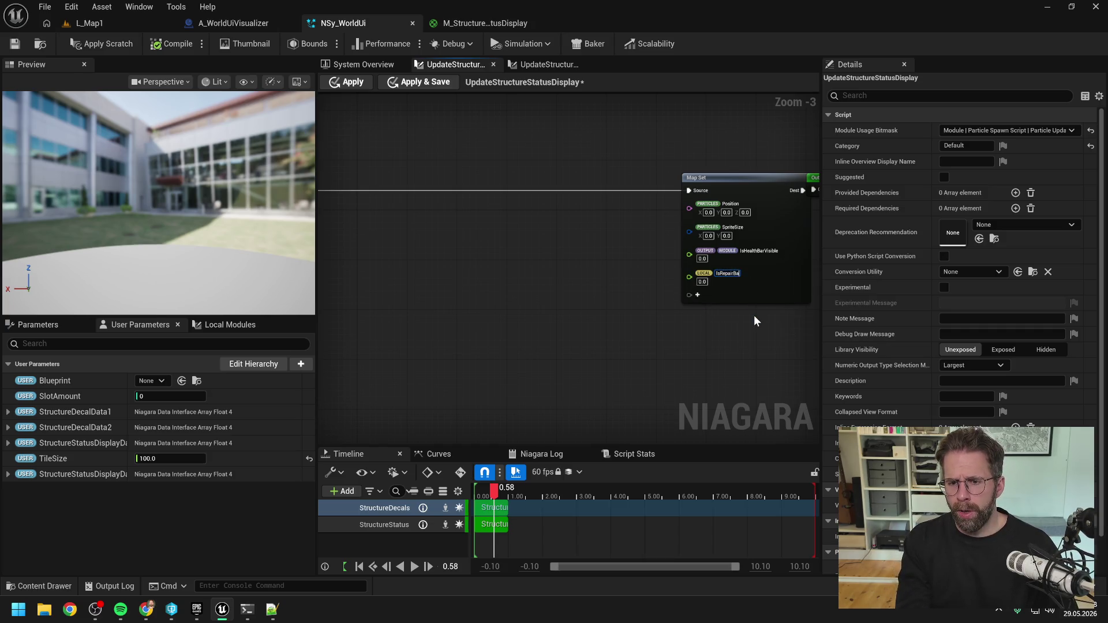
type("rVisible")
key("Return")
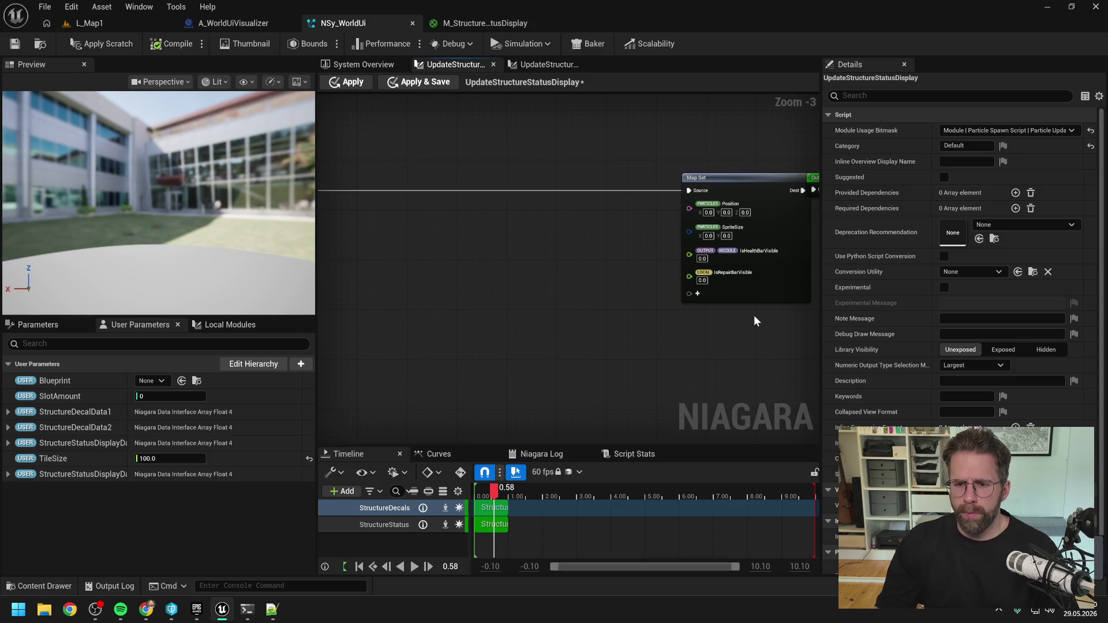
right_click(736, 273)
mouse_move(796, 375)
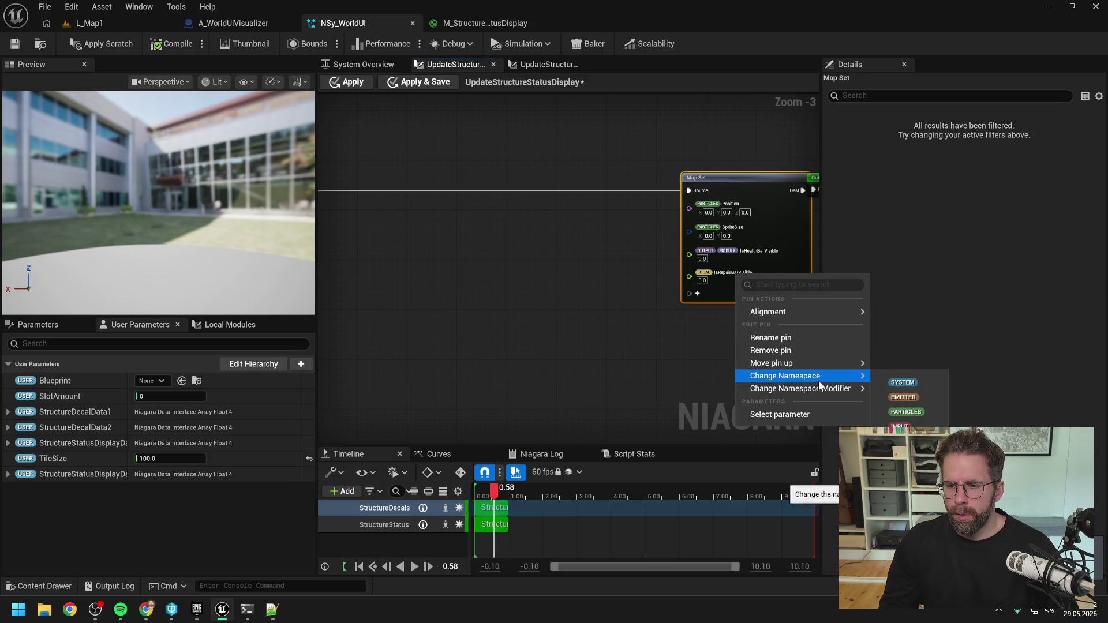
left_click(903, 397)
left_click(701, 306)
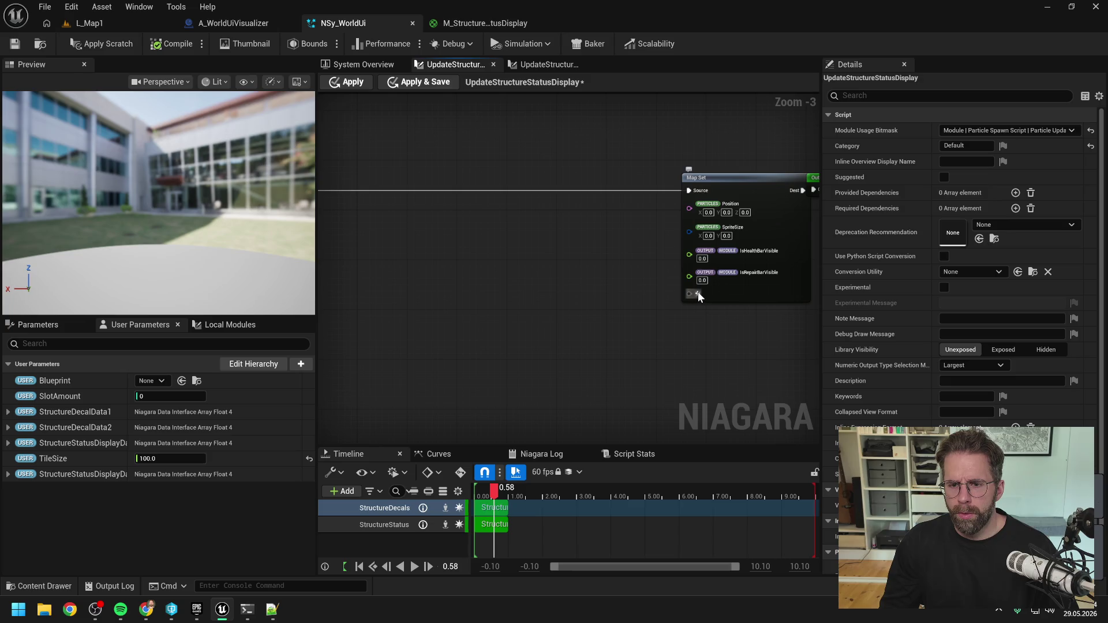
- Add a float HealthPointsPercent pin to Map Set in the Output Module namespace
left_click(698, 294)
type("float")
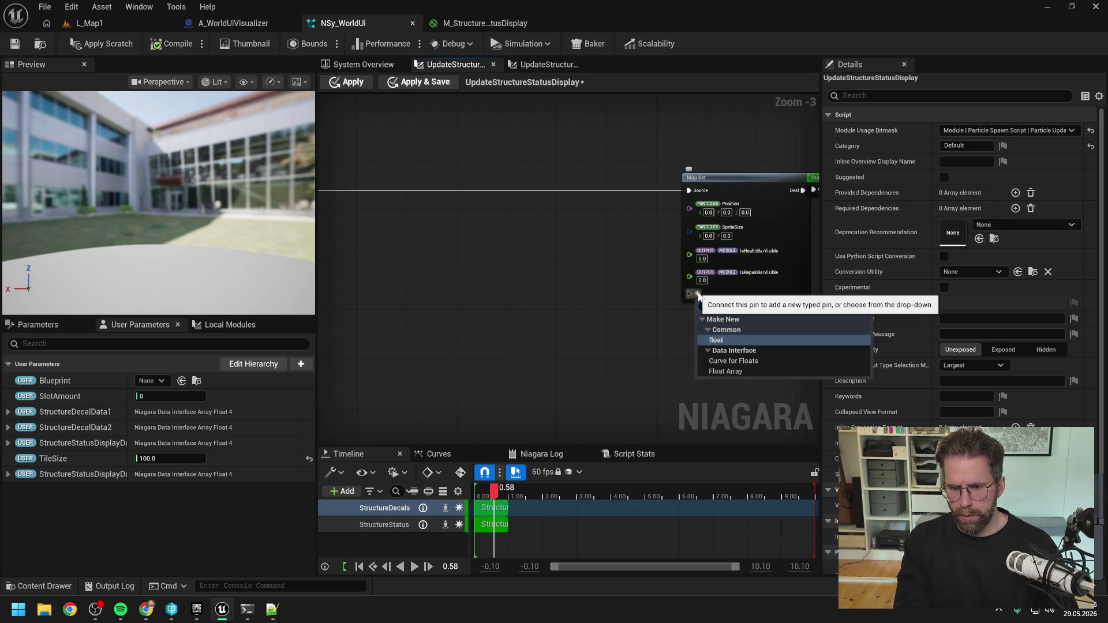
left_click(729, 340)
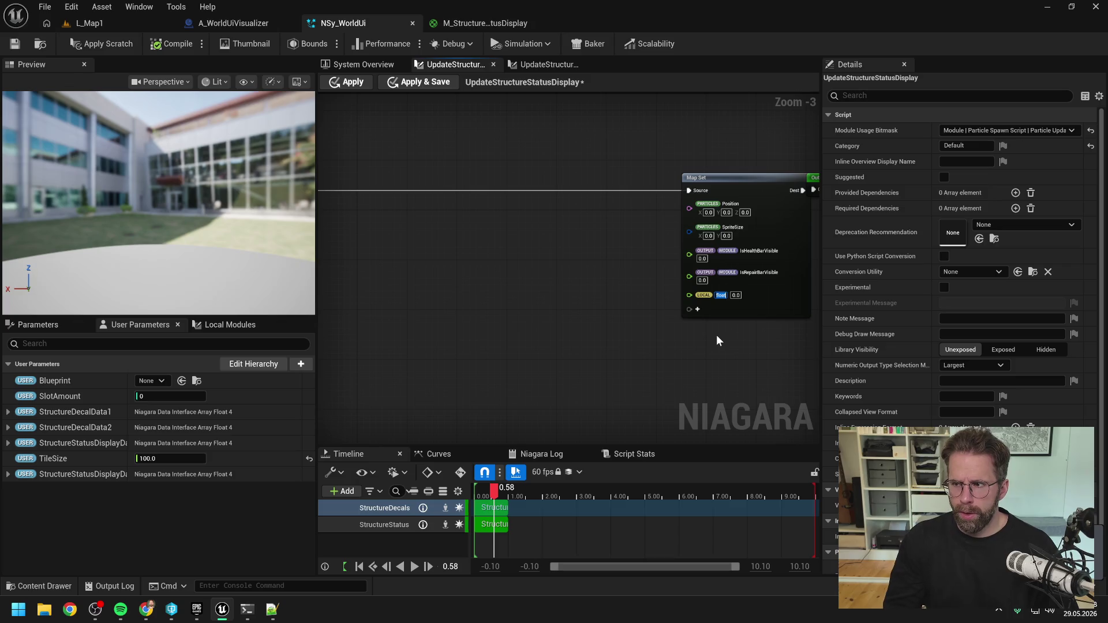
type("HealthPointsPercen")
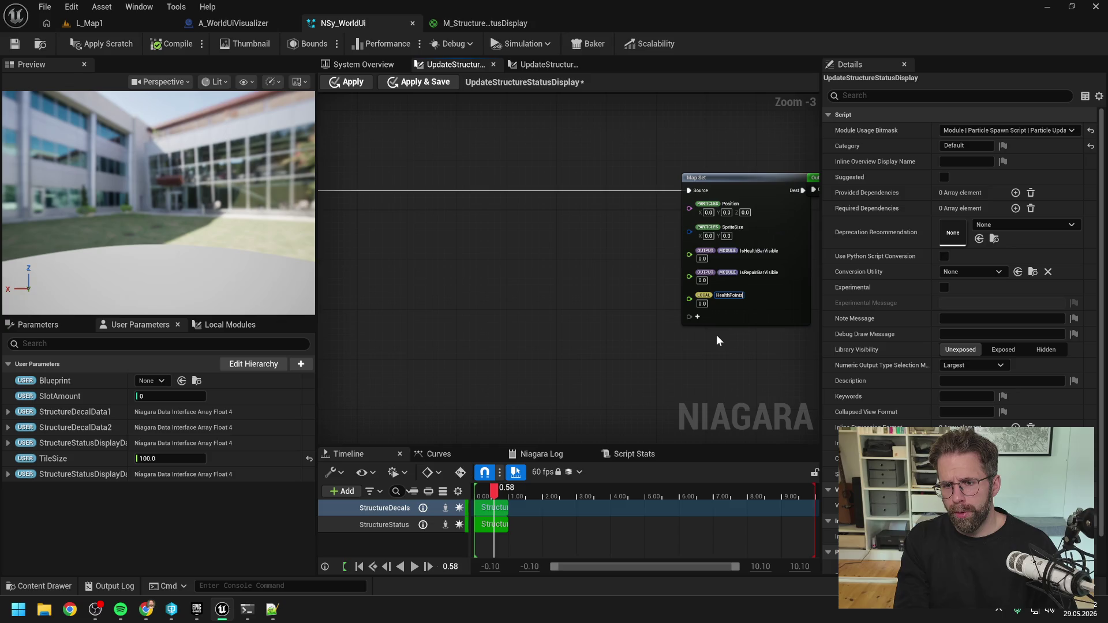
type("t")
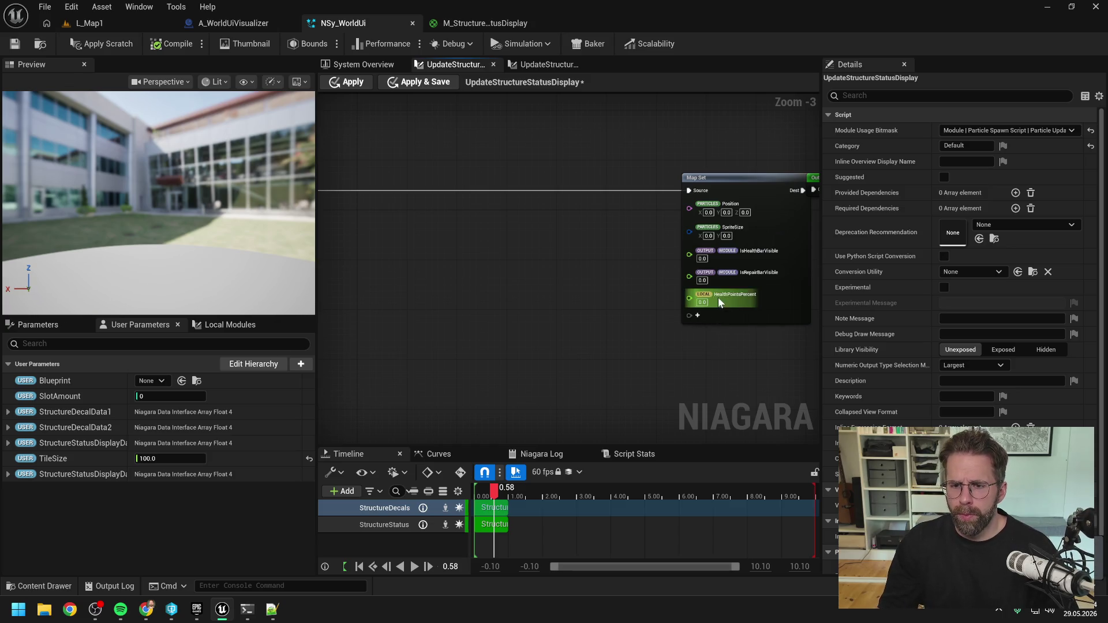
right_click(721, 295)
mouse_move(752, 391)
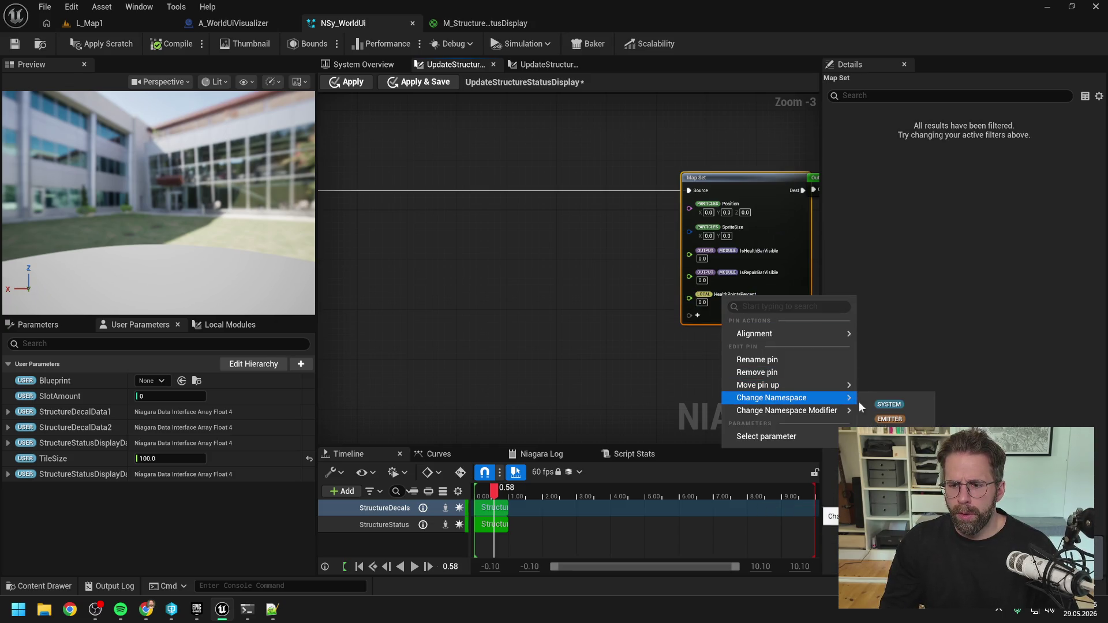
left_click(892, 449)
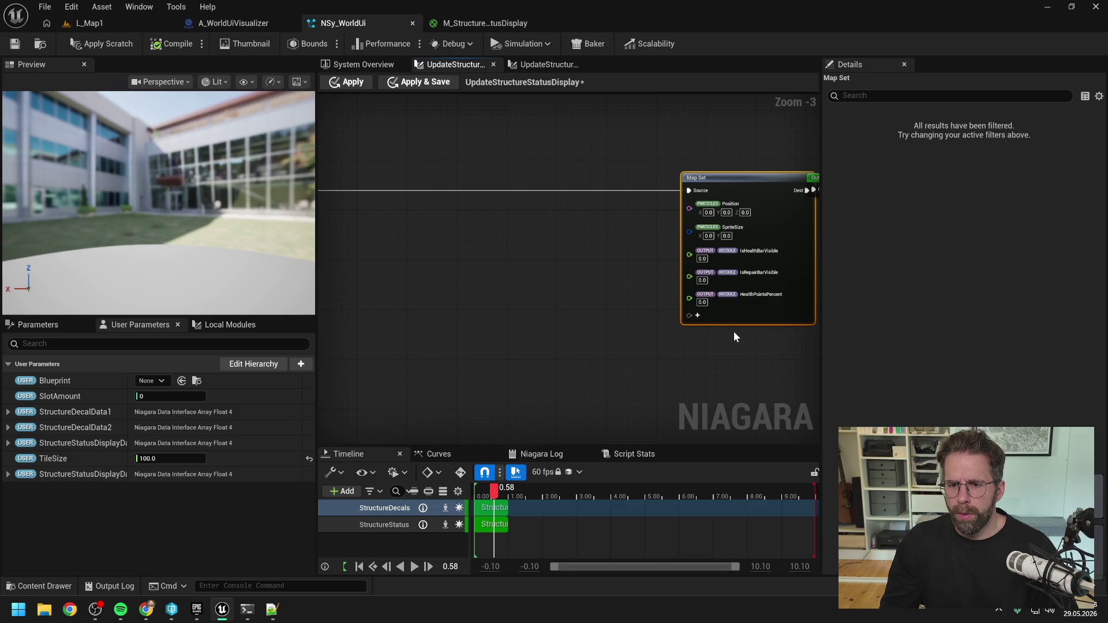
- Add a float RepairProgressPercent pin to Map Set in the Output Module namespace
left_click(697, 318)
type("float")
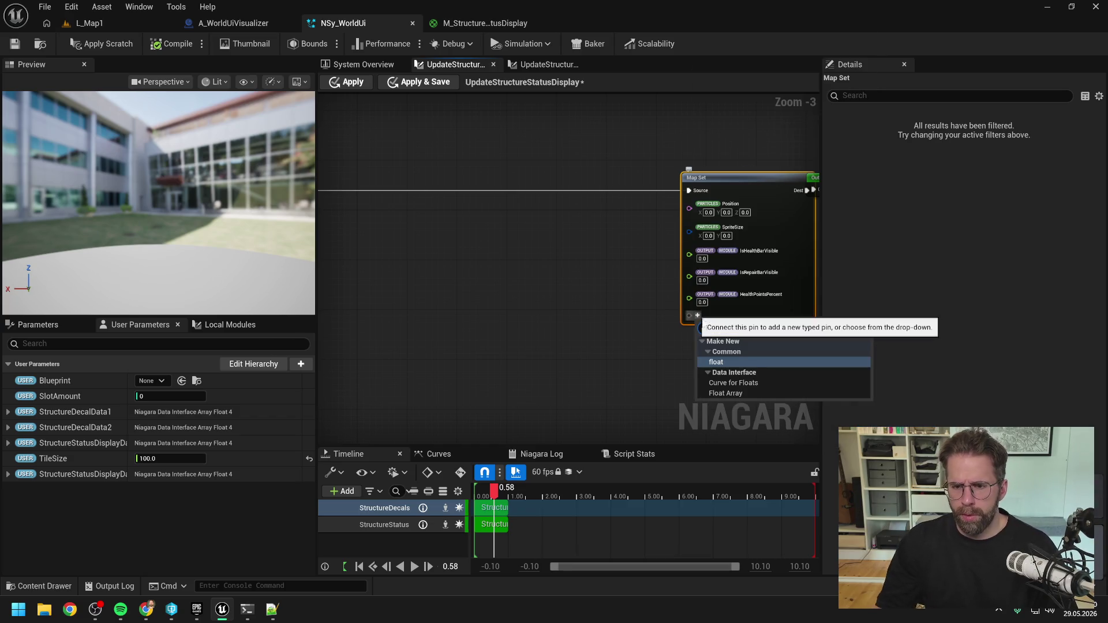
left_click(740, 360)
right_click(718, 315)
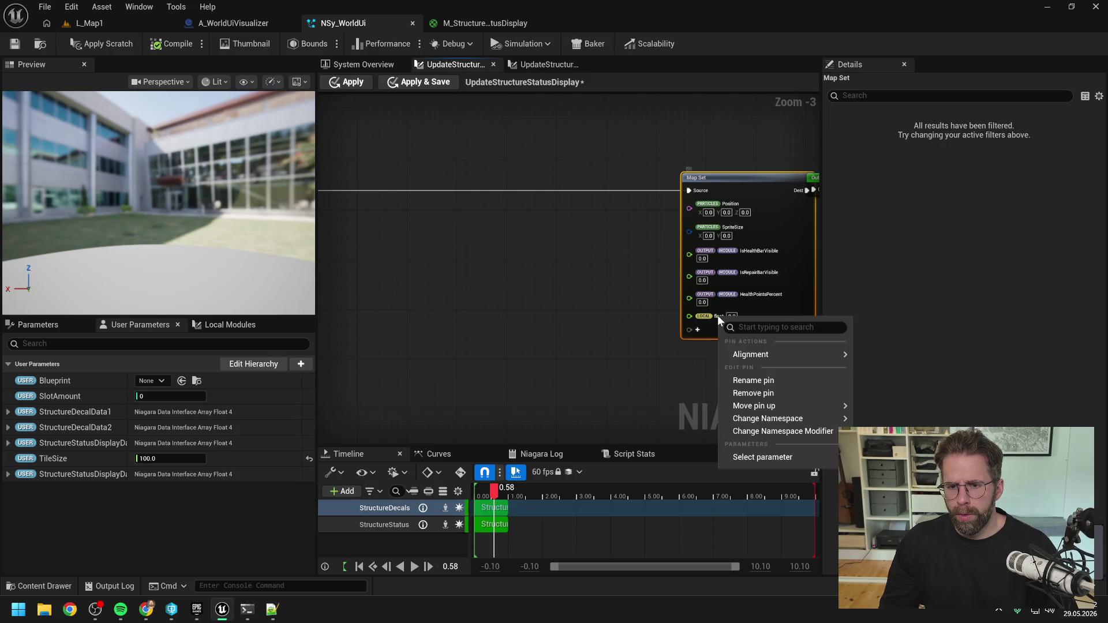
left_click(750, 380)
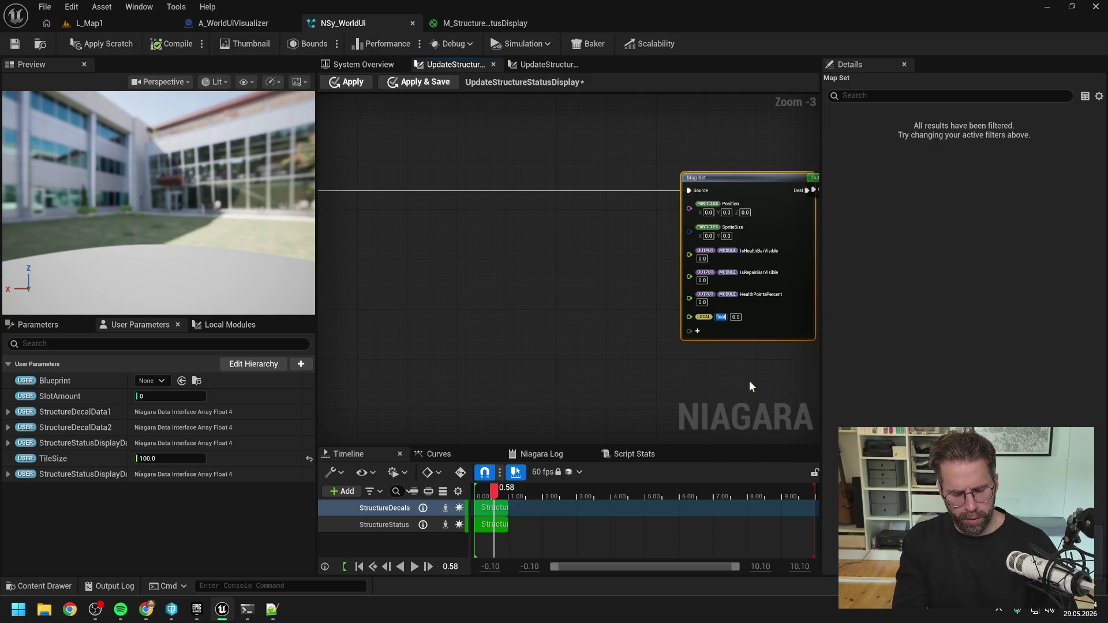
type("RepairBarPercent")
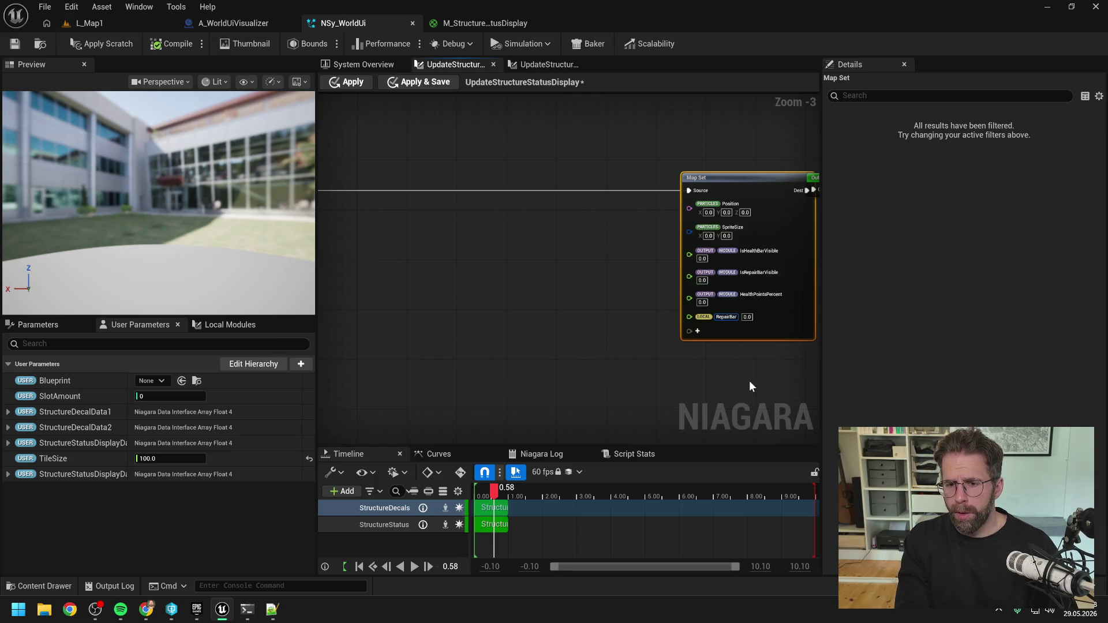
key("BackSpace")
key("BackSpace")
key("BackSpace")
type("ProgressPercent")
key("Return")
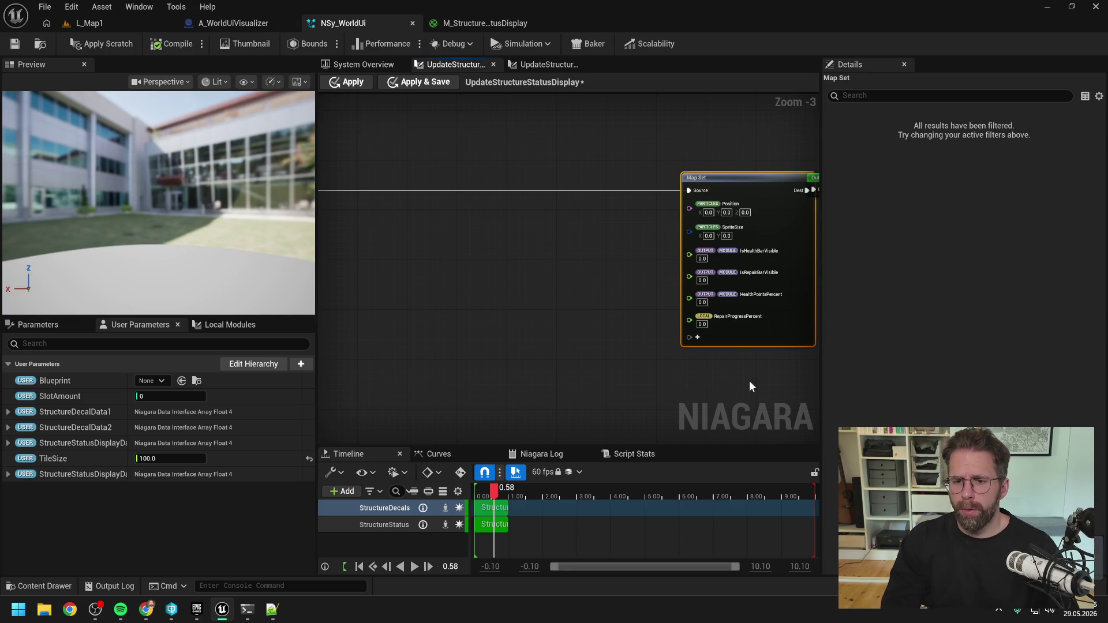
right_click(726, 317)
mouse_move(760, 424)
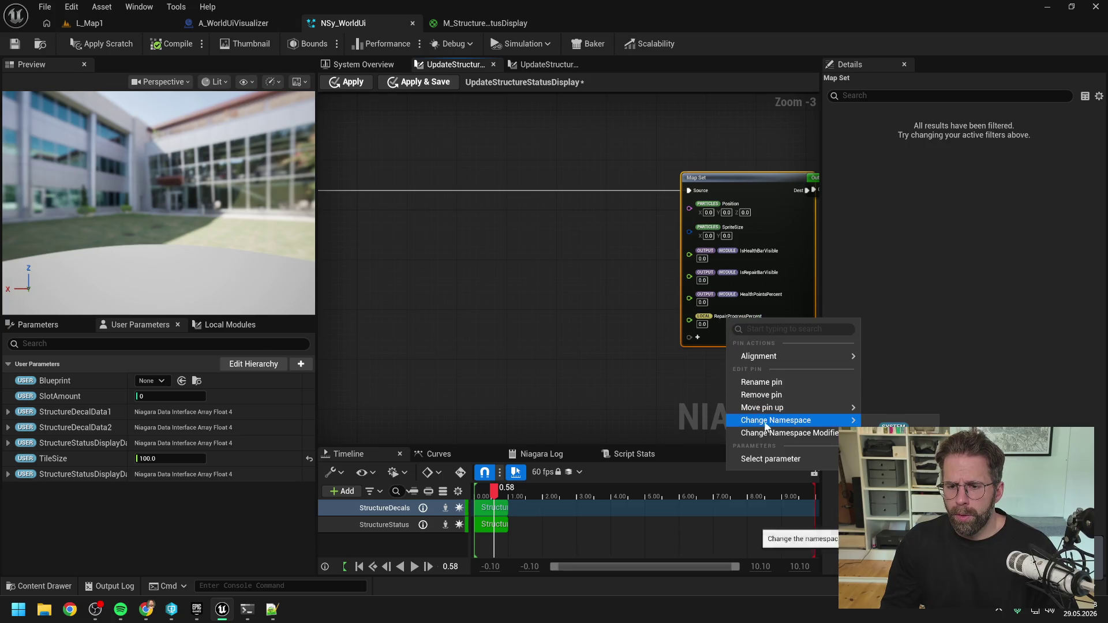
left_click(891, 456)
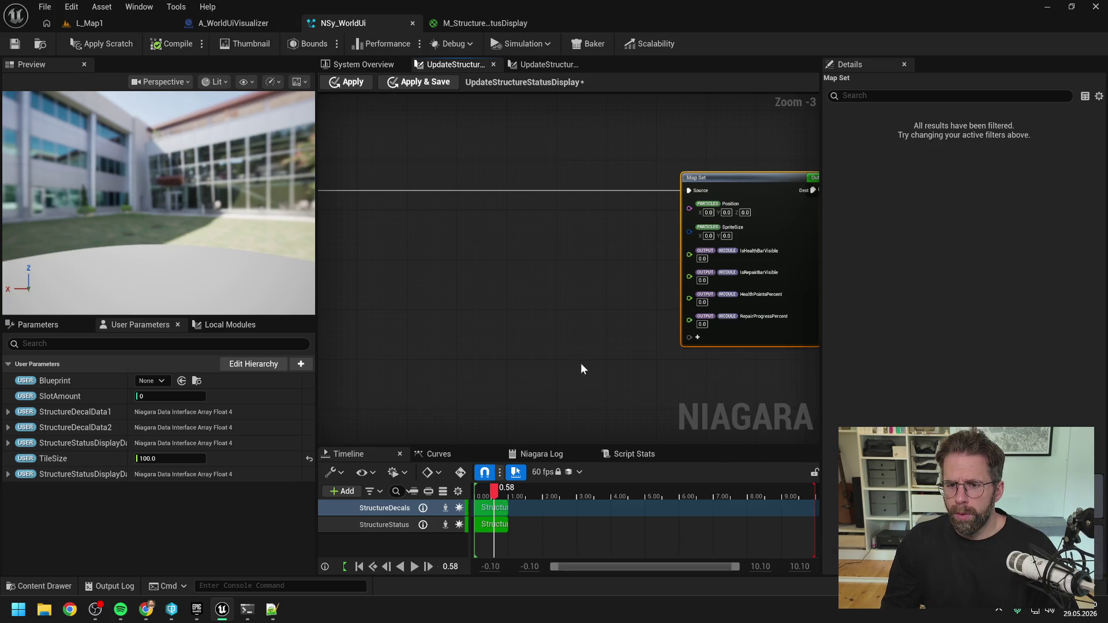
left_click(581, 362)
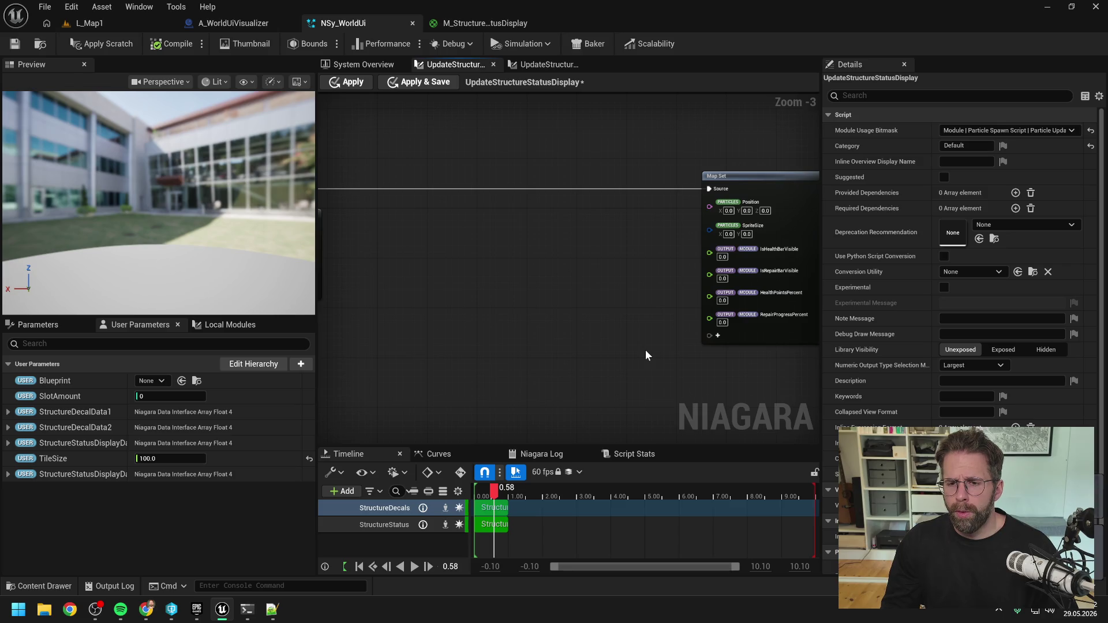
- Add an array Get node fed by StructureStatusDisplayData1
scroll(645, 350, "down", 1)
scroll(447, 300, "up", 1)
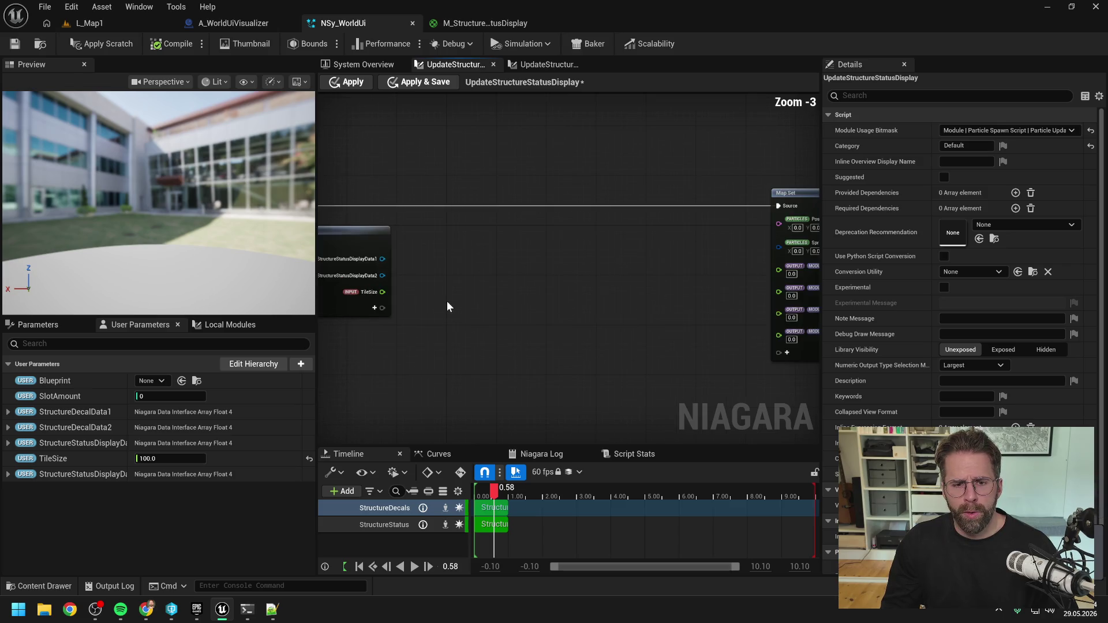
mouse_move(447, 300)
left_mouse_down()
mouse_move(465, 304)
mouse_move(414, 281)
mouse_move(477, 286)
left_mouse_up()
left_click_drag(407, 268, 473, 273)
type("get")
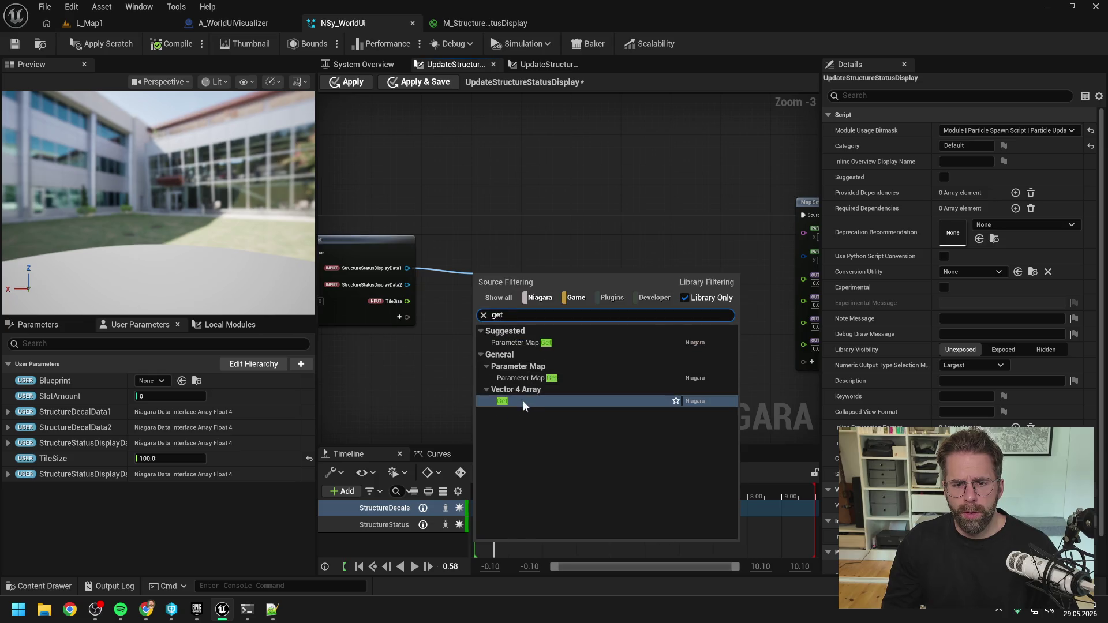
left_click(523, 401)
- Wire an Execution Index node into the Get's Index and feed its value into Break Vector 4
right_click(448, 252)
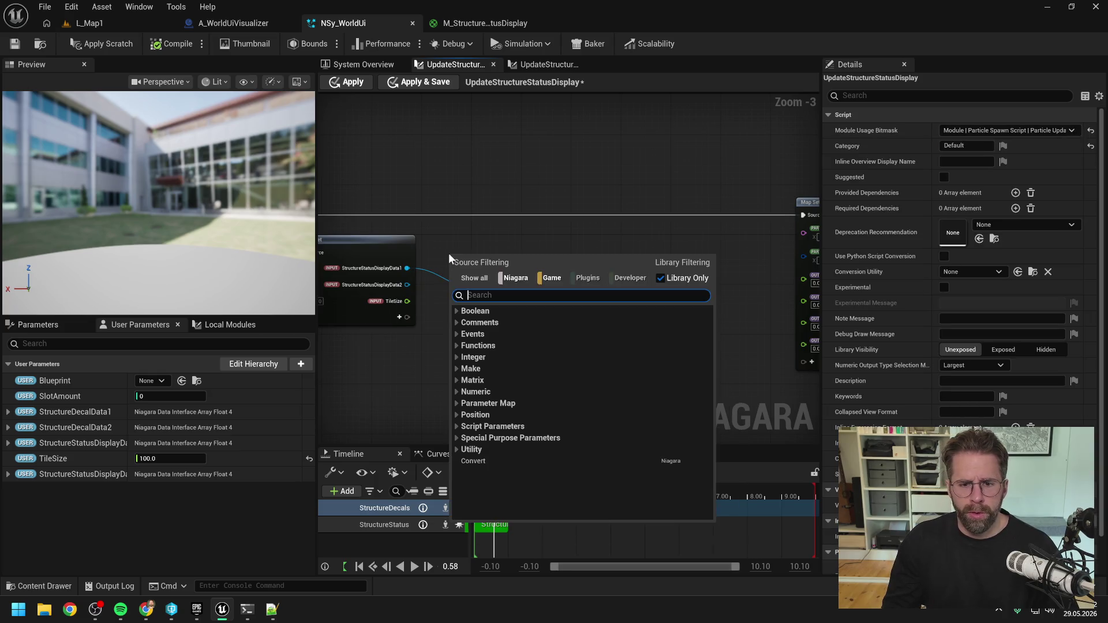
type("execution index")
key("Return")
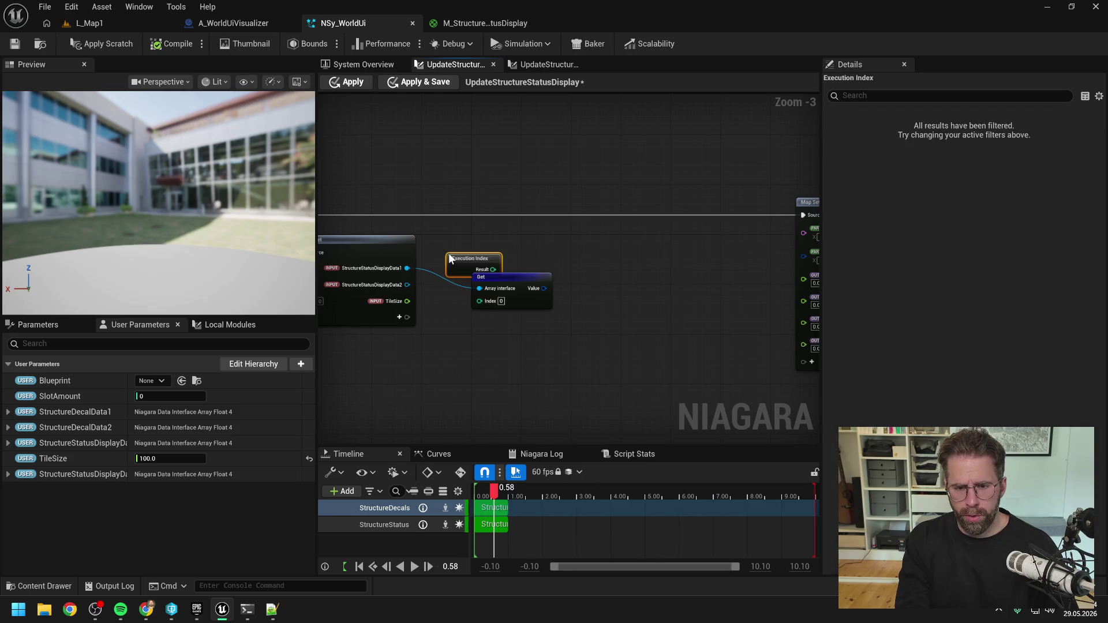
left_click_drag(450, 258, 427, 241)
mouse_move(499, 276)
left_mouse_down()
mouse_move(517, 257)
mouse_move(498, 282)
mouse_move(560, 271)
mouse_move(535, 257)
left_mouse_up()
left_click(597, 282)
type("break")
key("Return")
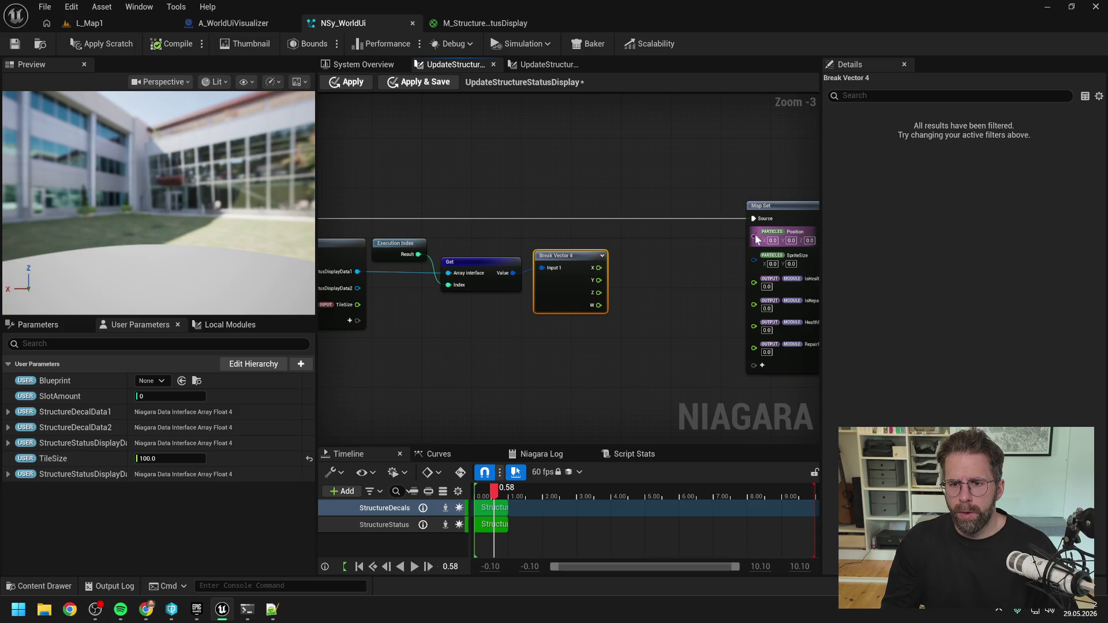
- Add a Make Position node fed by Break Vector 4's X, Y, Z into Map Set's Position
left_click_drag(753, 236, 693, 263)
type("make")
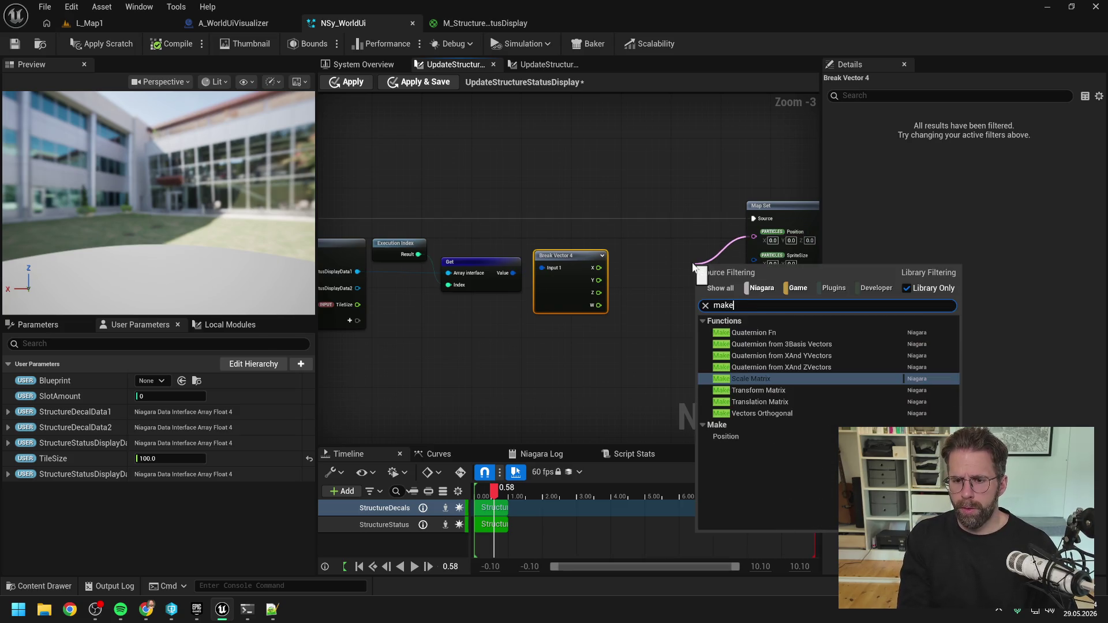
left_click(724, 435)
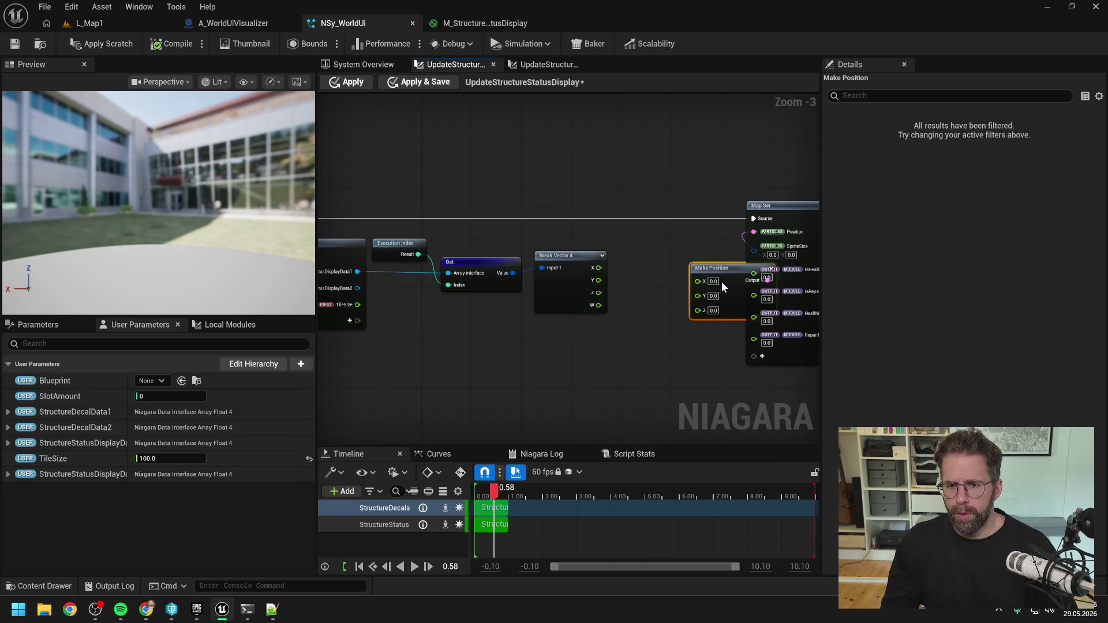
left_click_drag(722, 285, 677, 252)
mouse_move(598, 268)
left_mouse_down()
mouse_move(655, 256)
mouse_move(655, 268)
left_mouse_up()
left_click_drag(598, 292, 657, 280)
left_click(574, 257)
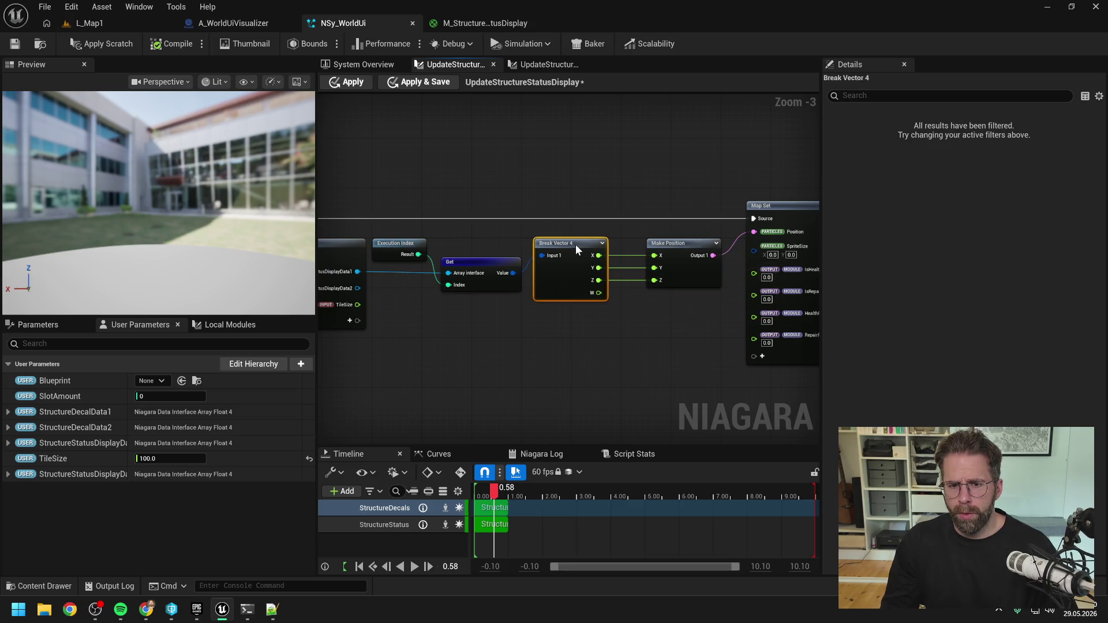
left_click(643, 295)
- Multiply Break Vector 4's W component by TileSize
scroll(642, 296, "down", 1)
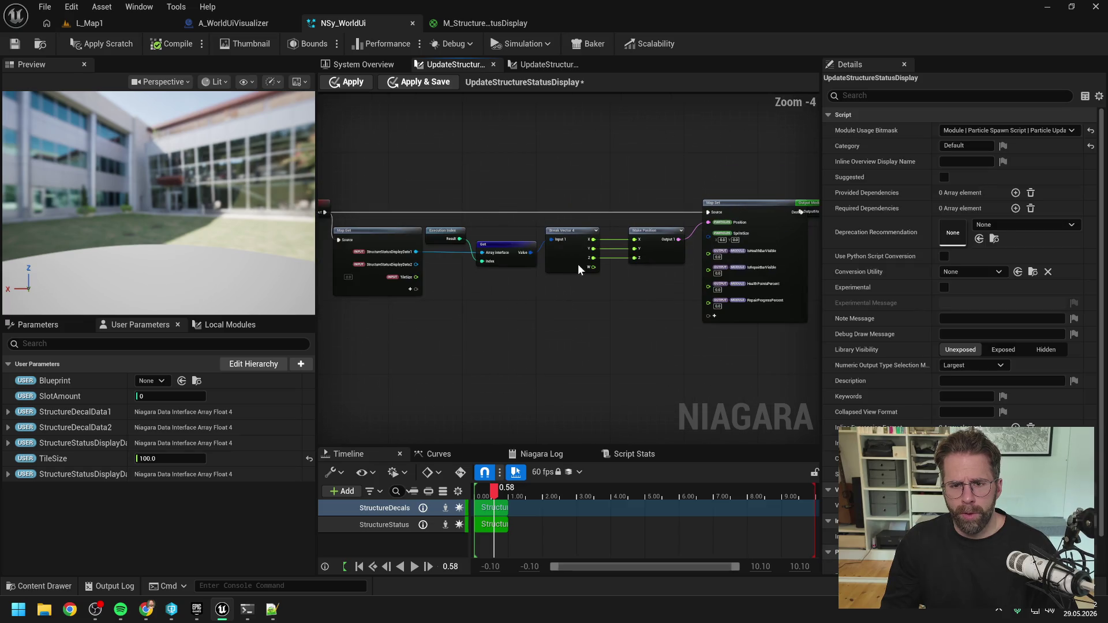
left_click_drag(593, 268, 617, 287)
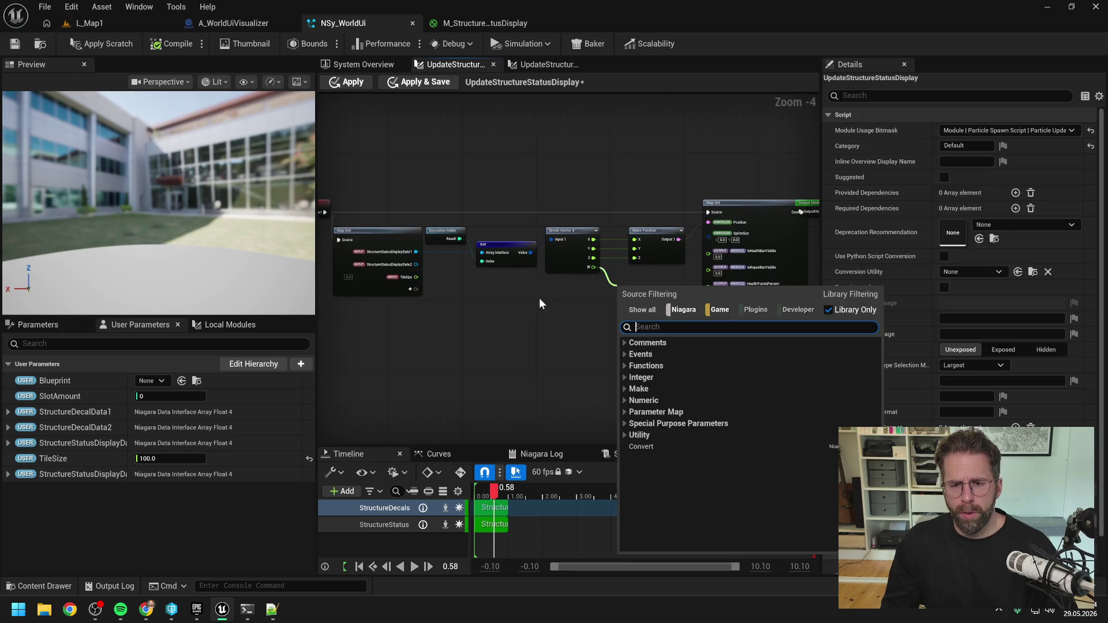
type("multiply")
key("Return")
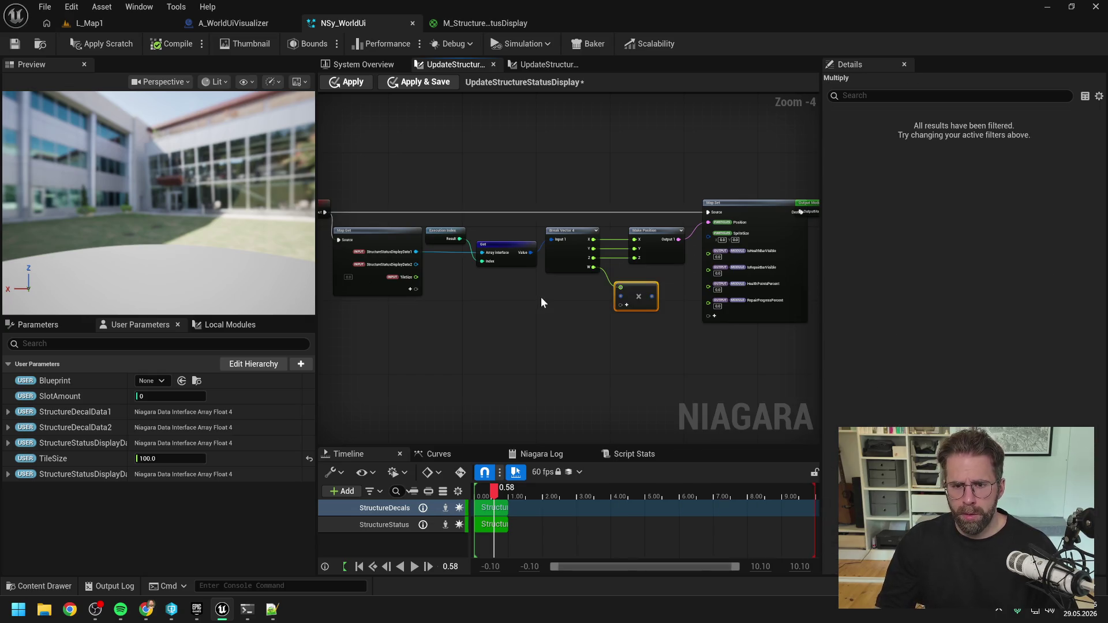
mouse_move(415, 277)
left_mouse_down()
mouse_move(616, 299)
mouse_move(635, 282)
left_mouse_up()
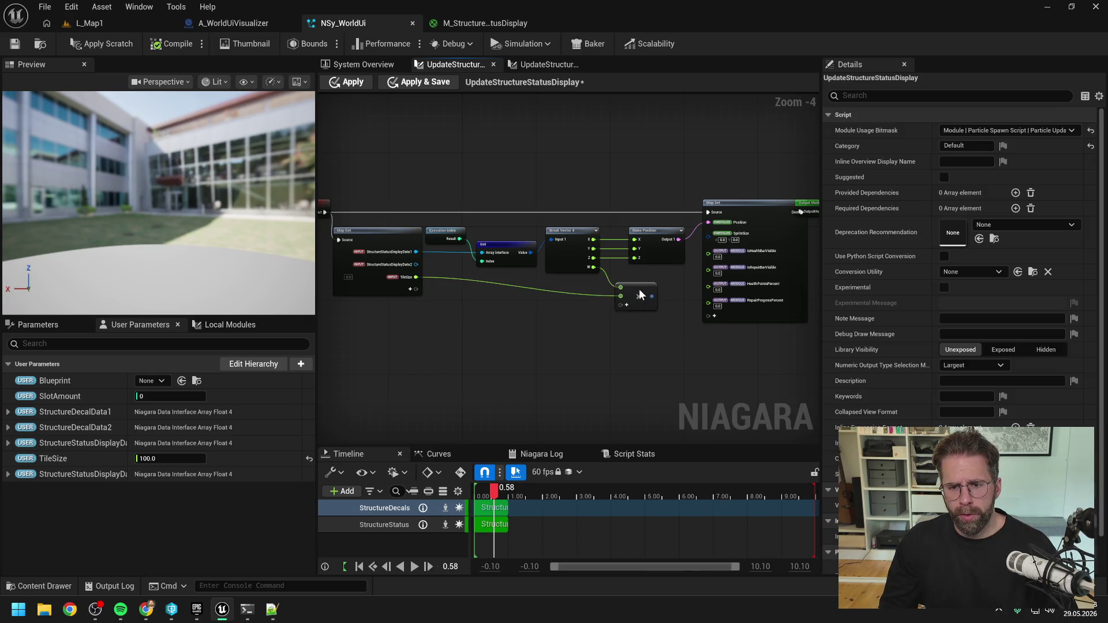
left_click(654, 271)
- Move the Map Set and Output Module nodes further right
left_click_drag(616, 168, 718, 258)
left_click(743, 208)
left_click_drag(664, 195, 768, 231)
left_click_drag(619, 201, 747, 201)
mouse_move(616, 284)
left_mouse_down()
mouse_move(705, 174)
mouse_move(795, 248)
left_mouse_up()
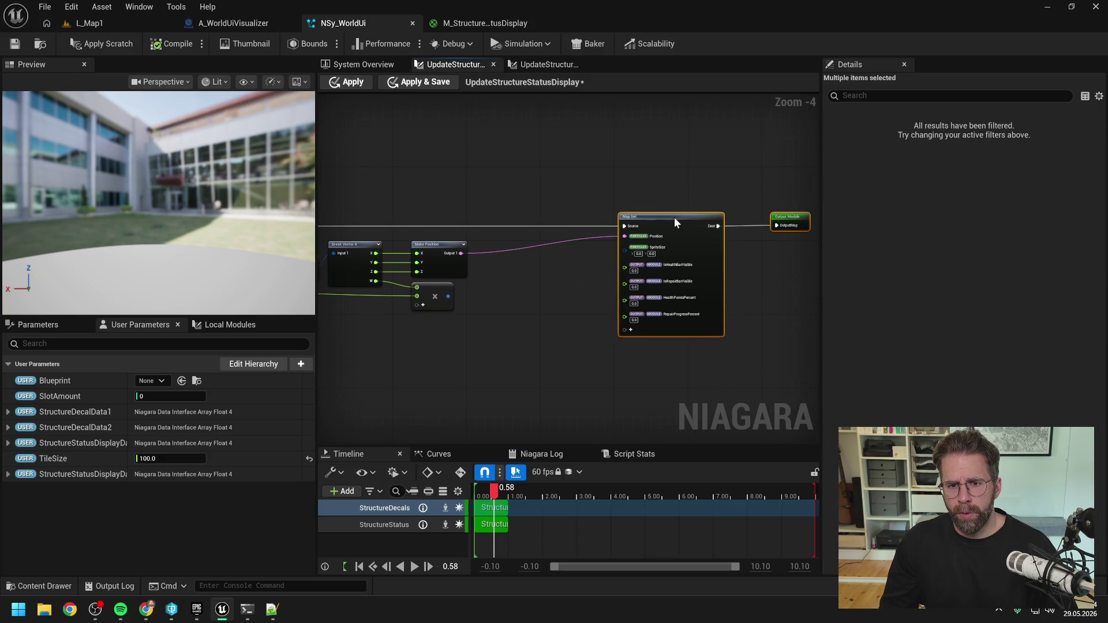
left_click(571, 281)
- Add a Make Vector 2D node next to Map Set's SpriteSize input
left_click_drag(625, 250, 568, 283)
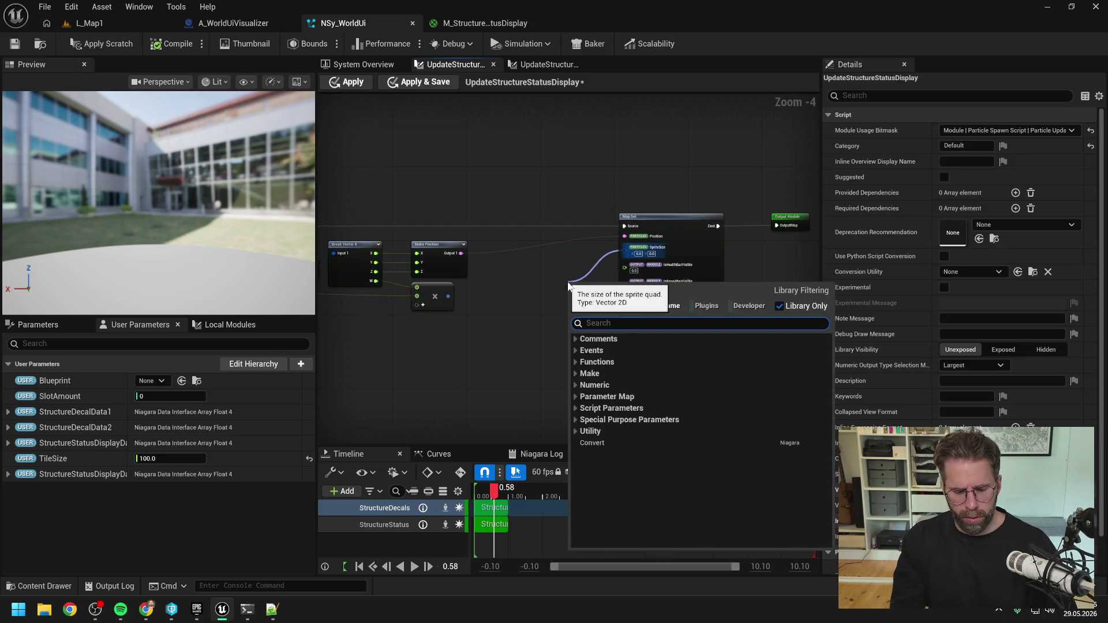
type("make")
left_click(601, 455)
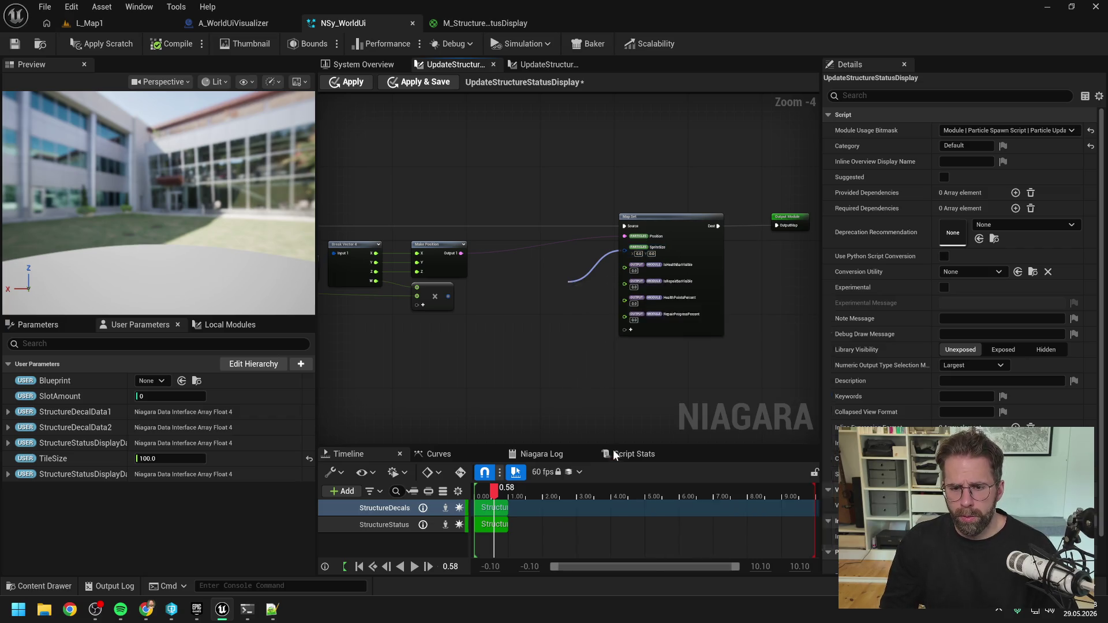
left_click_drag(607, 281, 573, 288)
left_click(571, 286, "alt")
scroll(511, 329, "up", 2)
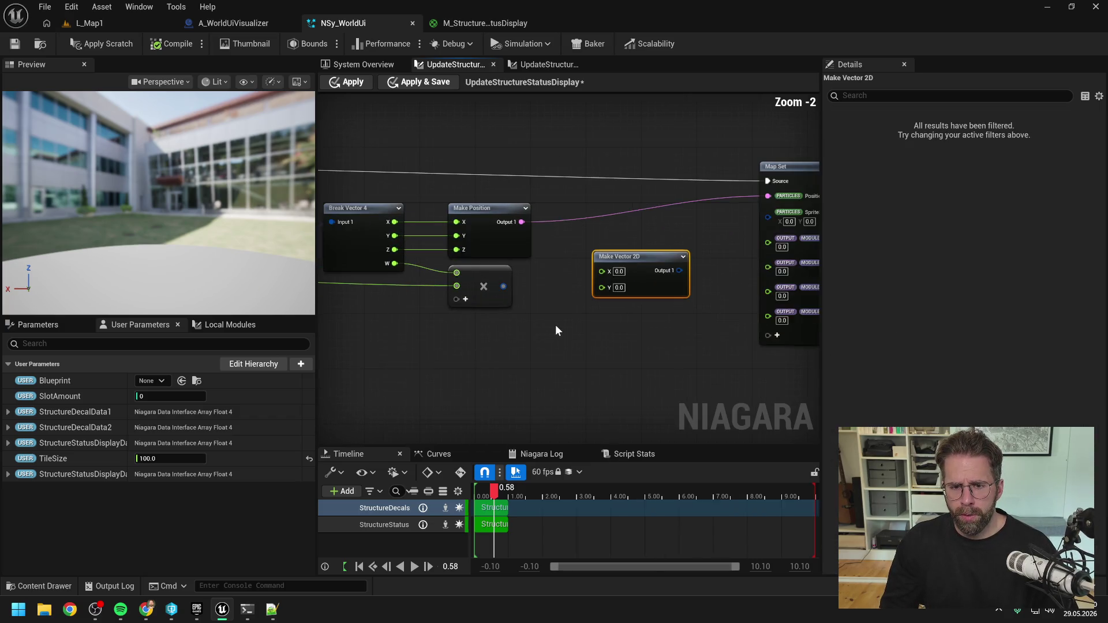
scroll(629, 286, "down", 2)
left_click(630, 286)
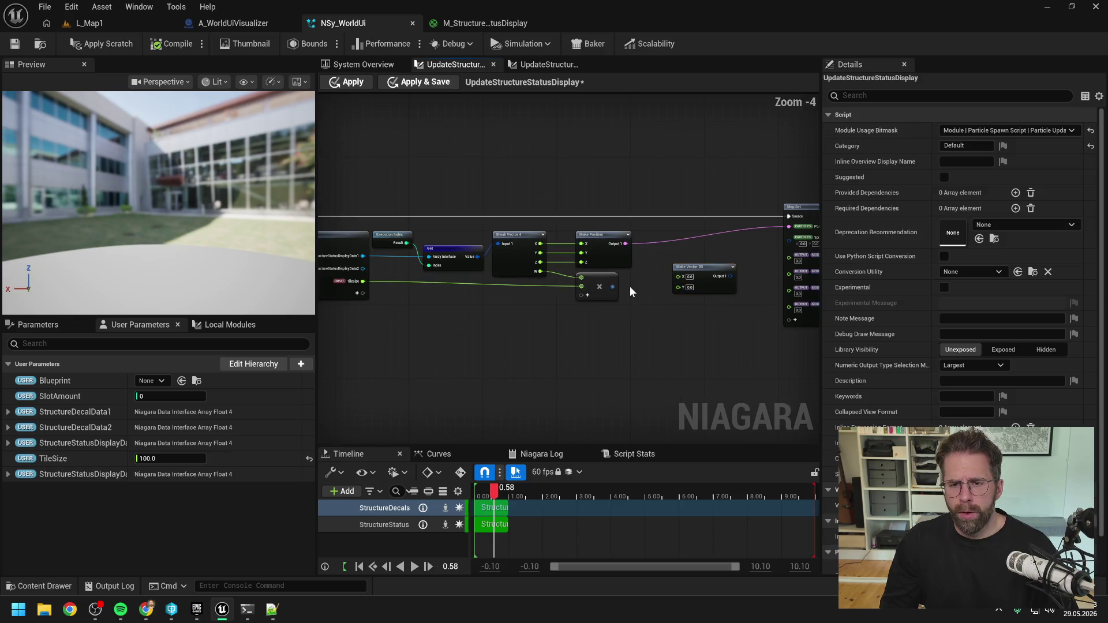
scroll(615, 287, "up", 1)
- Feed W×TileSize into Make Vector 2D's X and set its Y to 40
left_click_drag(612, 286, 700, 272)
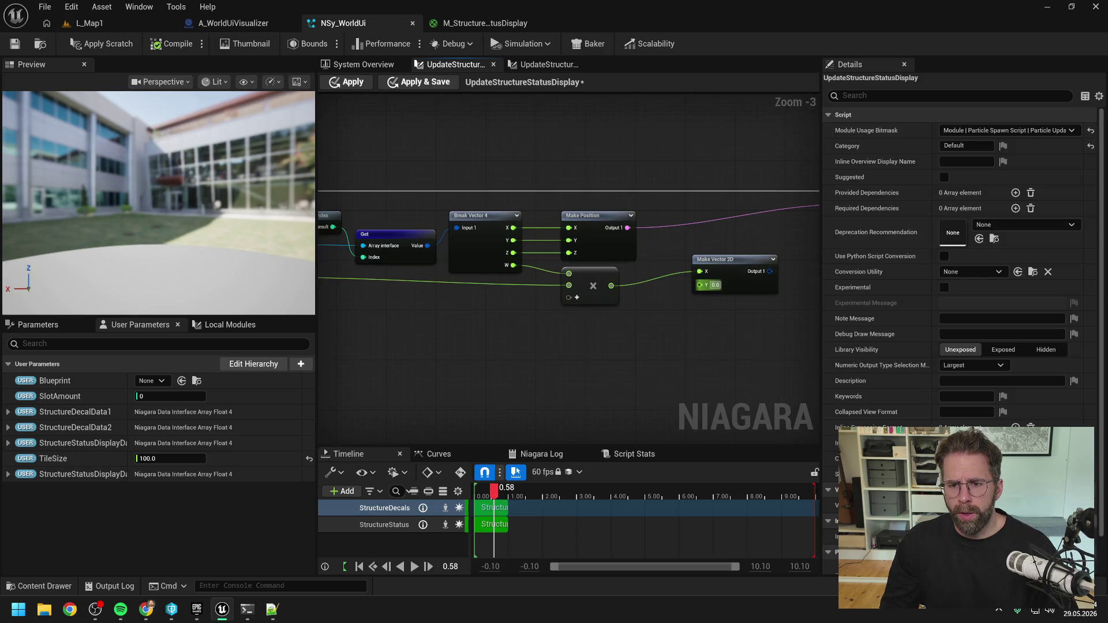
type("40")
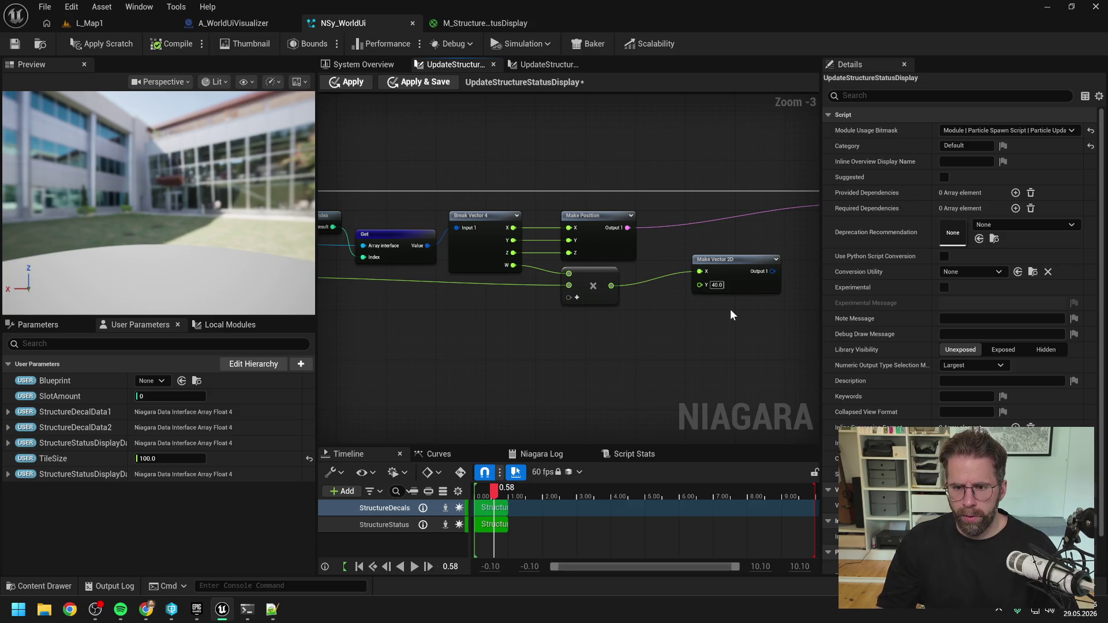
left_click_drag(732, 264, 698, 272)
scroll(698, 275, "down", 1)
scroll(681, 326, "down", 1)
left_click(681, 327)
scroll(649, 327, "up", 1)
- Regroup the Multiply, Make Vector 2D, Map Get and Execution Index nodes
left_click_drag(748, 329, 614, 298)
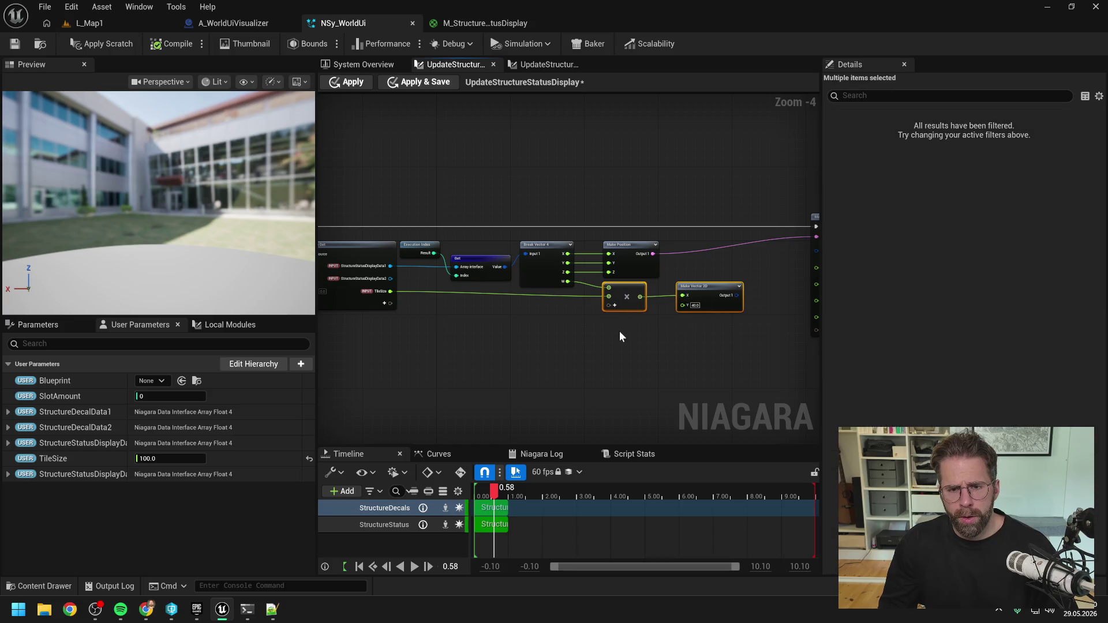
left_click(390, 252, "ctrl")
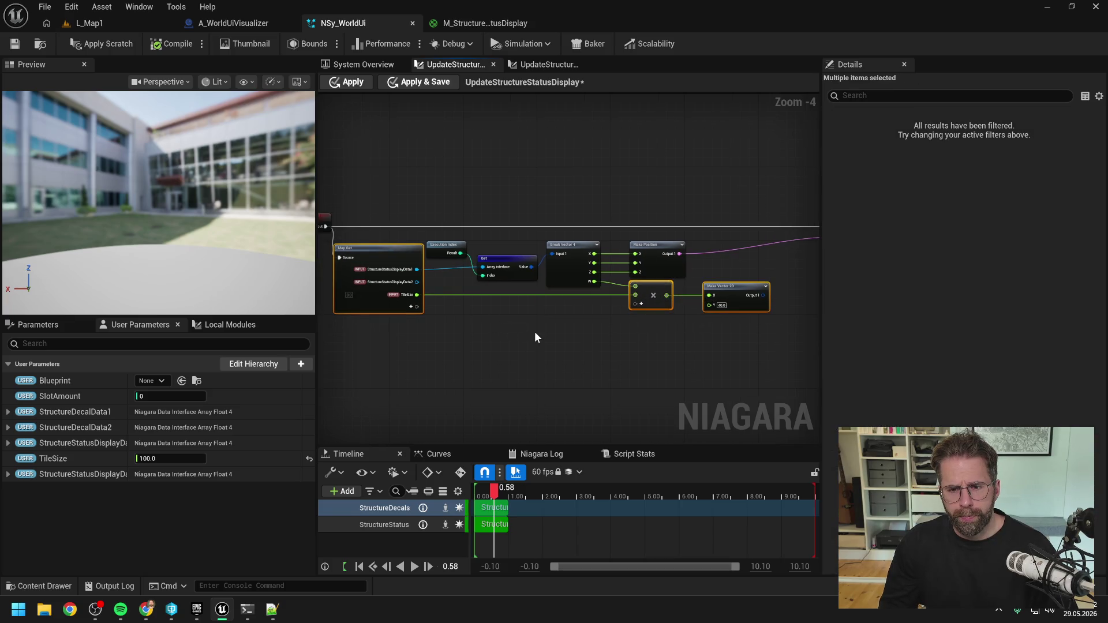
left_click(538, 334)
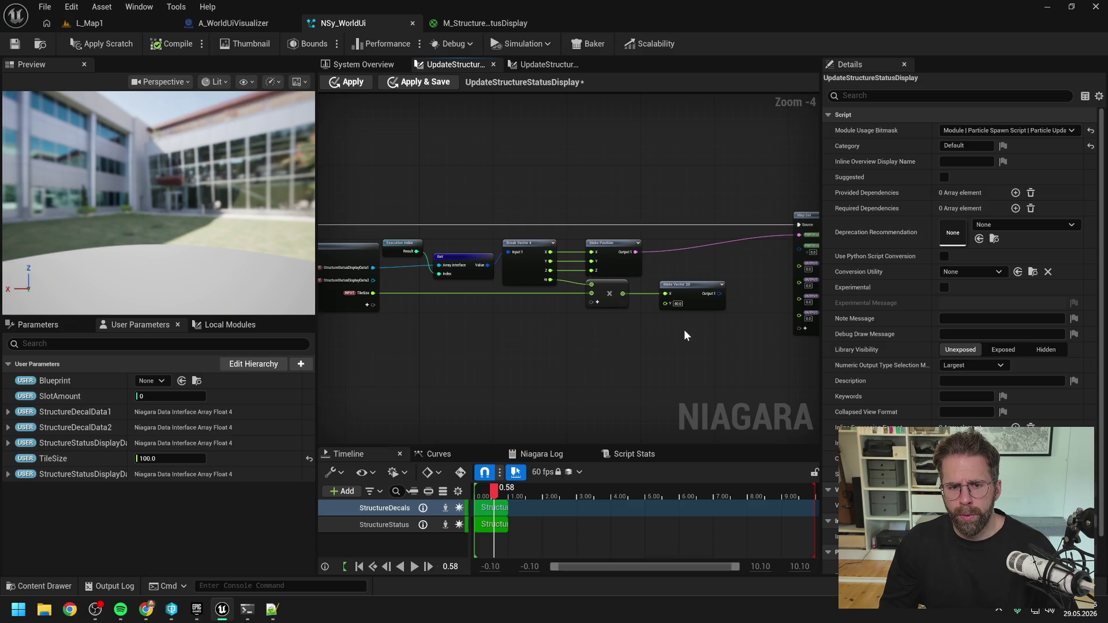
left_click(454, 248)
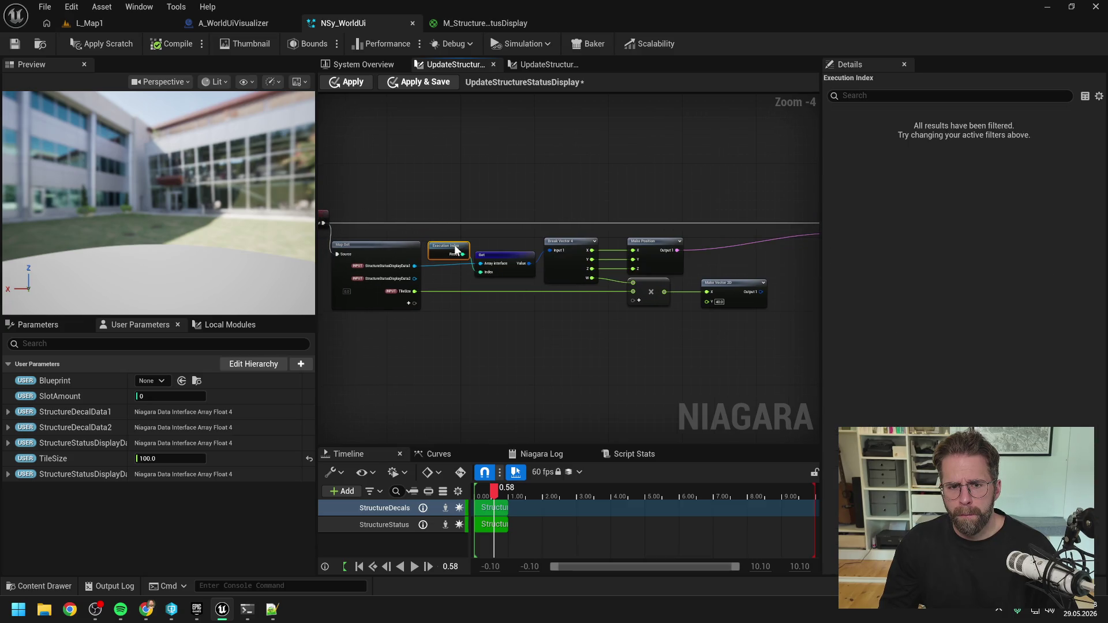
left_click(518, 239)
left_click_drag(518, 238, 489, 242)
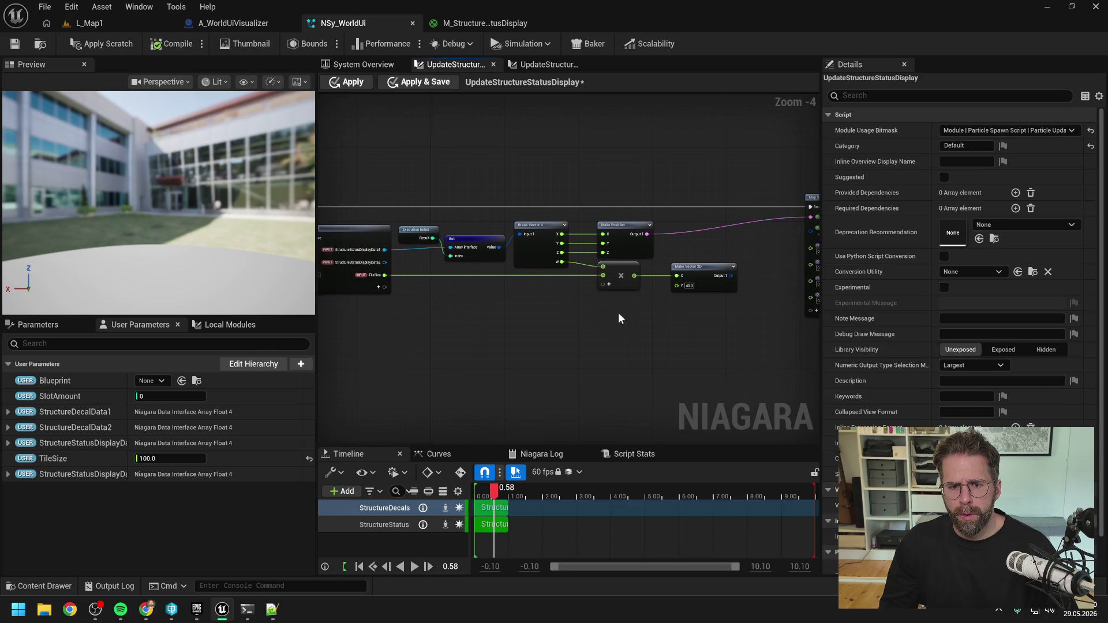
left_click_drag(385, 263, 456, 299)
- Add a Get node reading StructureStatusDisplayData2 at the Execution Index
type("get")
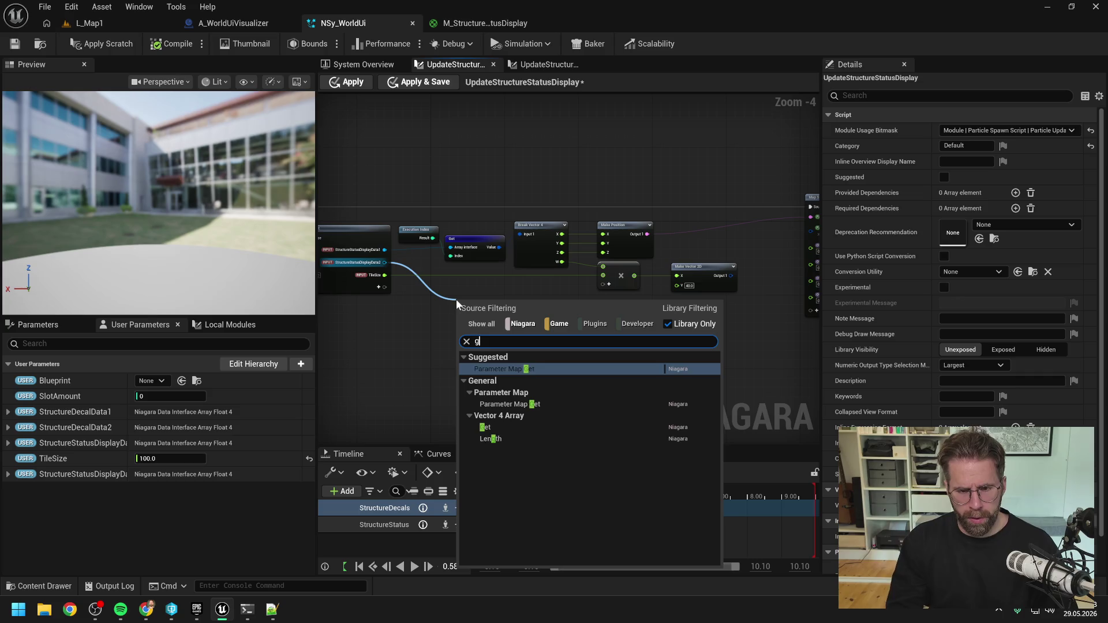
left_click(493, 407)
left_click_drag(433, 238, 465, 316)
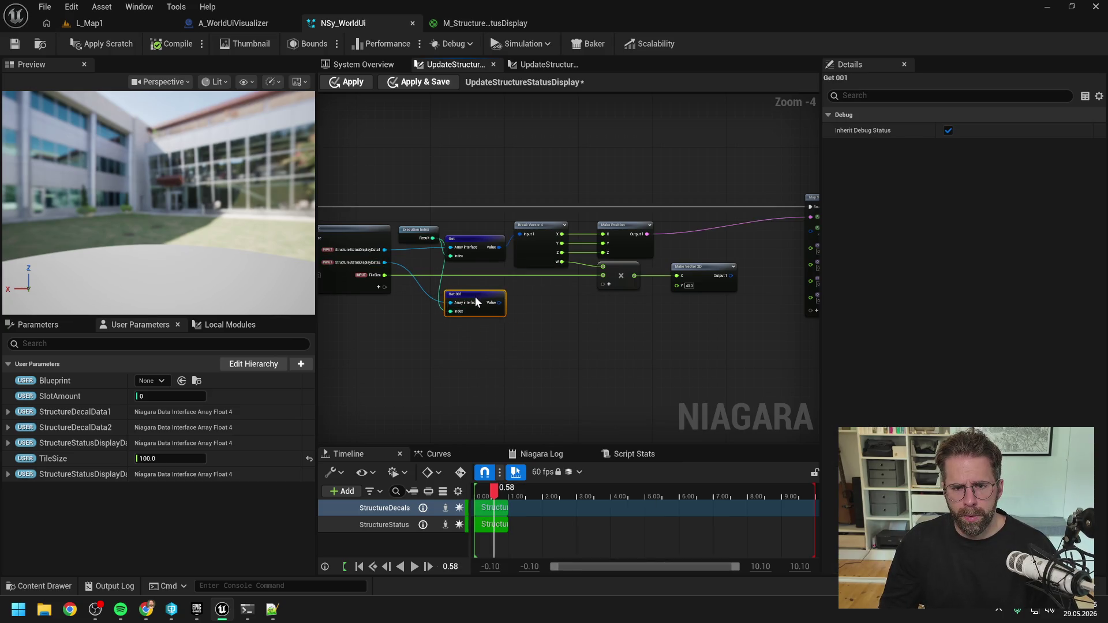
left_click(559, 309)
left_click_drag(559, 309, 435, 304)
- Break Get 001's value into a new Break Vector 4 node
type("break")
key("Return")
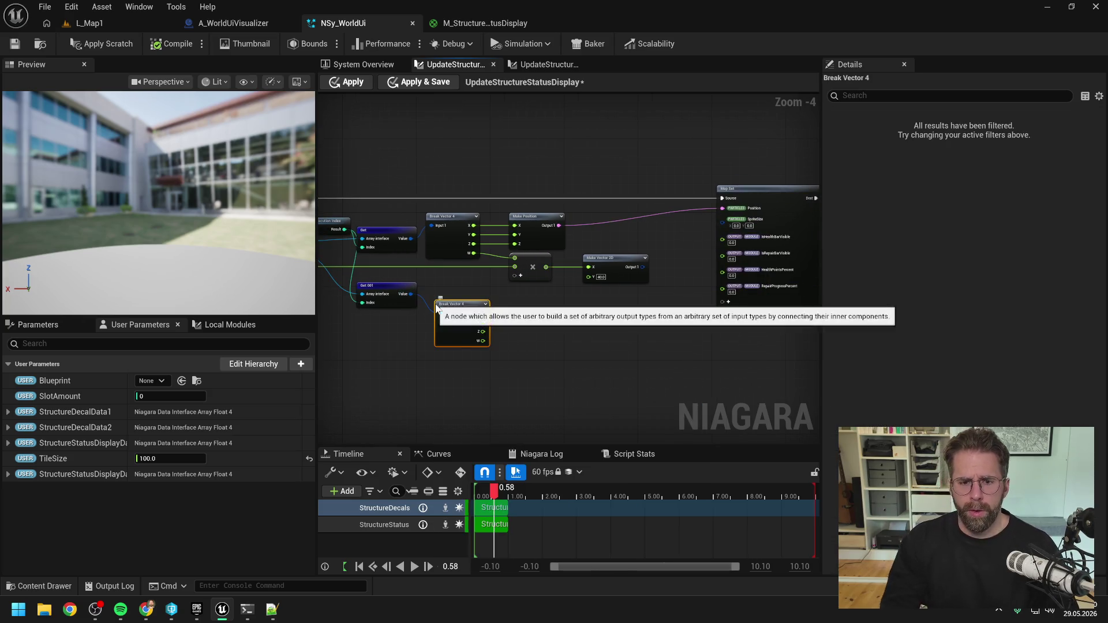
left_click_drag(395, 281, 395, 290)
left_click_drag(479, 306, 517, 311)
left_click(496, 312)
- Add a Greater Than node testing Break Vector 4's X against float 1.0
left_click(506, 313)
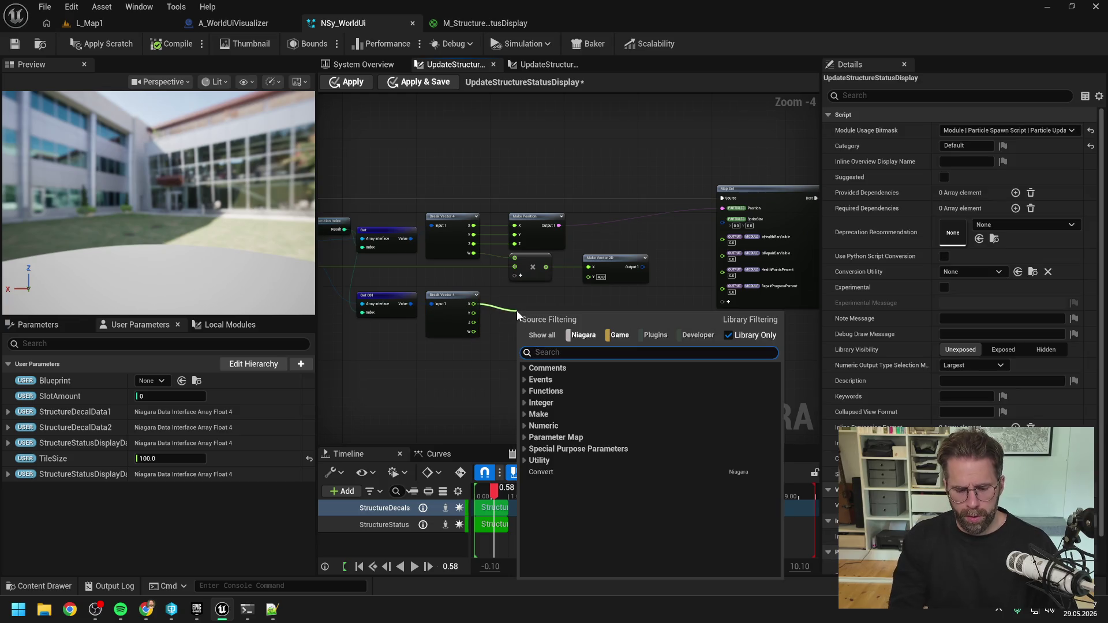
type("==")
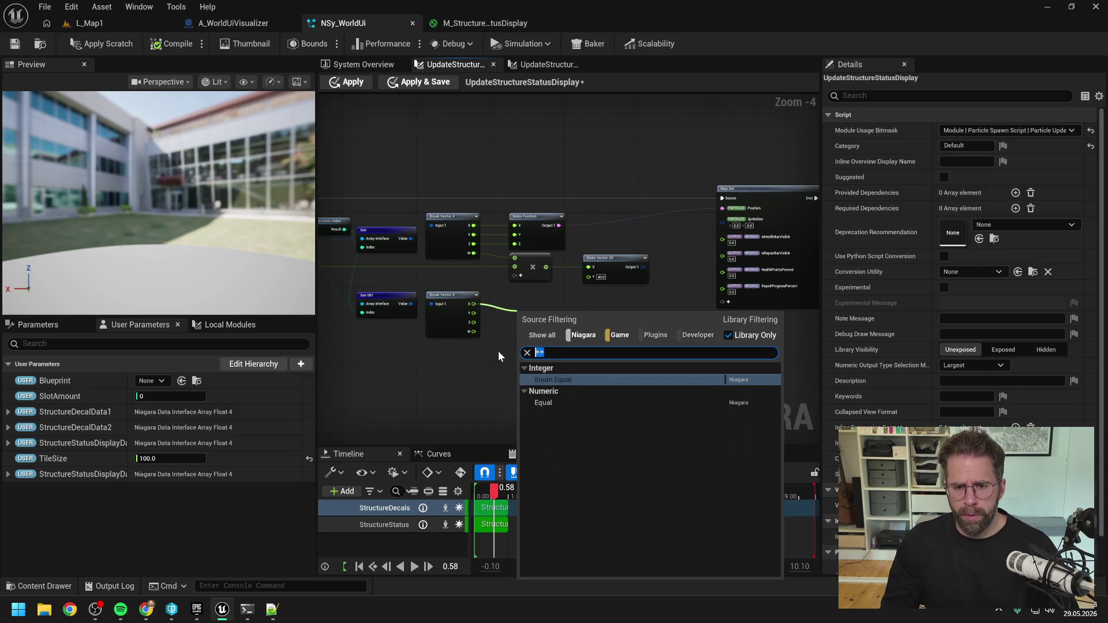
type(">")
left_click(566, 403)
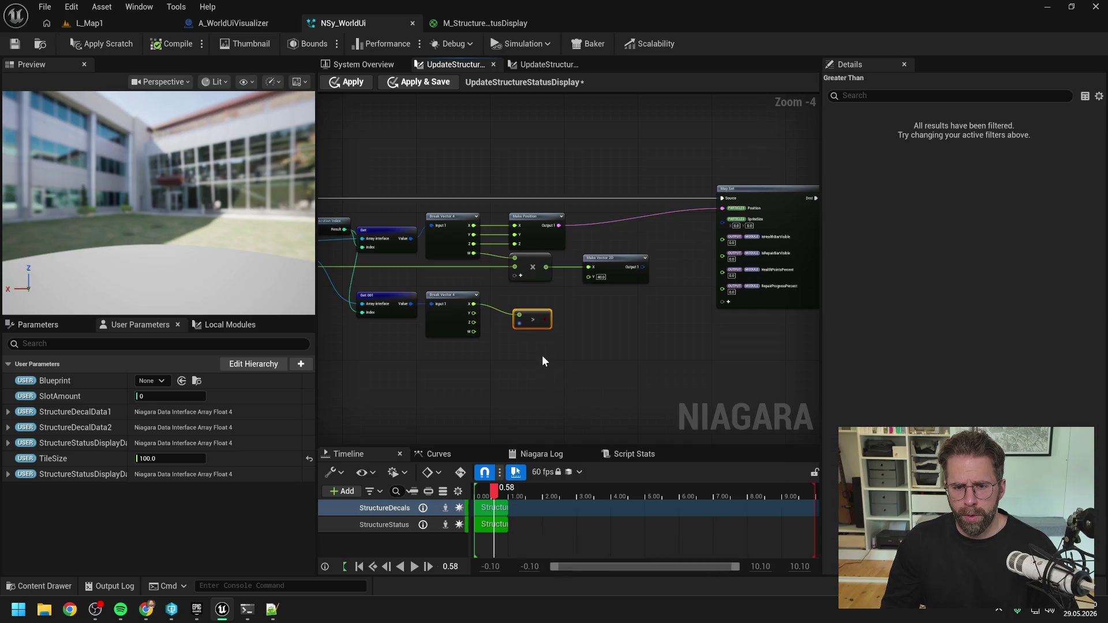
right_click(519, 323)
mouse_move(591, 362)
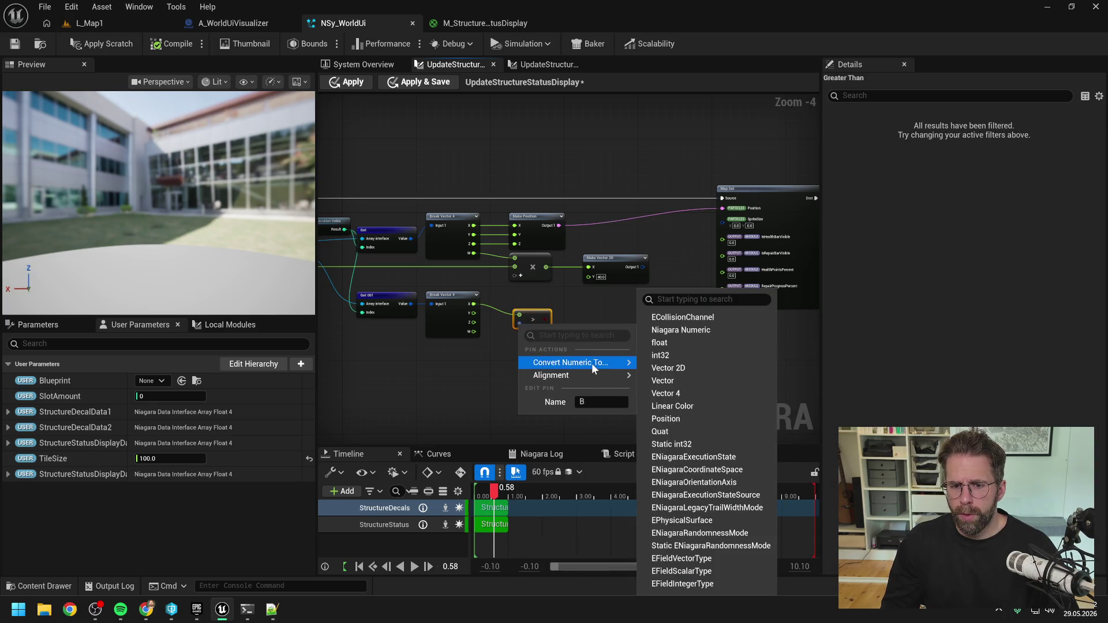
left_click(659, 342)
scroll(523, 333, "up", 3)
left_click(546, 346)
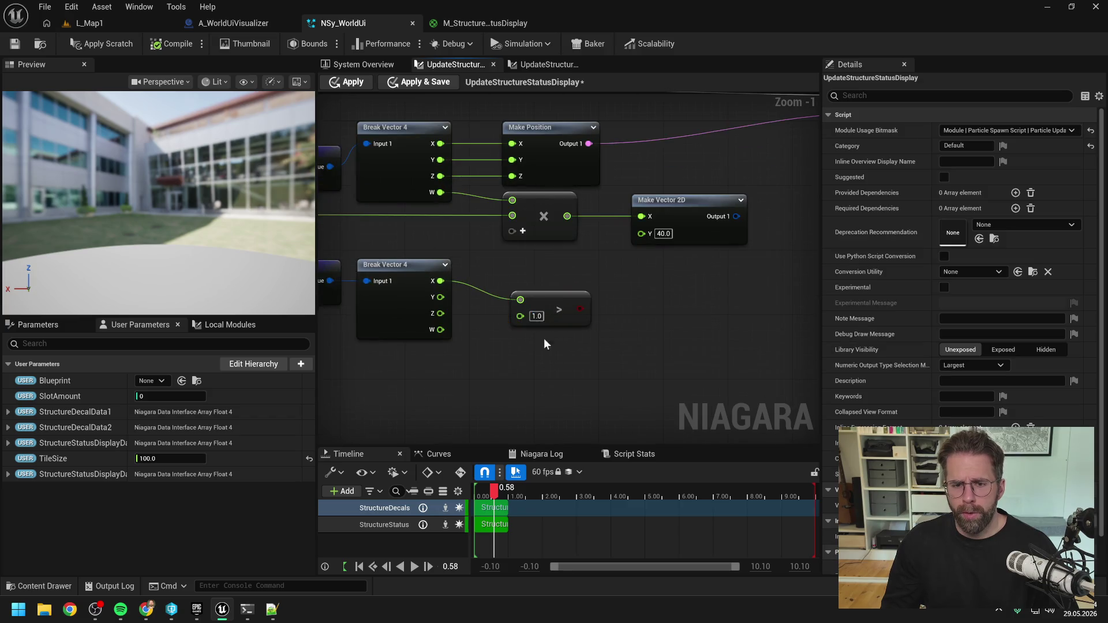
left_click_drag(544, 299, 544, 283)
- Duplicate the comparison for Y and join both results with a Logic OR
key("ctrl+d")
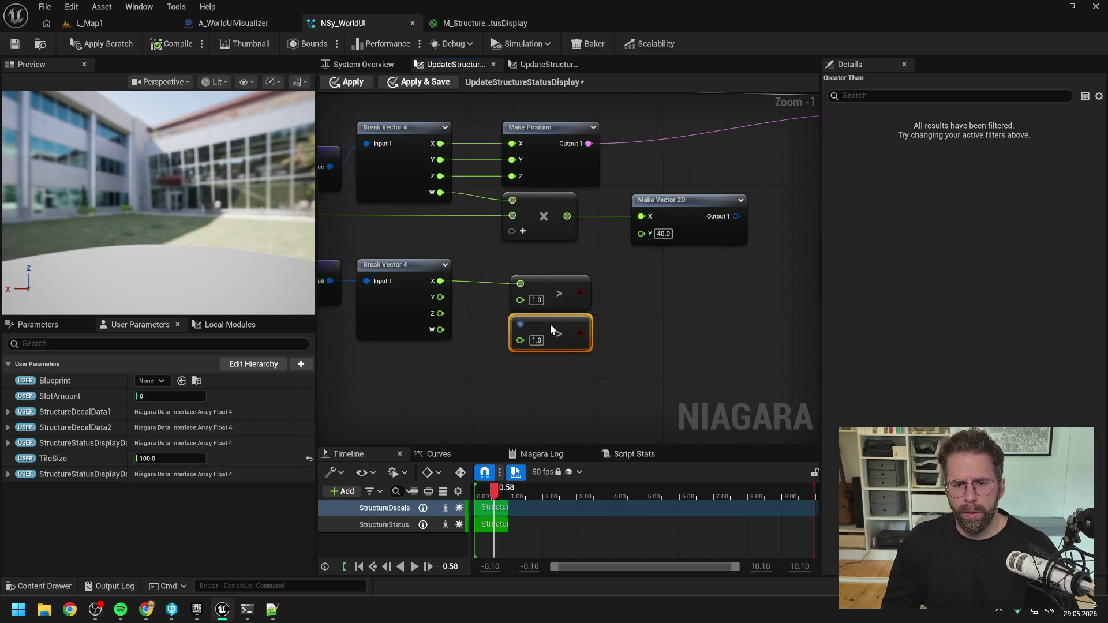
left_click_drag(440, 297, 520, 324)
scroll(612, 303, "down", 1)
mouse_move(585, 293)
left_mouse_down()
mouse_move(615, 304)
mouse_move(624, 331)
left_mouse_up()
type("or")
key("Return")
scroll(625, 330, "down", 2)
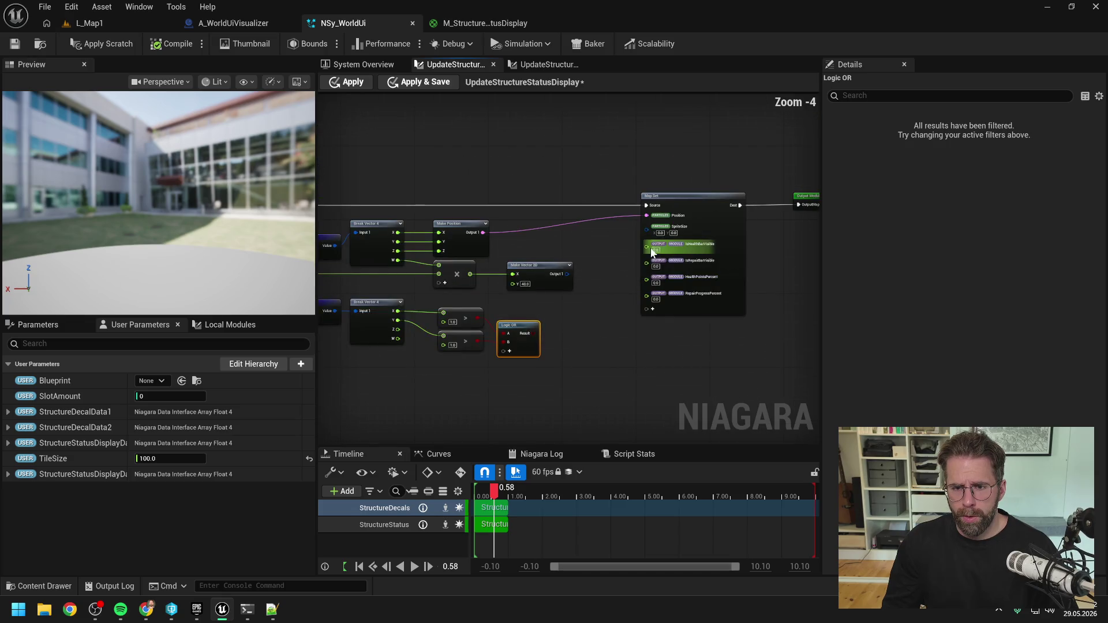
- Add a Select for SpriteSize, chosen by Logic OR, with Make Vector 2D as the true value
left_click_drag(649, 232, 612, 294)
type("selec")
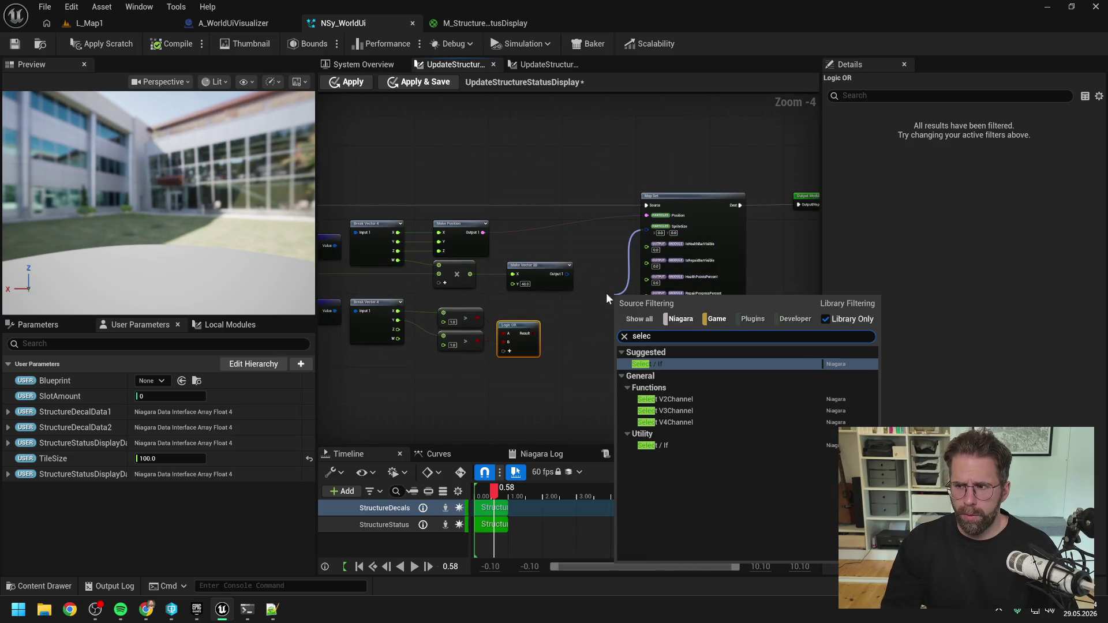
left_click(667, 445)
left_click_drag(658, 205, 760, 246)
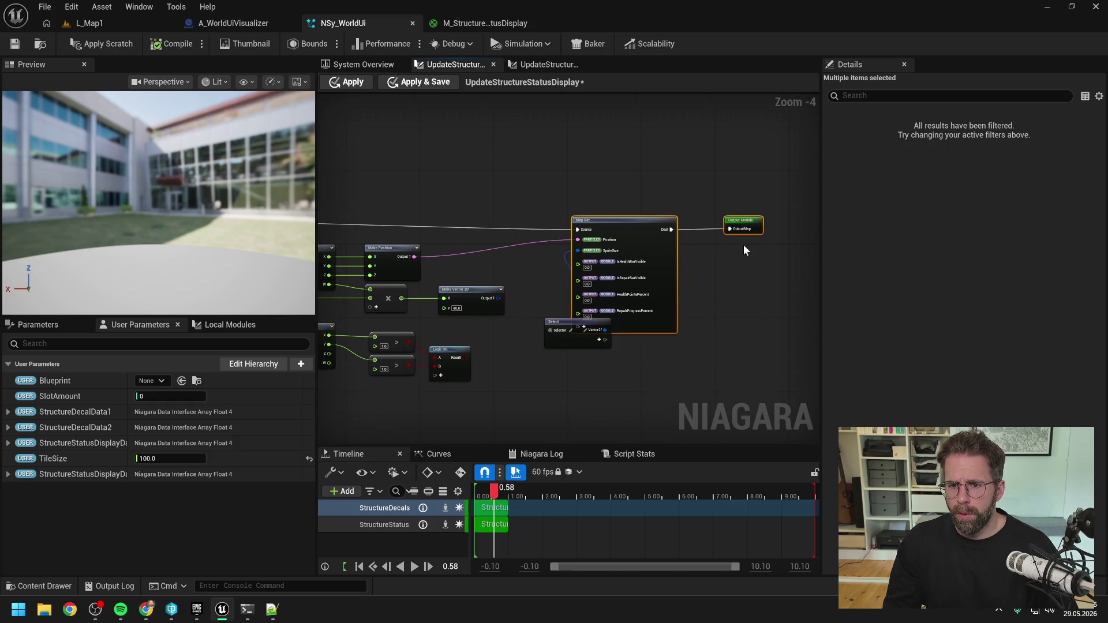
left_click_drag(642, 221, 703, 222)
scroll(547, 299, "up", 2)
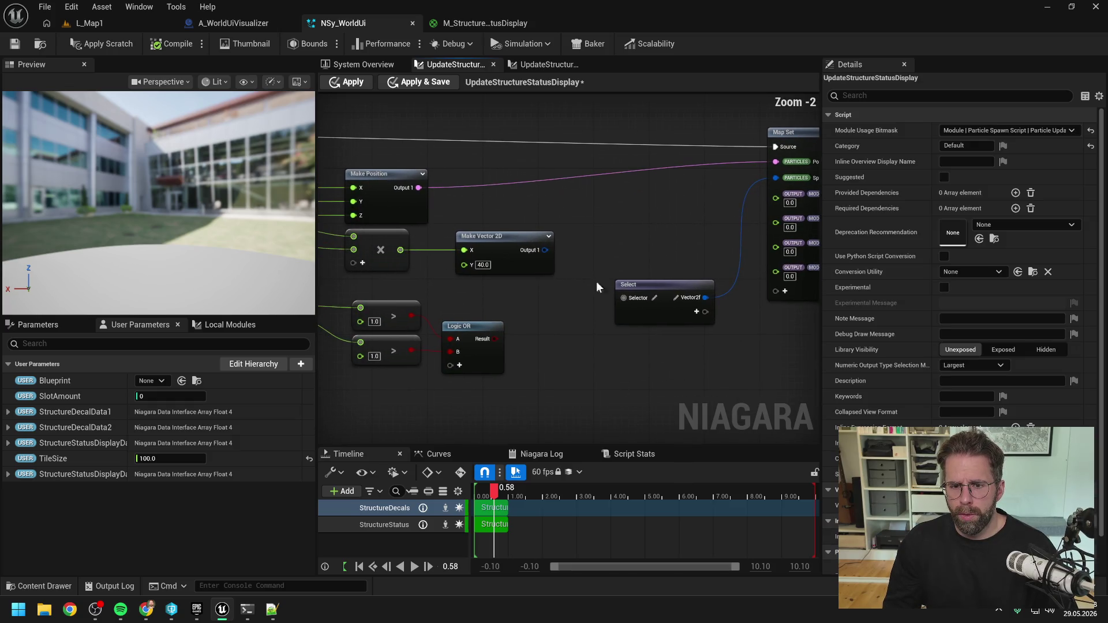
mouse_move(491, 338)
left_mouse_down()
mouse_move(627, 296)
mouse_move(643, 282)
mouse_move(637, 241)
left_mouse_up()
left_click(549, 290)
left_click_drag(545, 250, 616, 268)
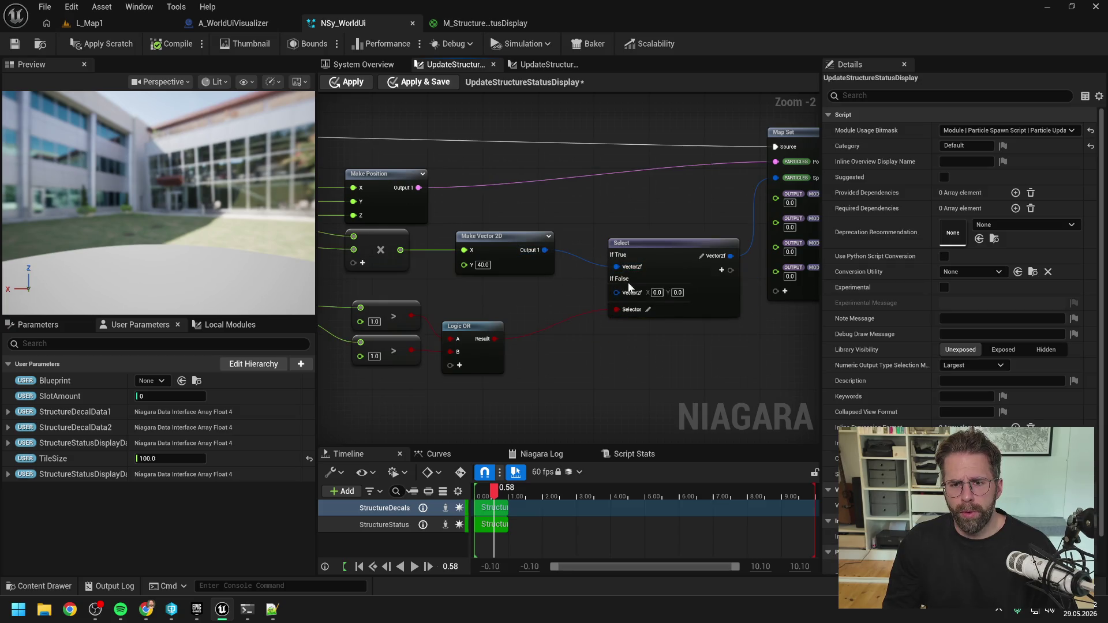
- Rearrange the Logic OR, Greater Than, Select, Map Set and Output Module nodes
mouse_move(492, 324)
left_mouse_down()
mouse_move(511, 295)
mouse_move(534, 293)
mouse_move(485, 297)
left_mouse_up()
left_click_drag(486, 345, 481, 333)
scroll(480, 333, "down", 2)
left_click(596, 360)
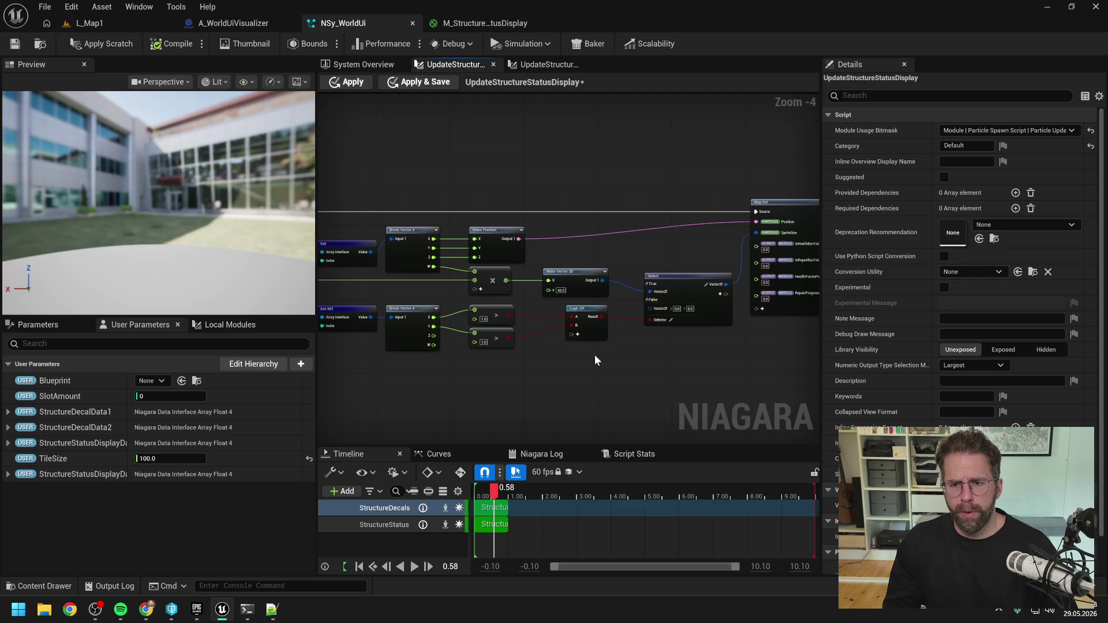
left_click(681, 276)
scroll(672, 269, "down", 1)
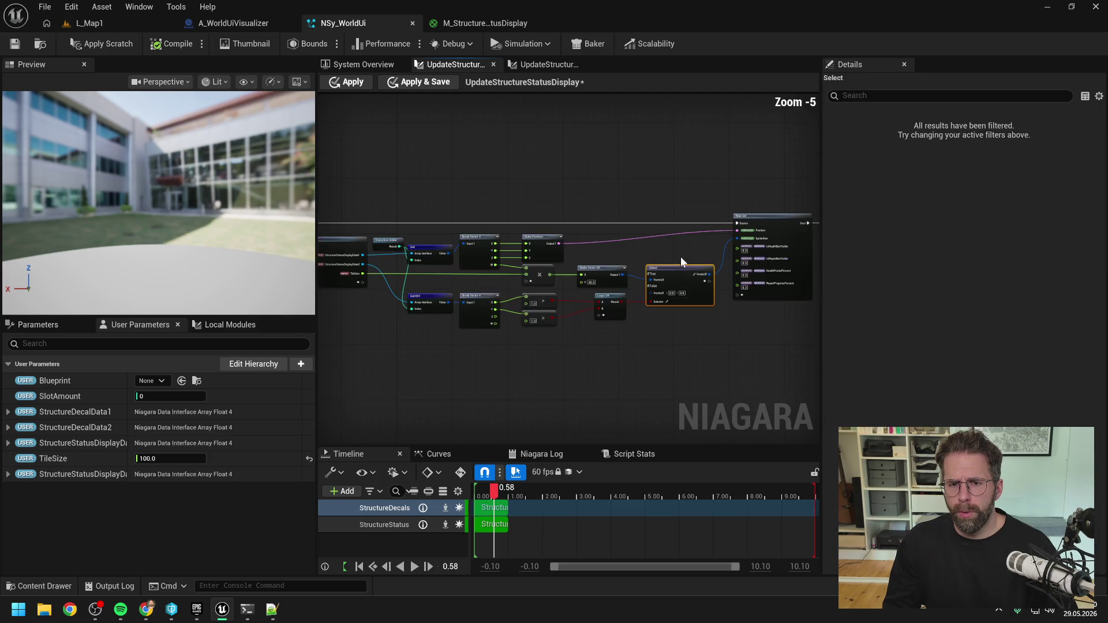
left_click(677, 345)
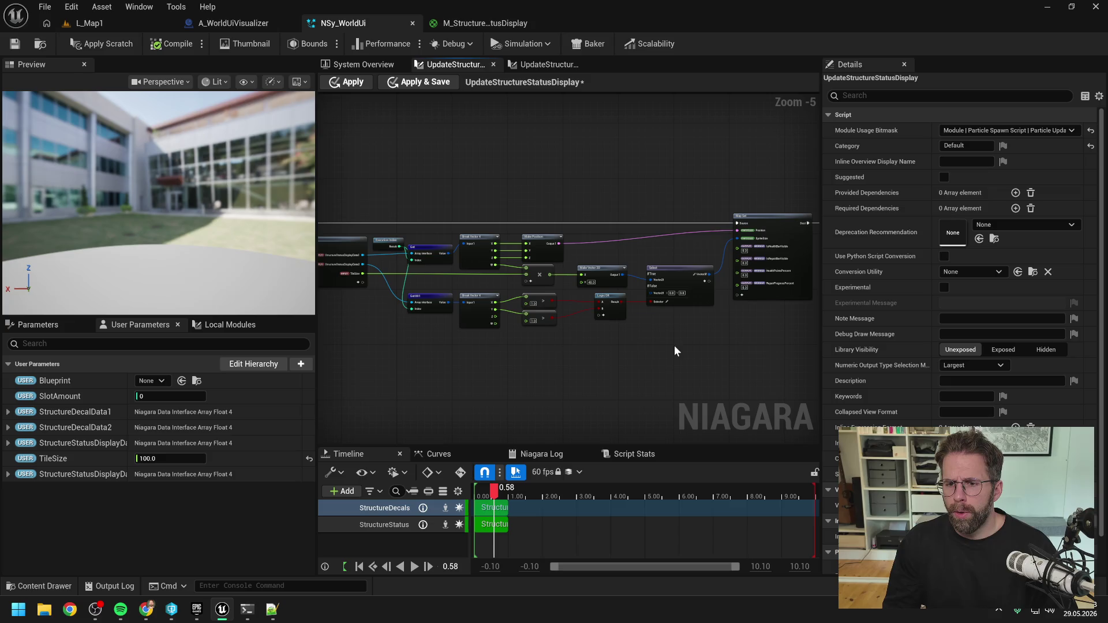
left_click_drag(716, 199, 792, 240)
left_click_drag(649, 217, 676, 215)
left_click(561, 332)
mouse_move(561, 332)
left_mouse_down()
mouse_move(649, 304)
mouse_move(555, 316)
left_mouse_up()
scroll(587, 309, "up", 1)
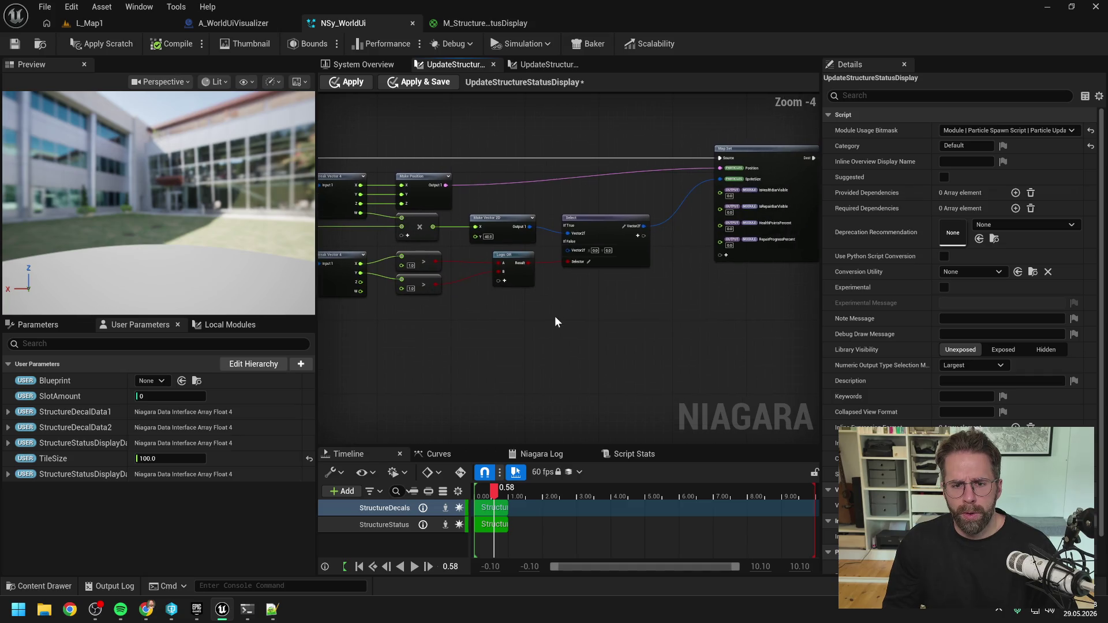
- Add reroute points on the two wires into Logic OR
double_click(470, 259)
left_click_drag(474, 278, 477, 295)
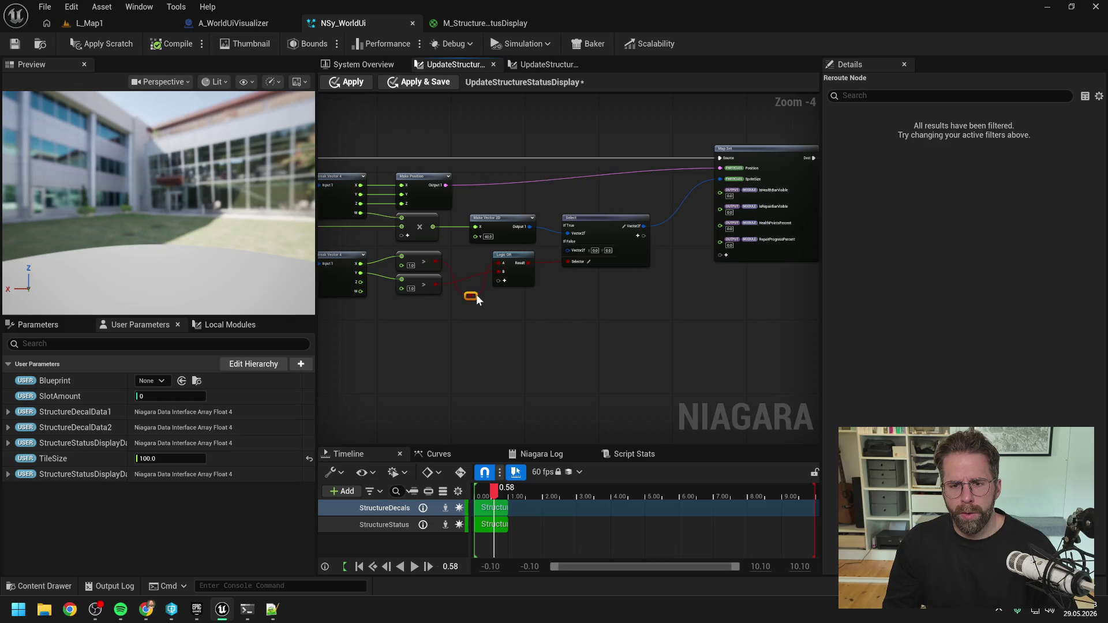
mouse_move(513, 257)
left_mouse_down()
mouse_move(514, 270)
mouse_move(469, 264)
left_mouse_up()
double_click(466, 284)
left_click_drag(616, 304, 565, 305)
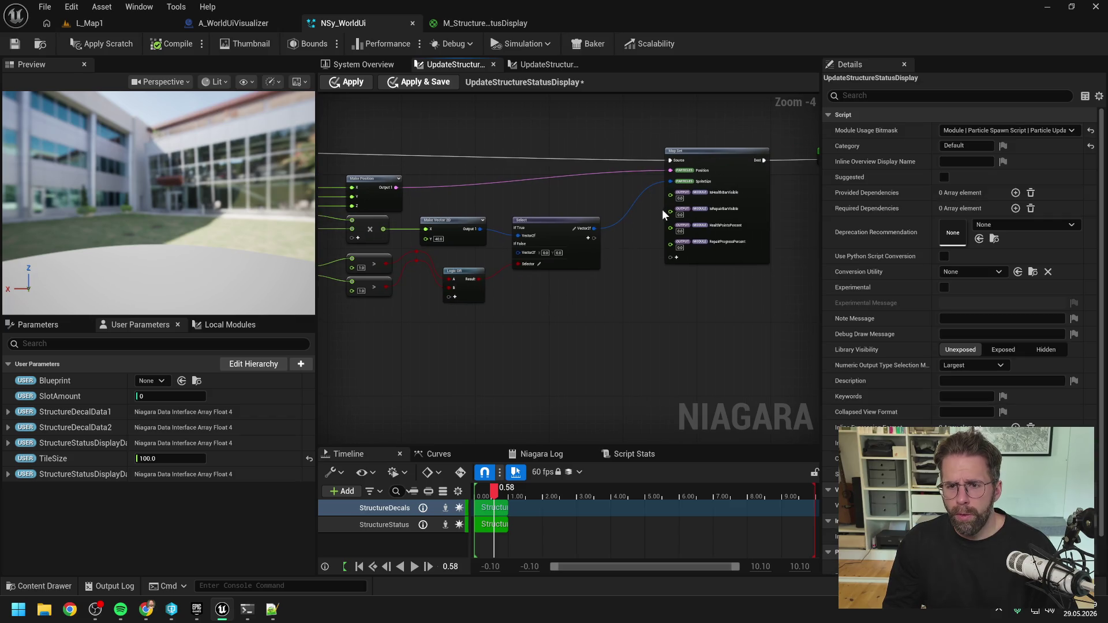
- Add a float Select feeding IsHealthBarVisible, driven by the logic result, removing a stray reroute
left_click_drag(670, 195, 618, 290)
type("se")
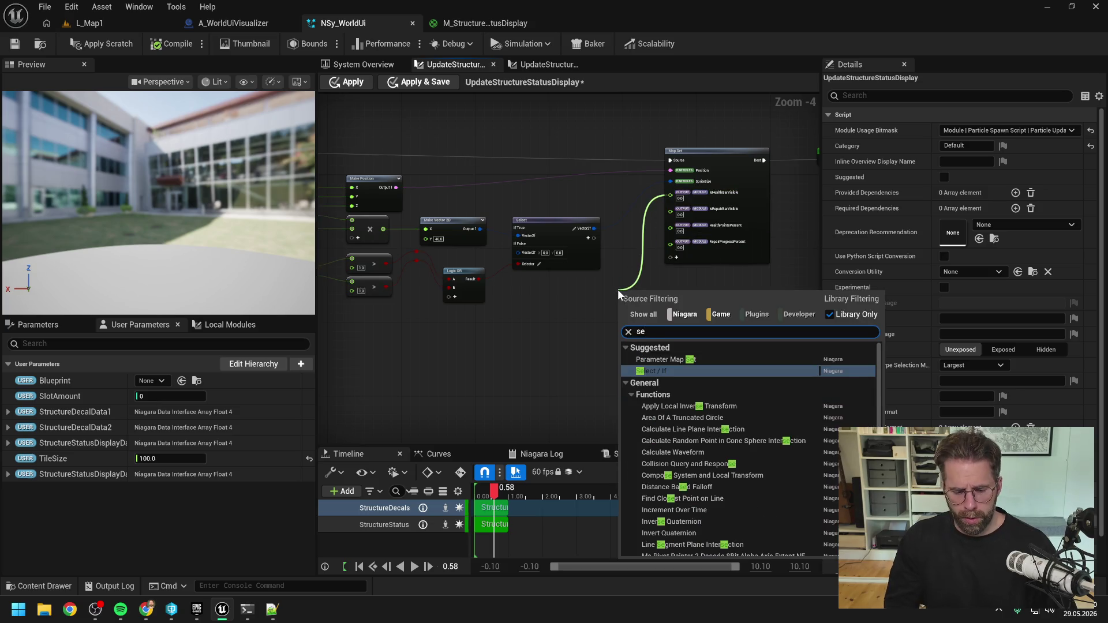
type("lect")
left_click(666, 430)
left_click_drag(639, 294, 541, 280)
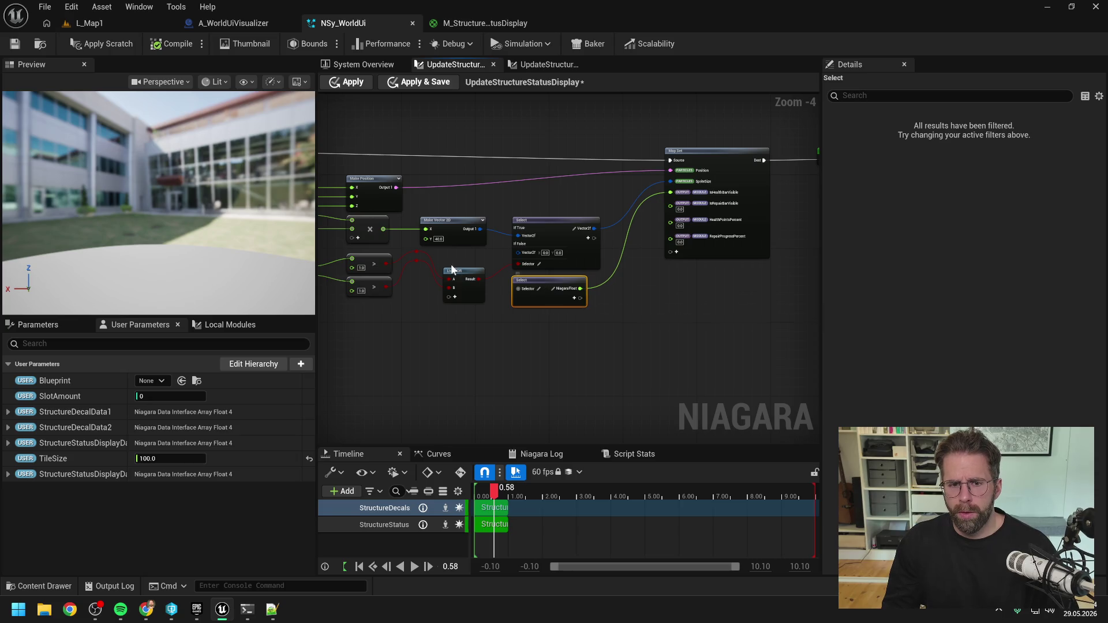
left_click_drag(418, 254, 515, 285)
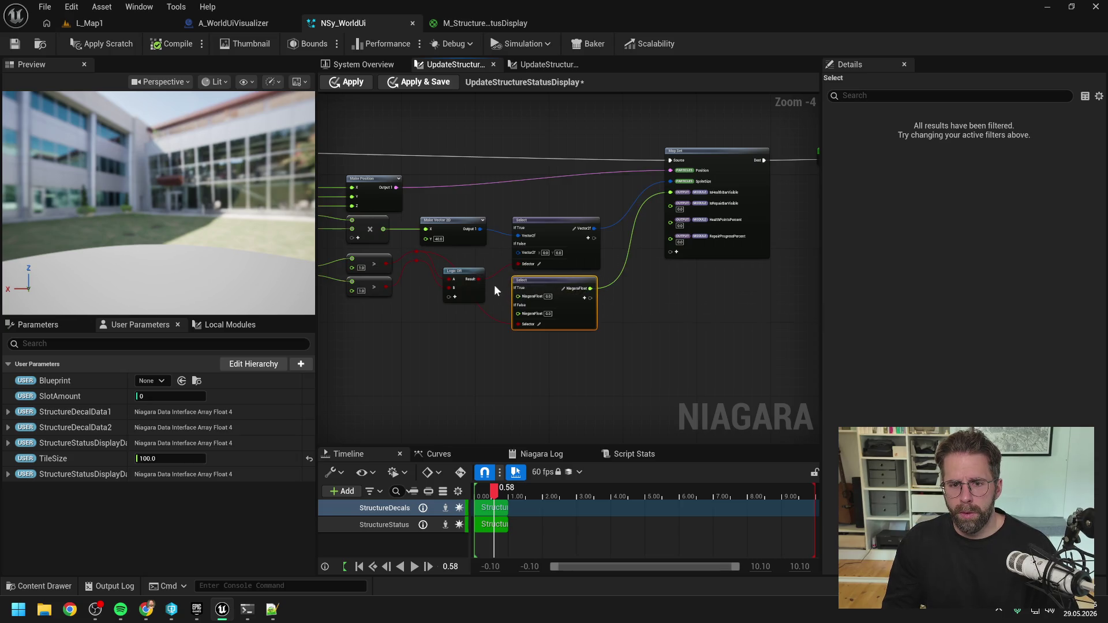
double_click(487, 315)
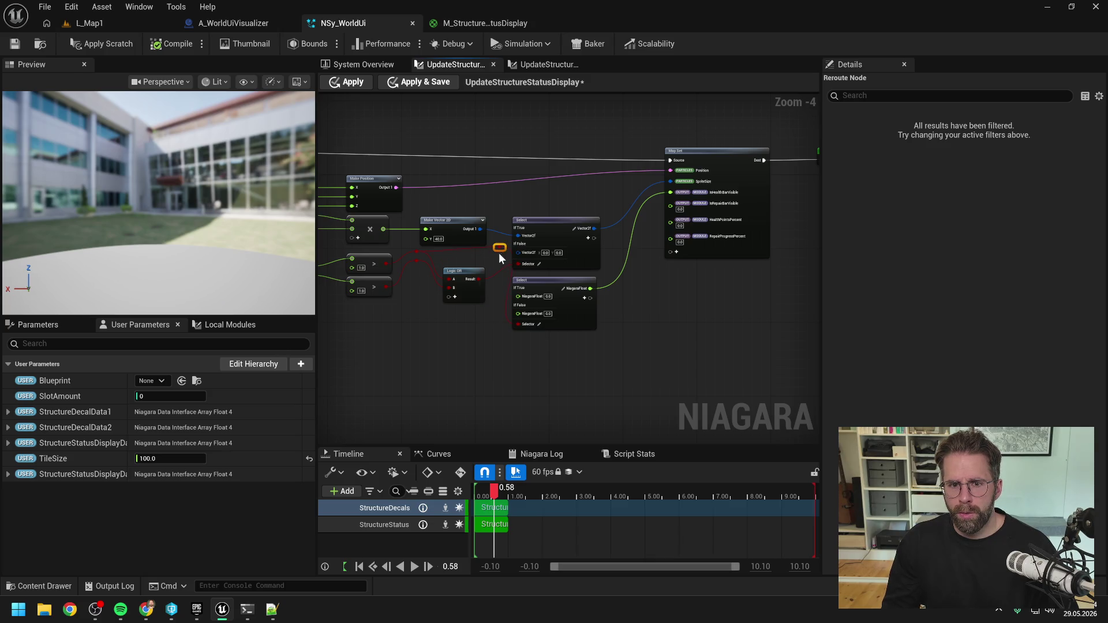
key("Delete")
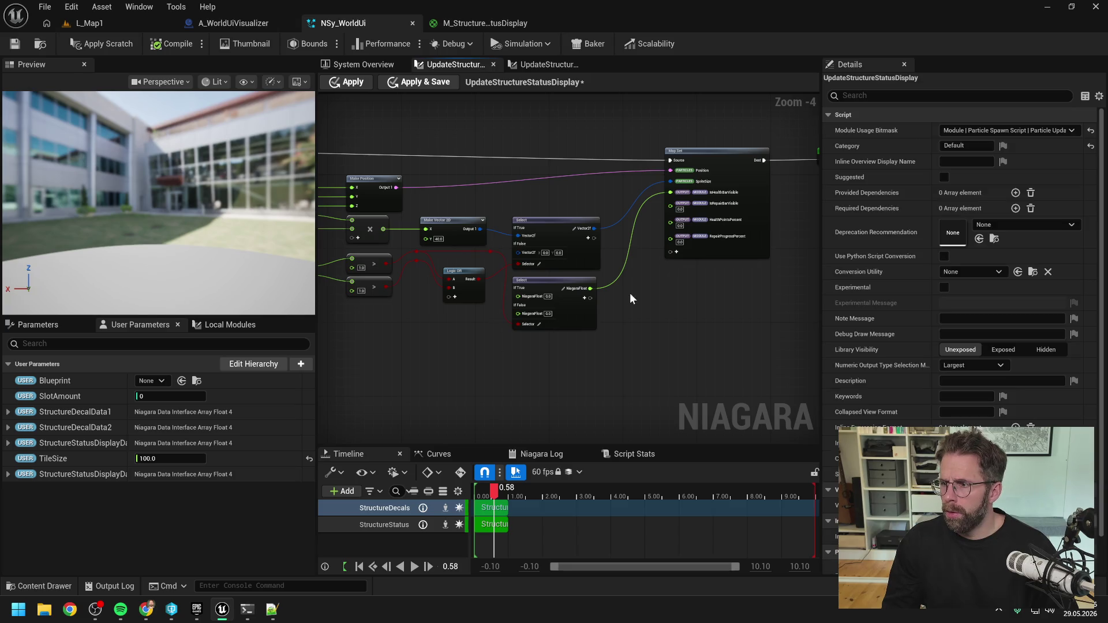
key("alt+Tab")
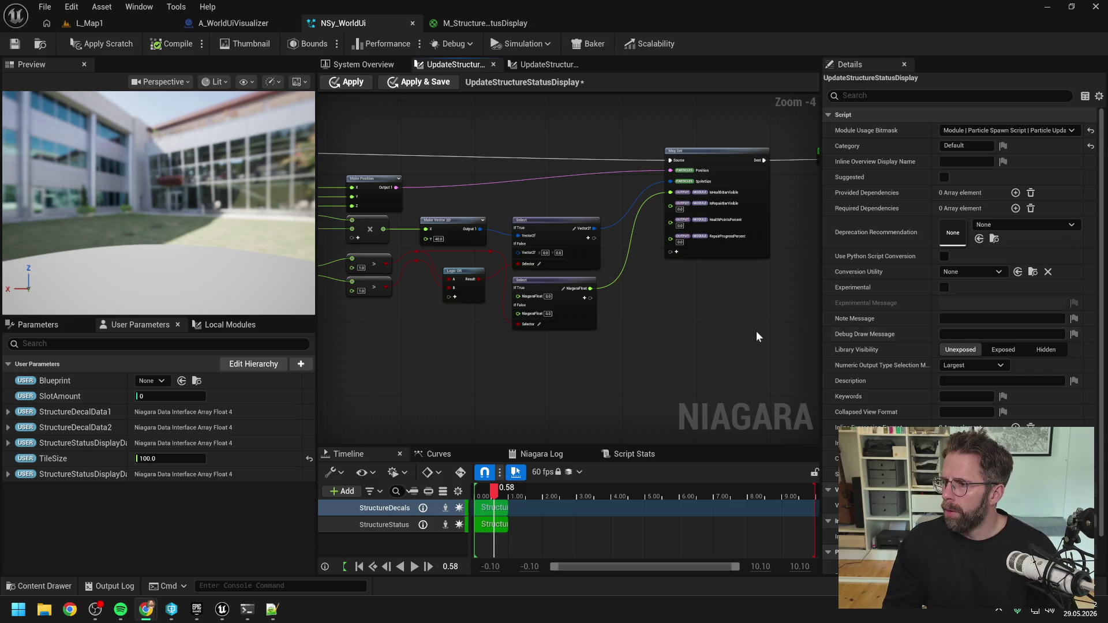
left_click(701, 329)
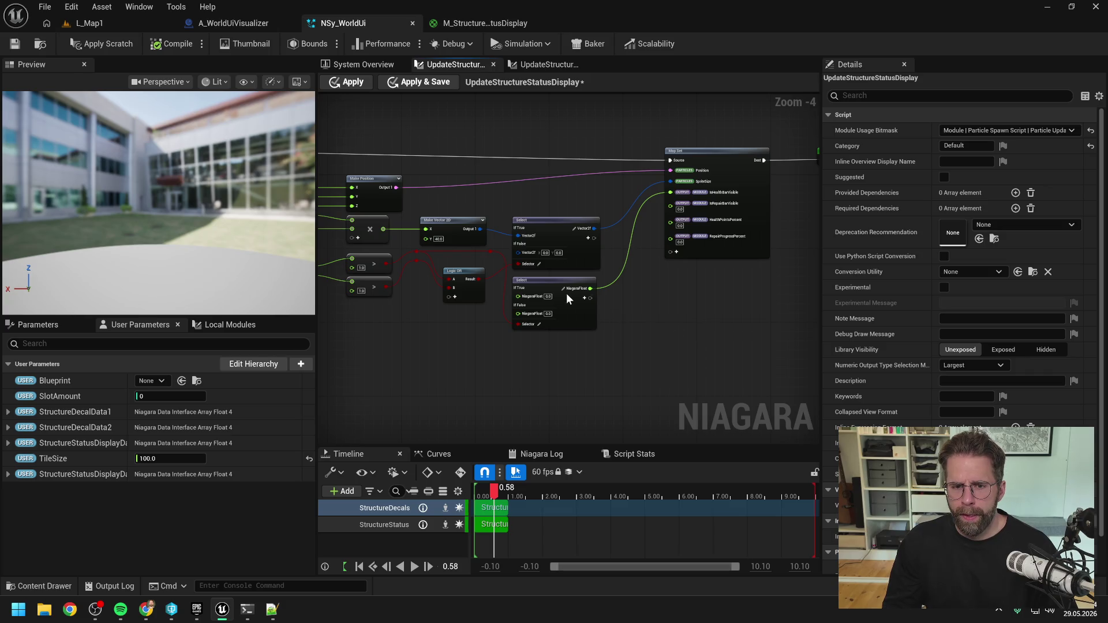
- Copy and paste the float Select node below the other two
scroll(507, 312, "up", 2)
scroll(523, 302, "down", 1)
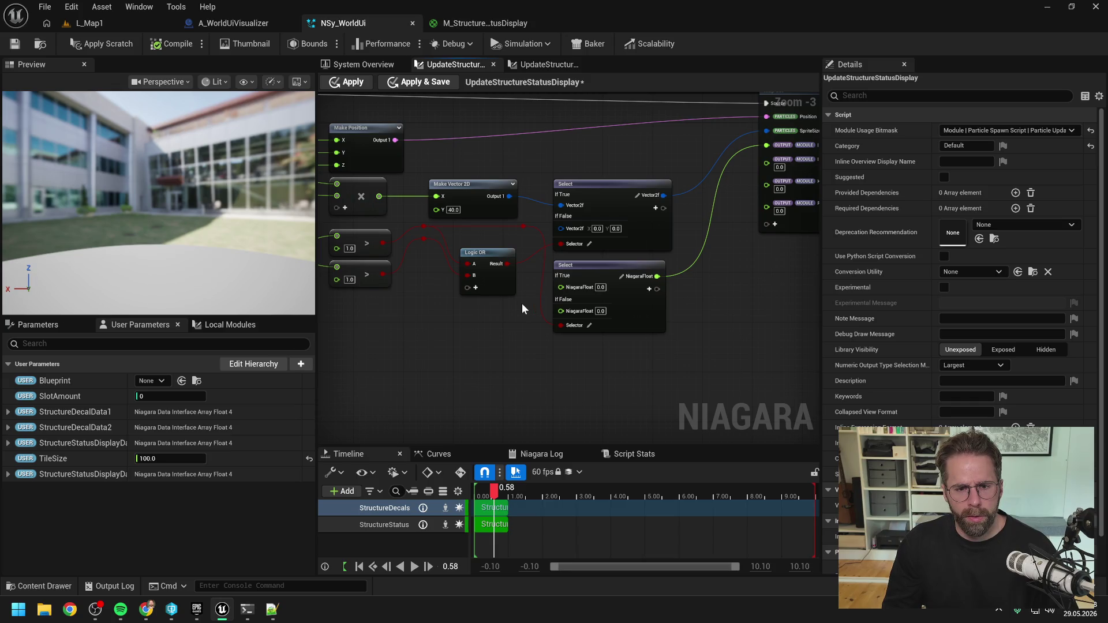
left_click(597, 269)
key("ctrl+c")
key("ctrl+v")
left_click_drag(612, 367, 574, 346)
left_click(428, 244)
- Wire the comparison result into the new Select's selector via a reroute, shifting the Selects right
mouse_move(424, 239)
left_mouse_down()
mouse_move(485, 271)
mouse_move(574, 410)
left_mouse_up()
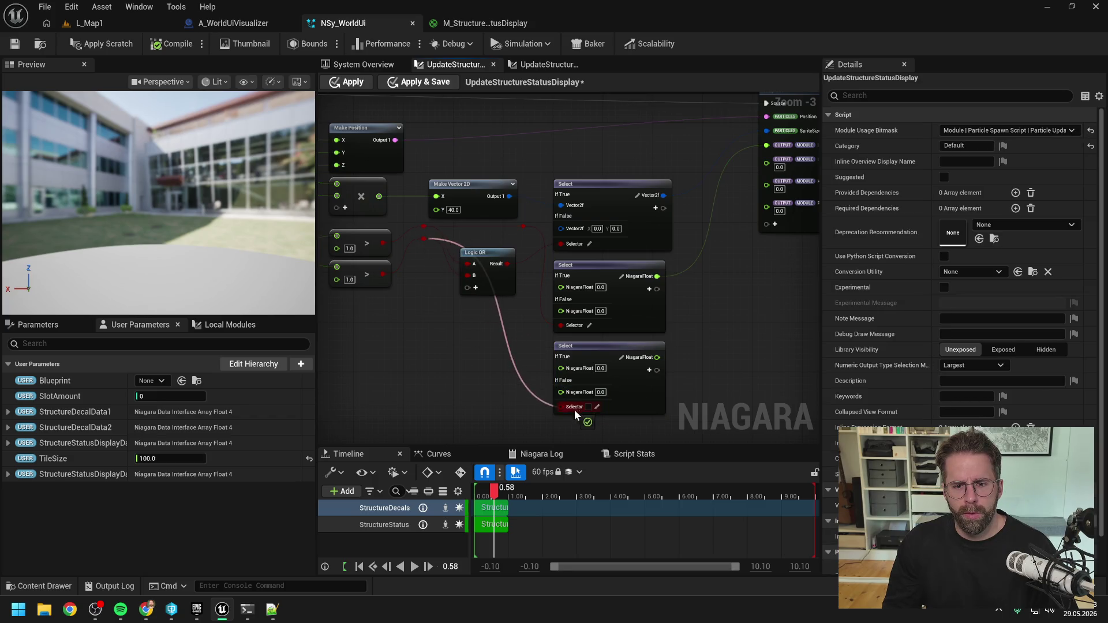
double_click(501, 366)
left_click_drag(501, 366, 523, 242)
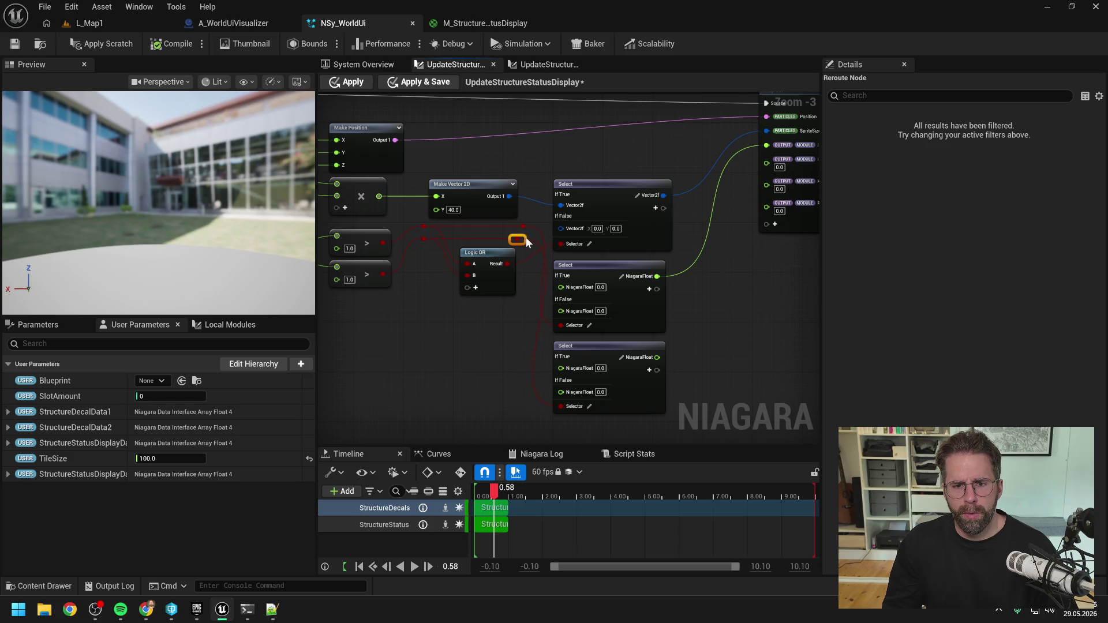
left_click(450, 329)
scroll(473, 318, "down", 2)
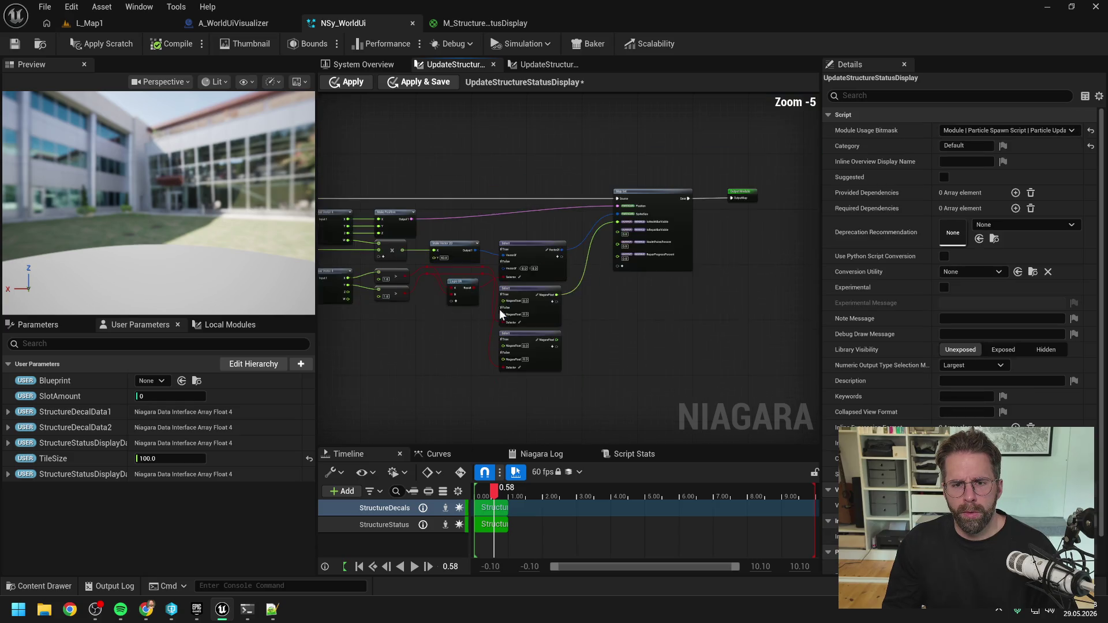
left_click_drag(543, 284, 578, 352)
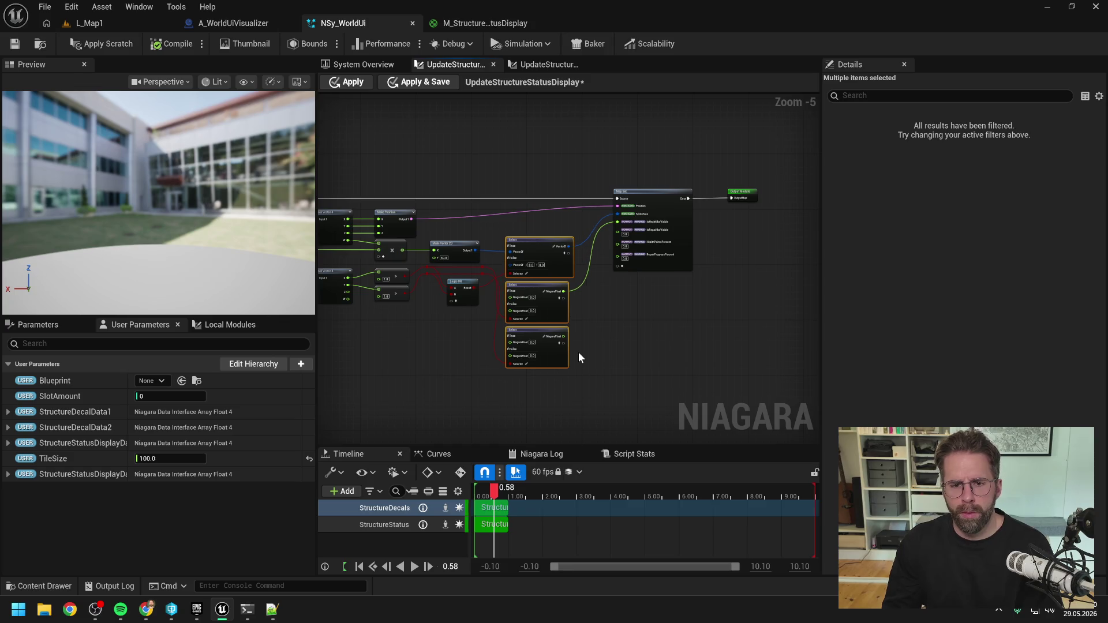
left_click(606, 348)
- Connect the third Select's output to Map Set's IsRepairBarVisible
scroll(712, 224, "down", 1)
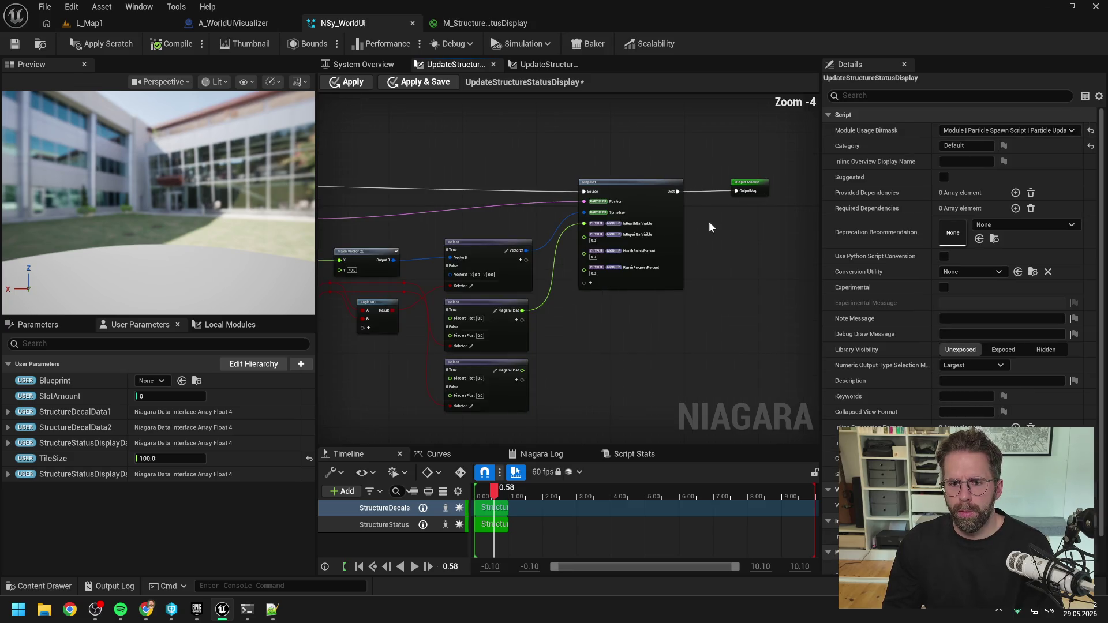
scroll(715, 226, "down", 1)
scroll(529, 182, "up", 4)
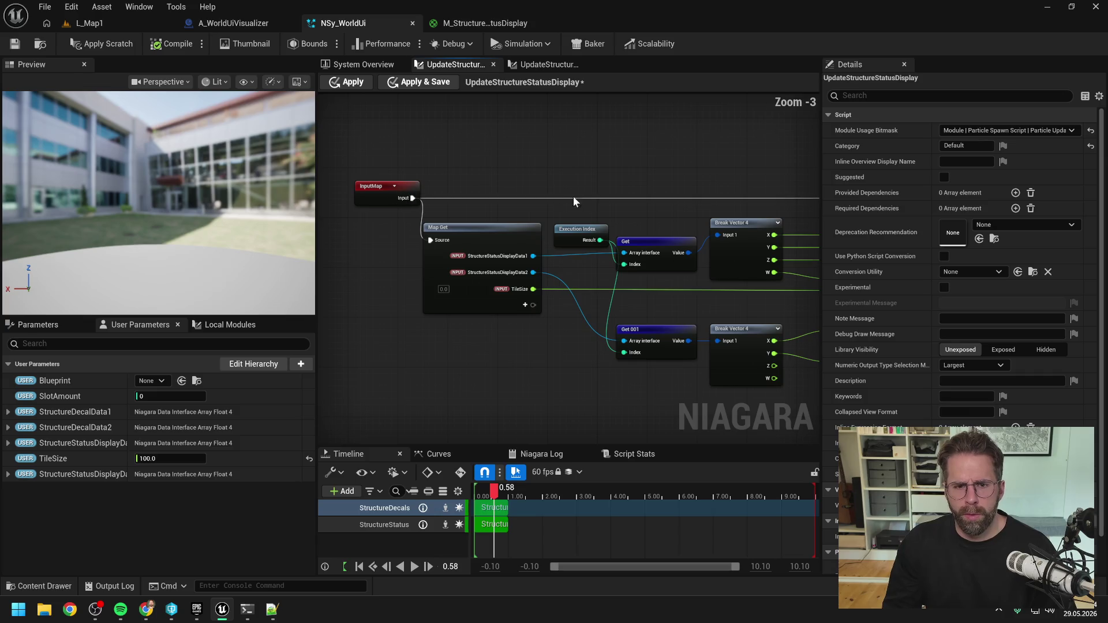
left_click_drag(580, 195, 618, 172)
left_click(462, 196)
left_click(713, 178)
left_click_drag(713, 177, 488, 169)
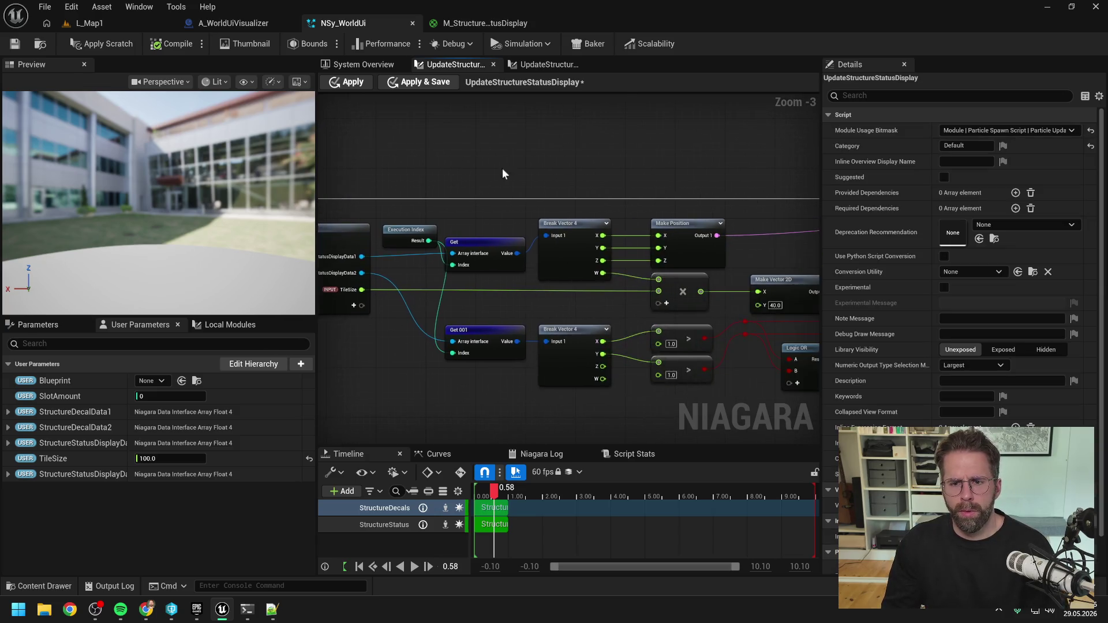
scroll(621, 170, "down", 1)
left_click_drag(621, 170, 389, 165)
left_click_drag(619, 213, 500, 217)
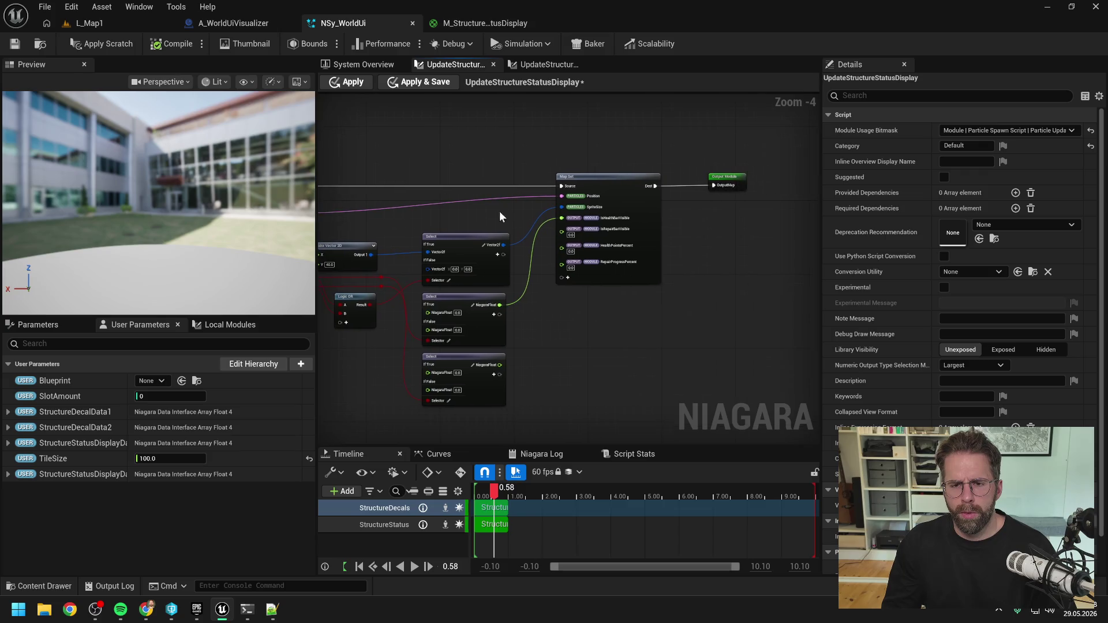
left_click_drag(572, 334, 609, 302)
scroll(576, 283, "up", 1)
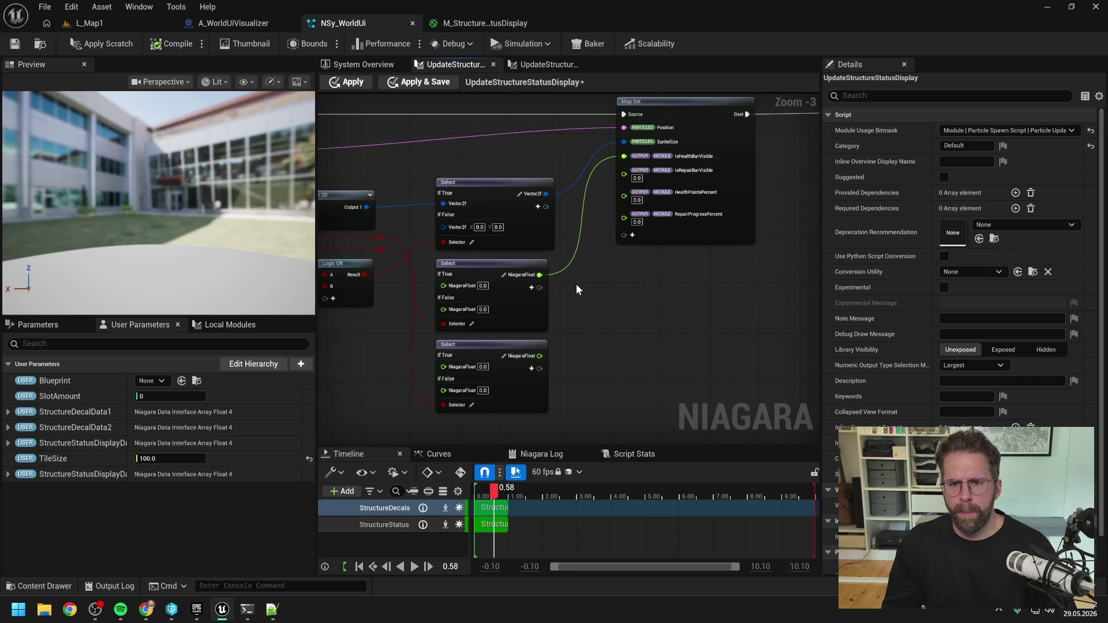
left_click_drag(540, 356, 631, 174)
- Set the If True value to 1.0 on both float Select nodes
left_click_drag(623, 309, 730, 299)
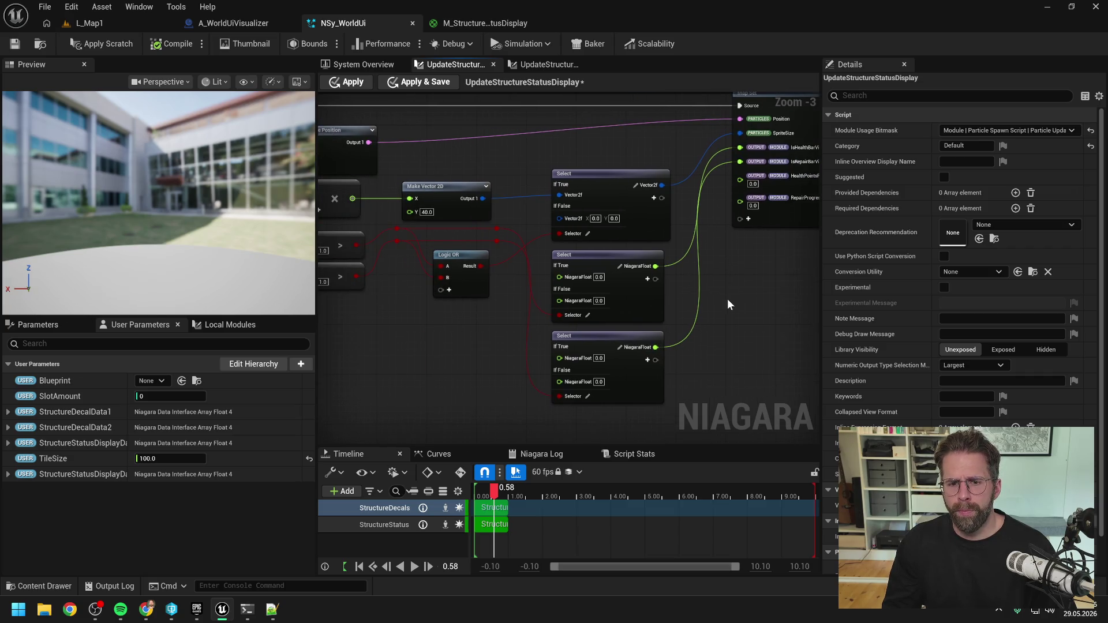
left_click_drag(521, 300, 591, 303)
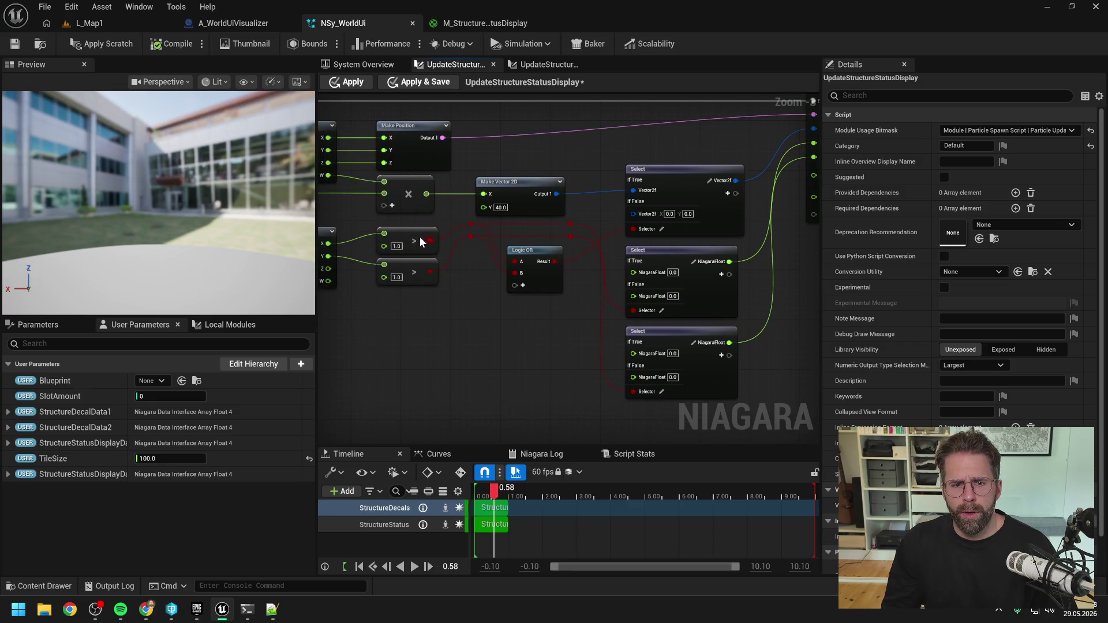
type("1")
key("Tab")
type("1")
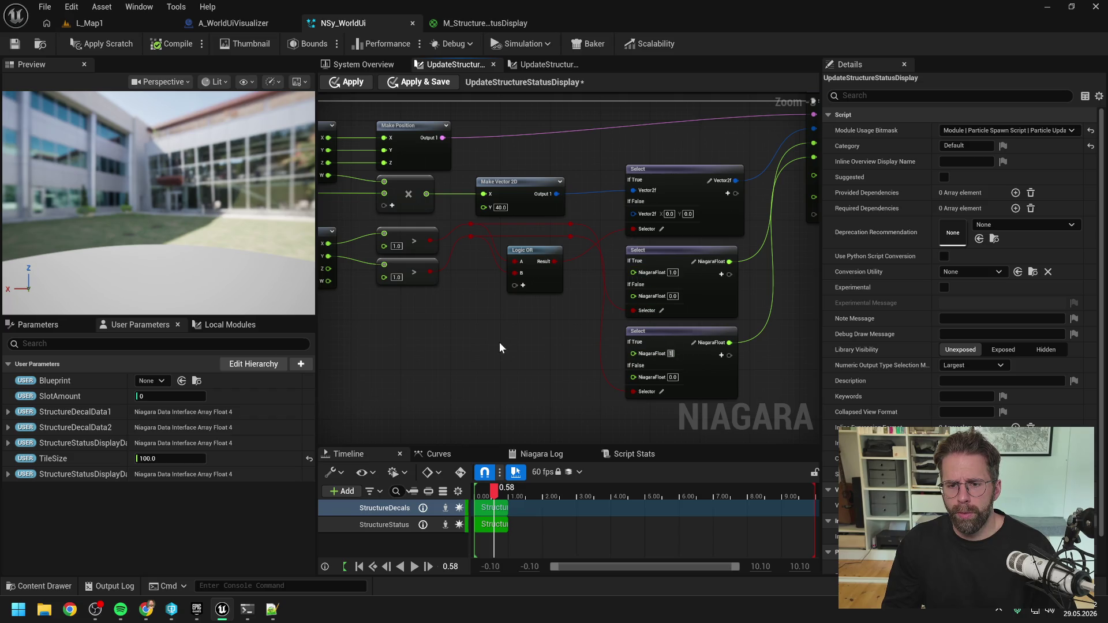
scroll(478, 295, "down", 5)
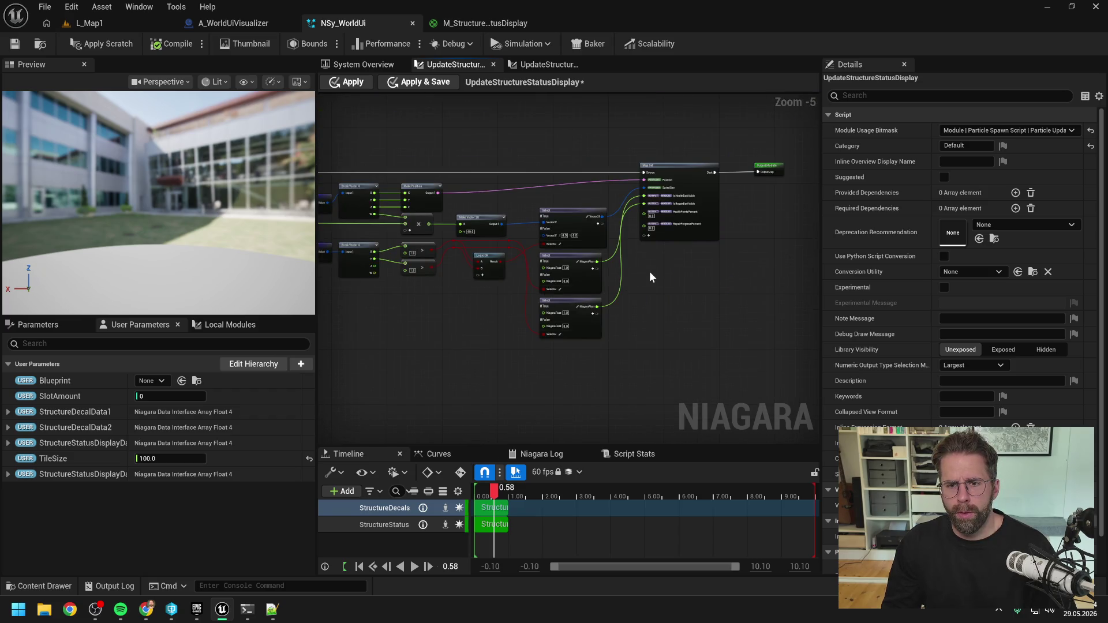
scroll(648, 266, "up", 1)
- Wire the lower Break Vector 4's Z and W to HealthPointsPercent and RepairProgressPercent through reroutes
mouse_move(426, 251)
left_mouse_down()
mouse_move(744, 174)
mouse_move(722, 200)
mouse_move(706, 353)
mouse_move(668, 343)
mouse_move(441, 352)
left_mouse_up()
double_click(729, 173)
left_click(438, 364)
mouse_move(384, 252)
left_mouse_down()
mouse_move(747, 189)
mouse_move(699, 362)
left_mouse_up()
double_click(726, 184)
double_click(667, 355)
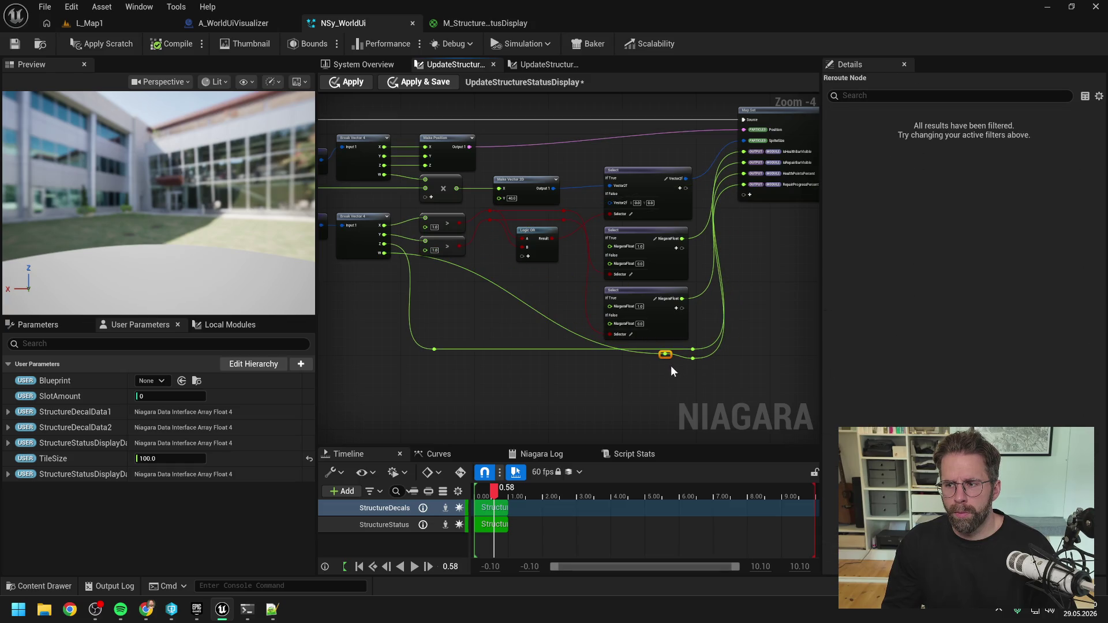
mouse_move(665, 355)
left_mouse_down()
mouse_move(440, 360)
mouse_move(469, 321)
mouse_move(642, 309)
left_mouse_up()
left_click(620, 180)
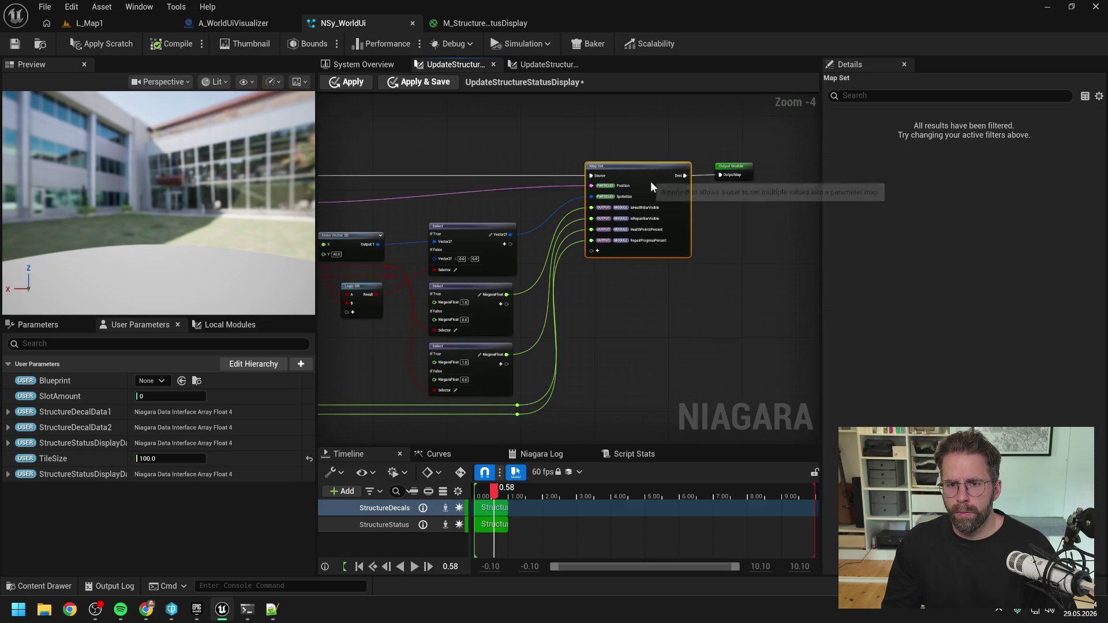
- Apply the UpdateStructureStatusDisplay scratch changes and save the NSy_WorldUi system
scroll(694, 199, "down", 3)
scroll(695, 150, "up", 3)
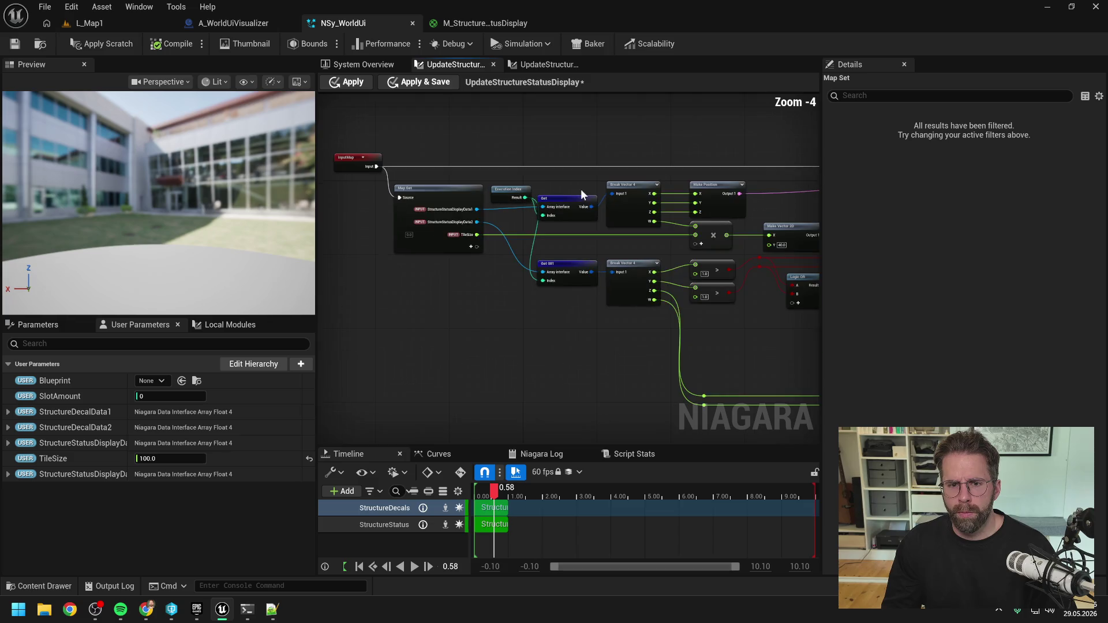
left_click(109, 44)
key("ctrl+s")
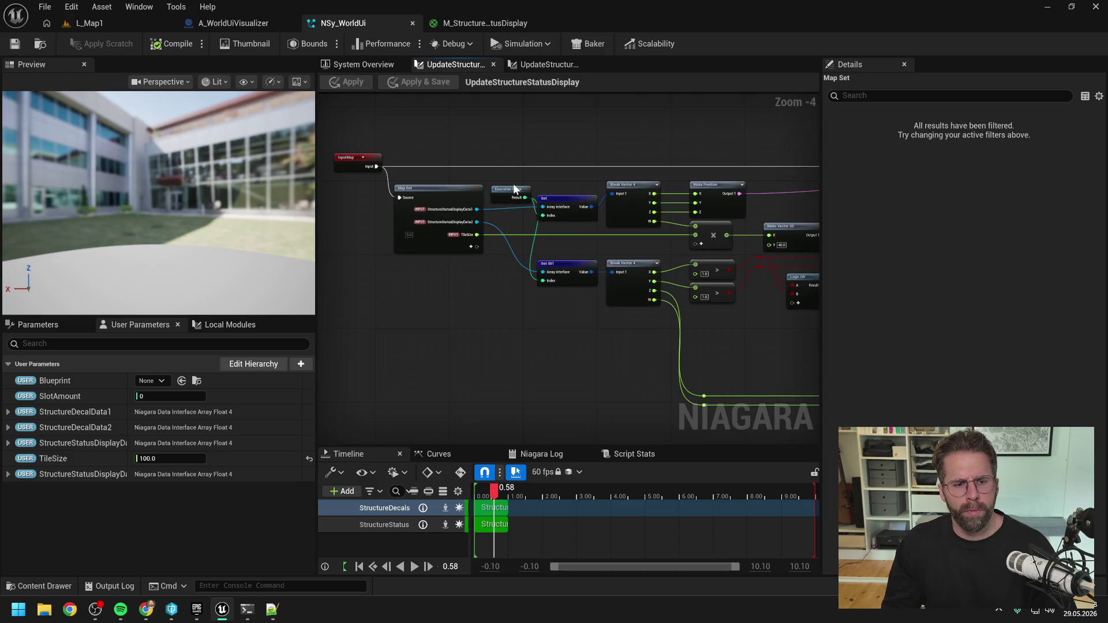
- Review the finished module wiring, then switch to the NSy_WorldUi system overview
left_click_drag(601, 238, 453, 243)
scroll(529, 216, "down", 1)
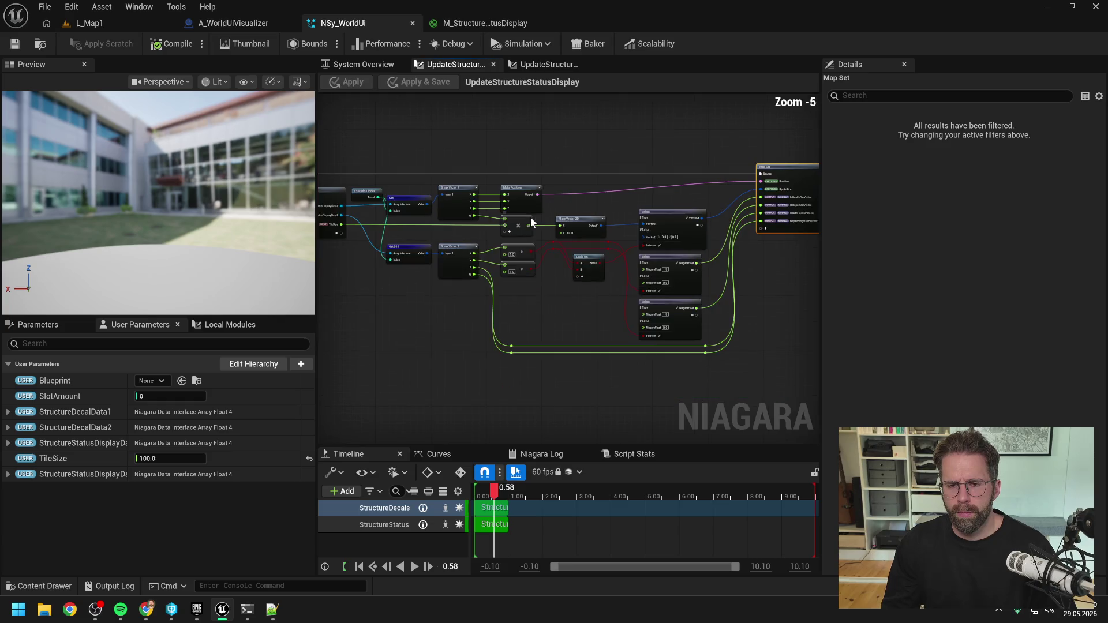
left_click_drag(569, 212, 507, 208)
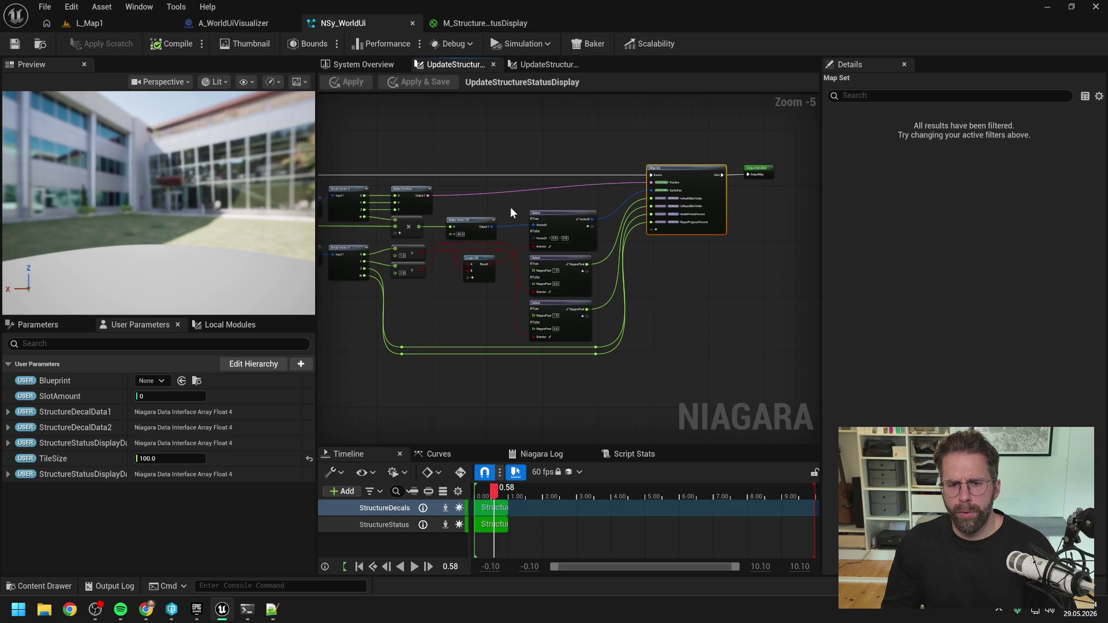
left_click_drag(510, 207, 548, 209)
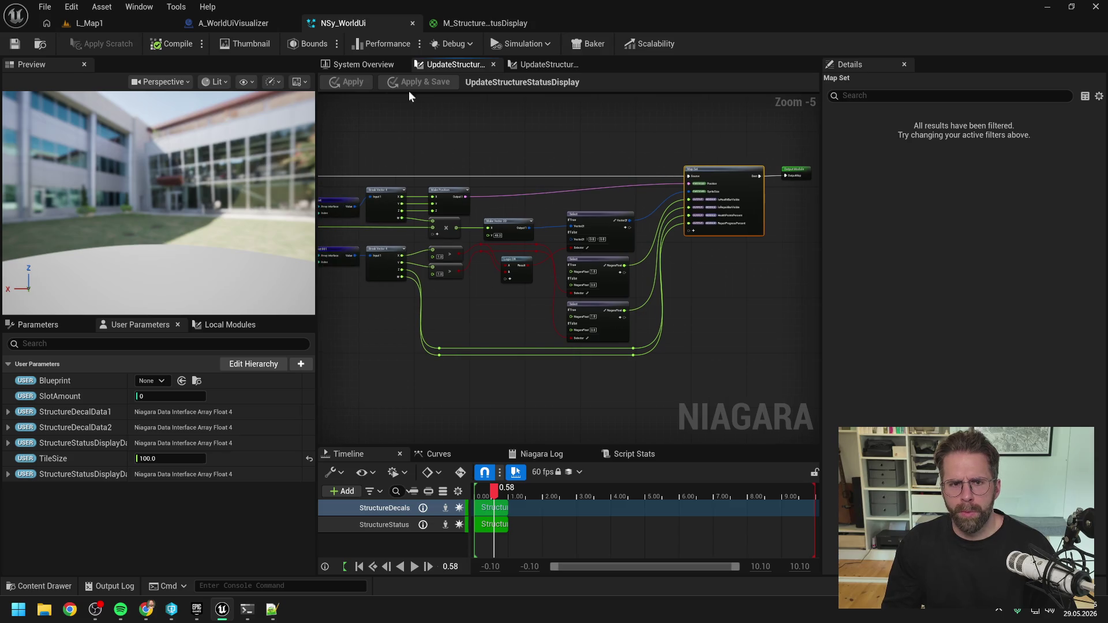
left_click(364, 64)
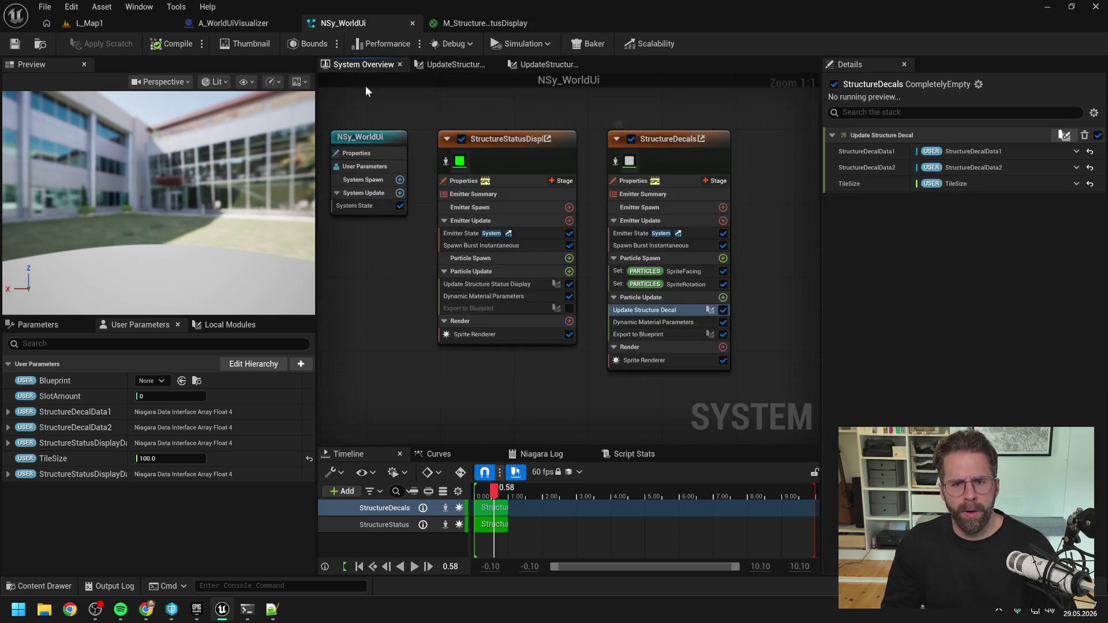
- Enable the Param1-0, Param2-0 and Param3-0 channels on the status emitter's Dynamic Material Parameters
left_click(672, 322)
left_click(497, 296)
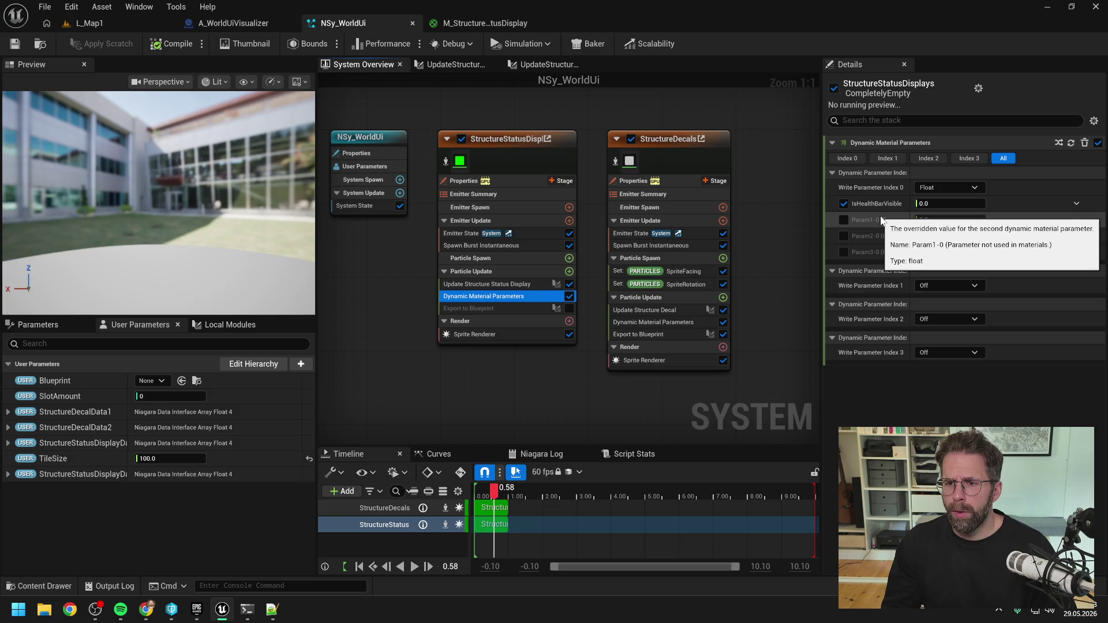
left_click(652, 320)
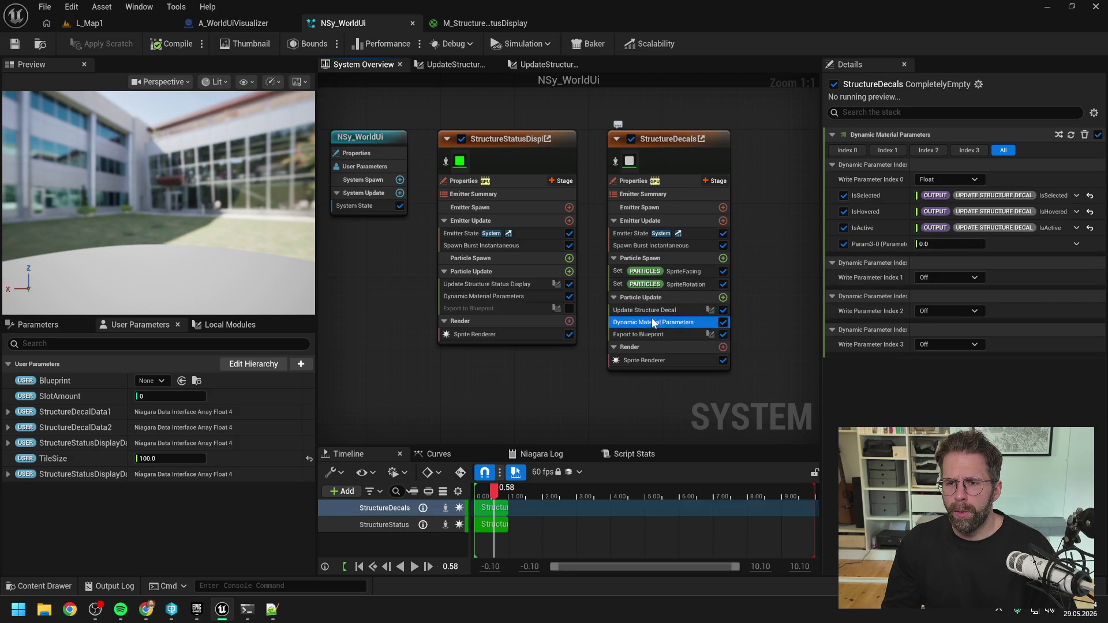
left_click(494, 296)
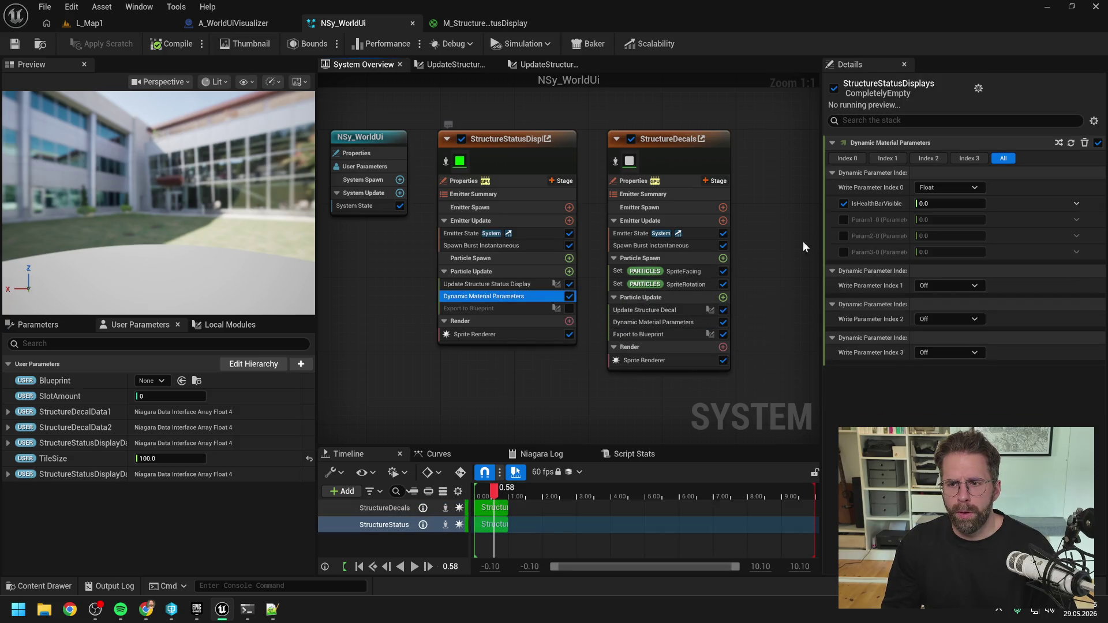
left_click(844, 220)
left_click(844, 236)
left_click(845, 251)
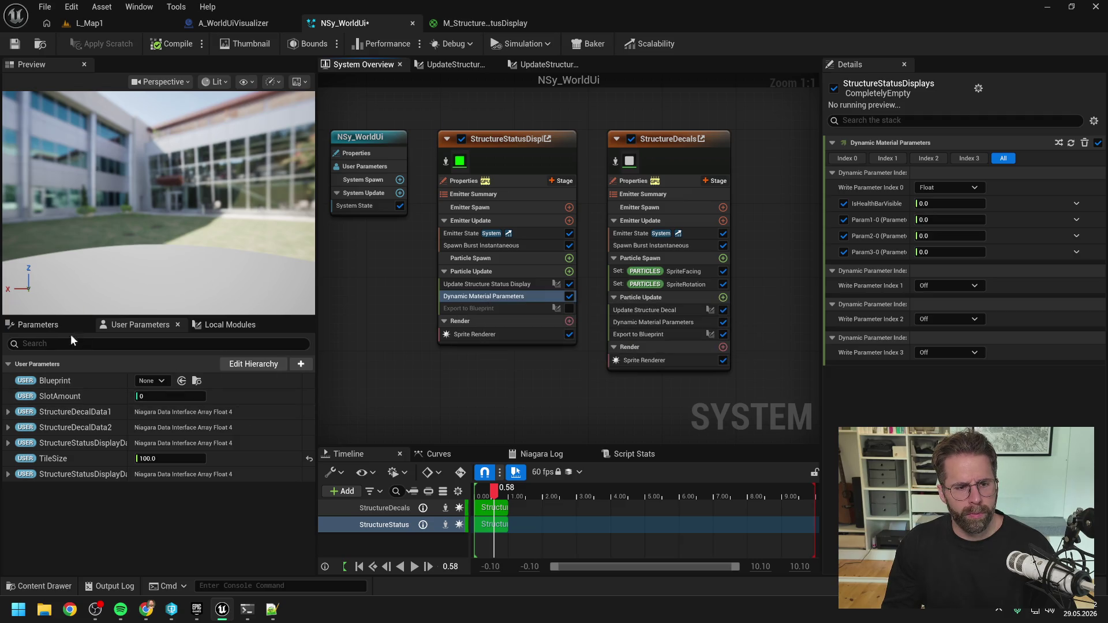
- Bind IsHealthBarVisible, IsRepairBarVisible, HealthPointsPercent and RepairProgressPercent module outputs to the Index 0 channels
left_click(36, 325)
scroll(123, 428, "down", 3)
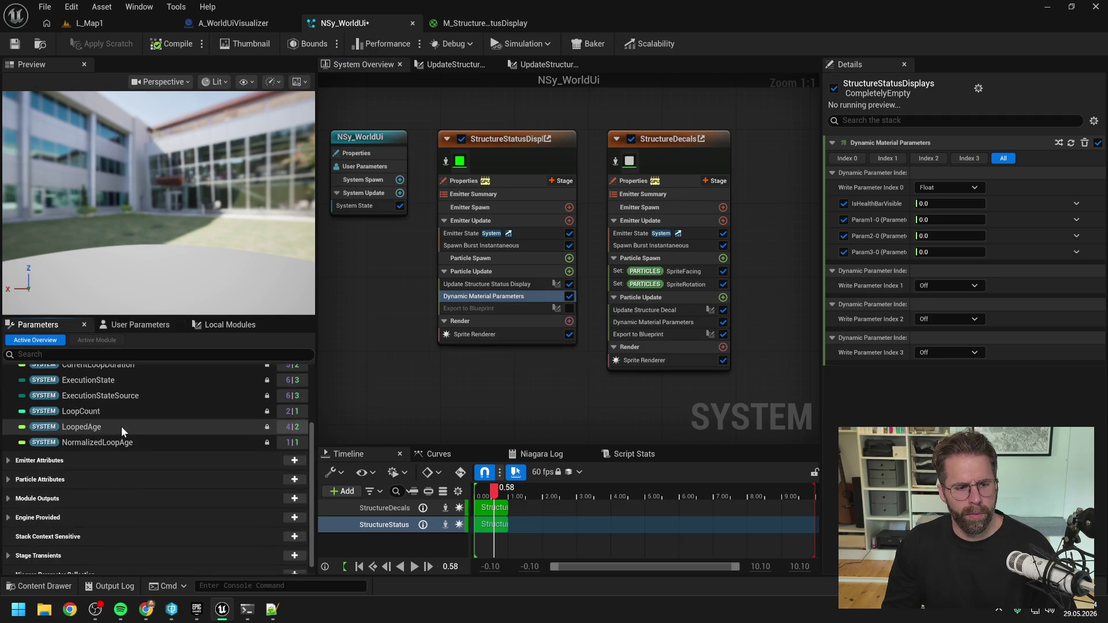
left_click(26, 493)
scroll(123, 462, "down", 3)
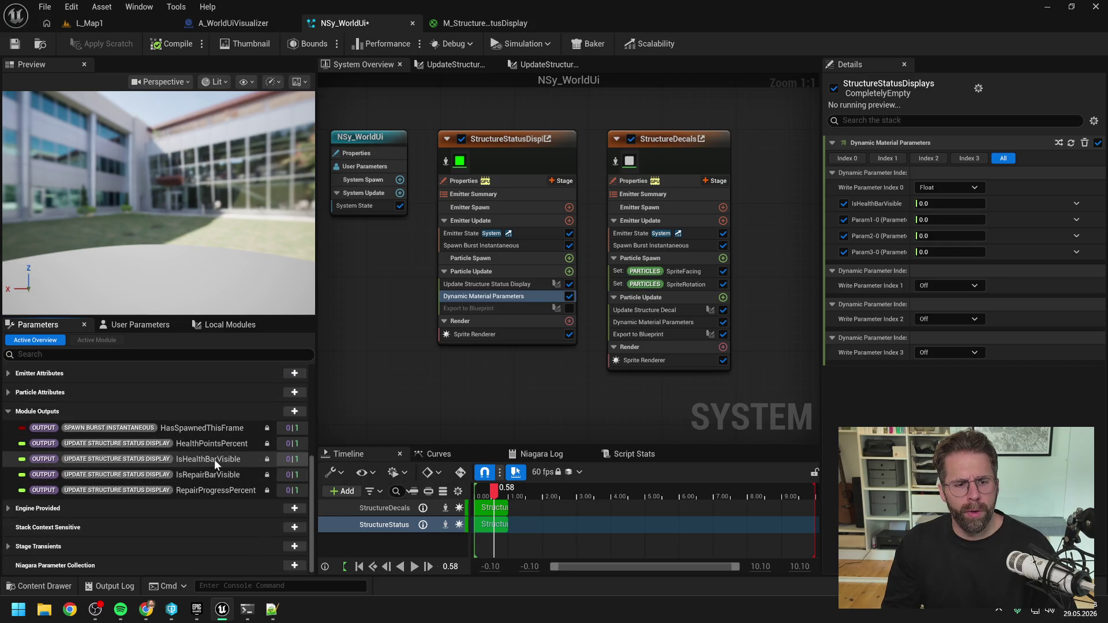
mouse_move(213, 459)
left_mouse_down()
mouse_move(916, 231)
mouse_move(940, 202)
left_mouse_up()
left_click(214, 476)
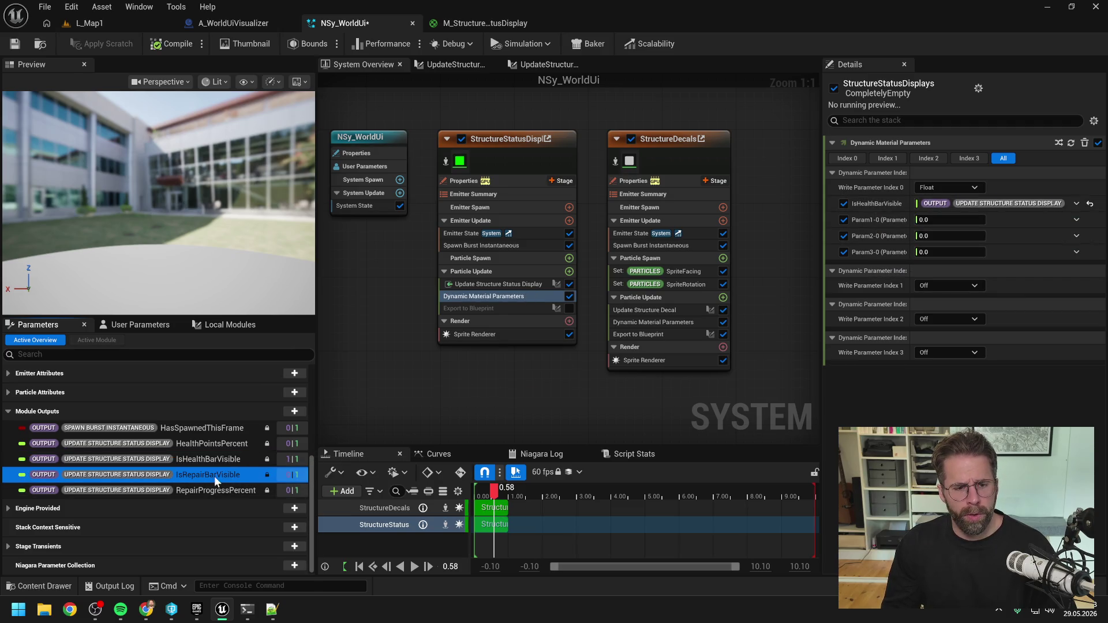
left_click_drag(212, 475, 969, 218)
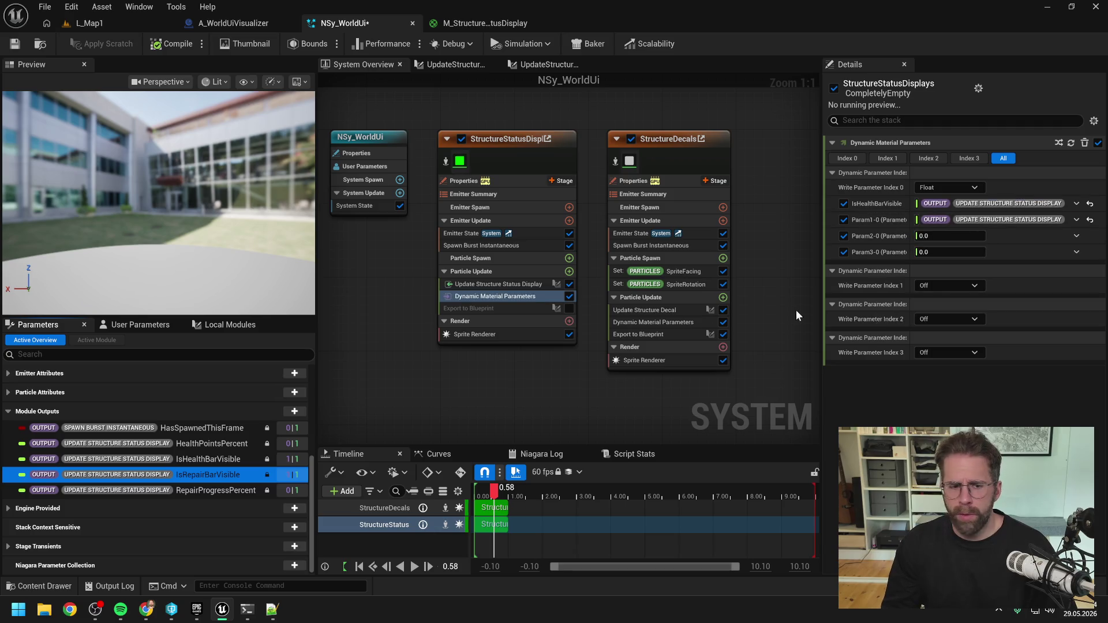
left_click_drag(222, 443, 969, 236)
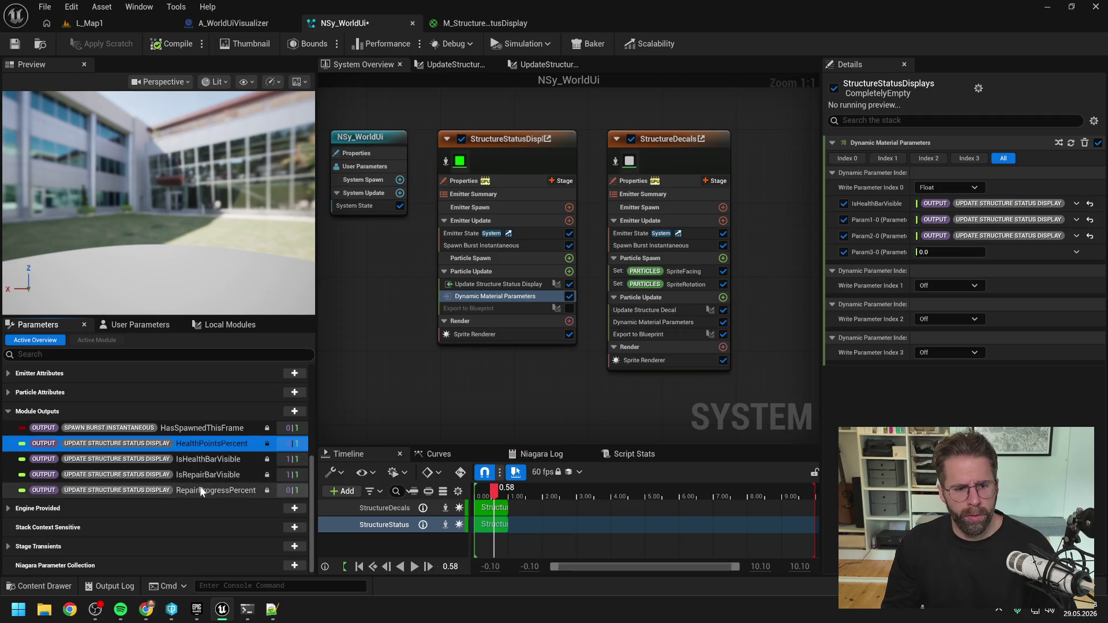
left_click(219, 491)
left_click_drag(219, 498, 968, 250)
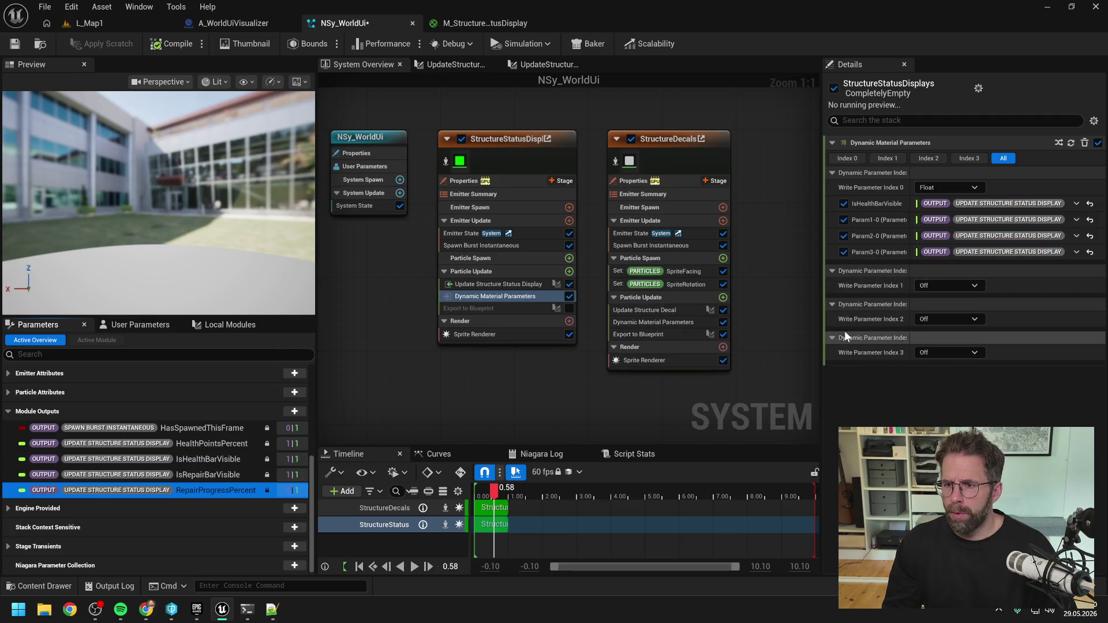
mouse_move(757, 357)
left_mouse_down()
mouse_move(709, 358)
mouse_move(694, 334)
left_mouse_up()
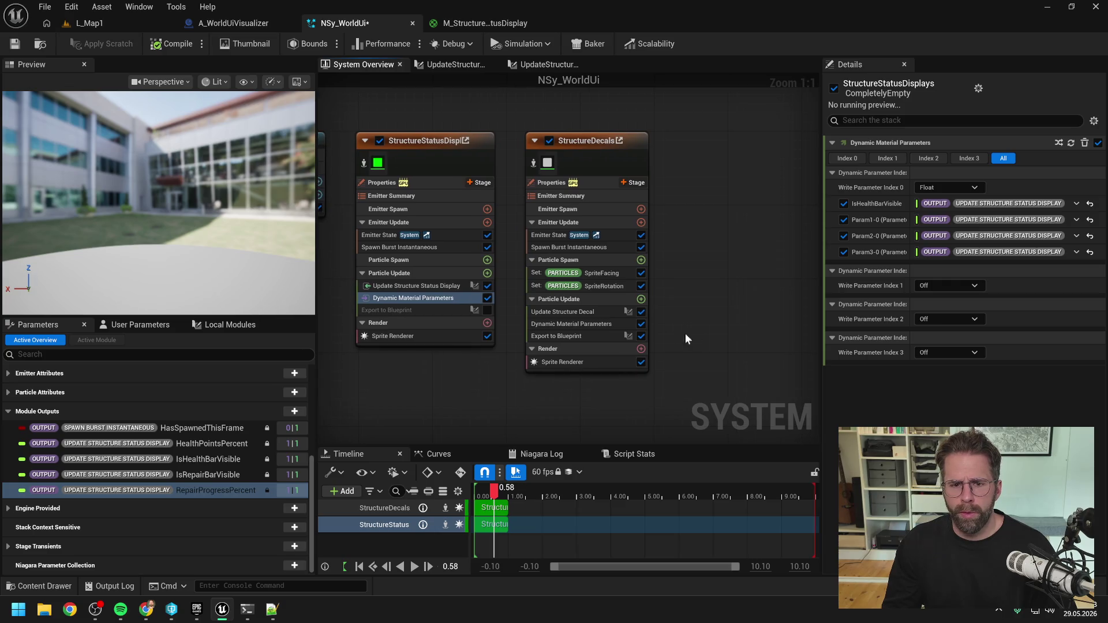
left_click_drag(462, 366, 508, 358)
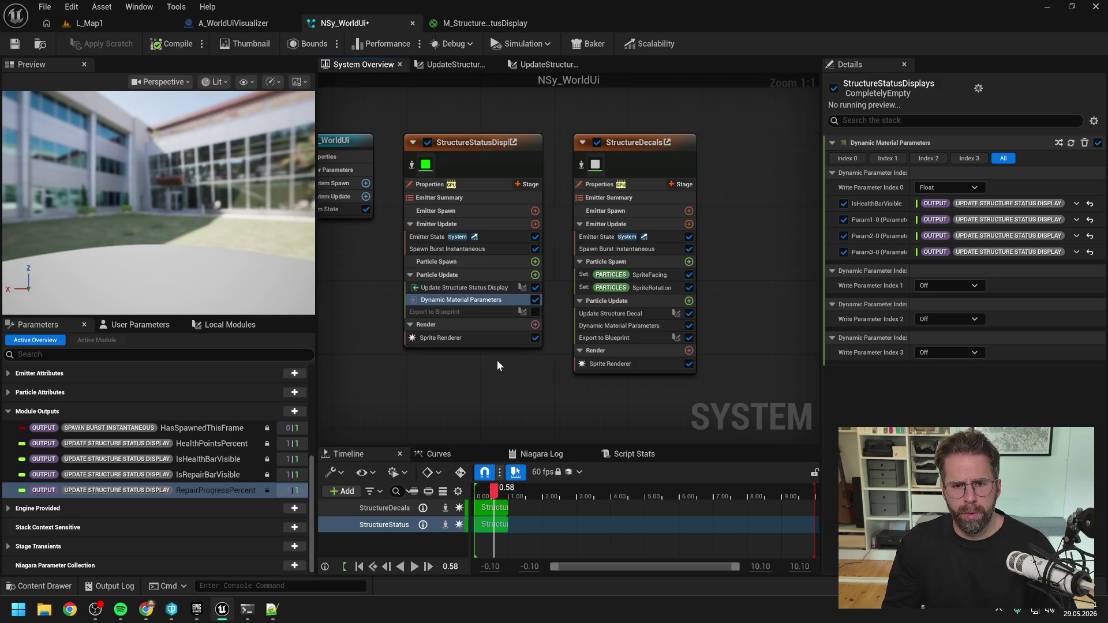
- Write Claude Code a German message saying the outputs are ready and showing the Dynamic Parameter input order
left_click(247, 610)
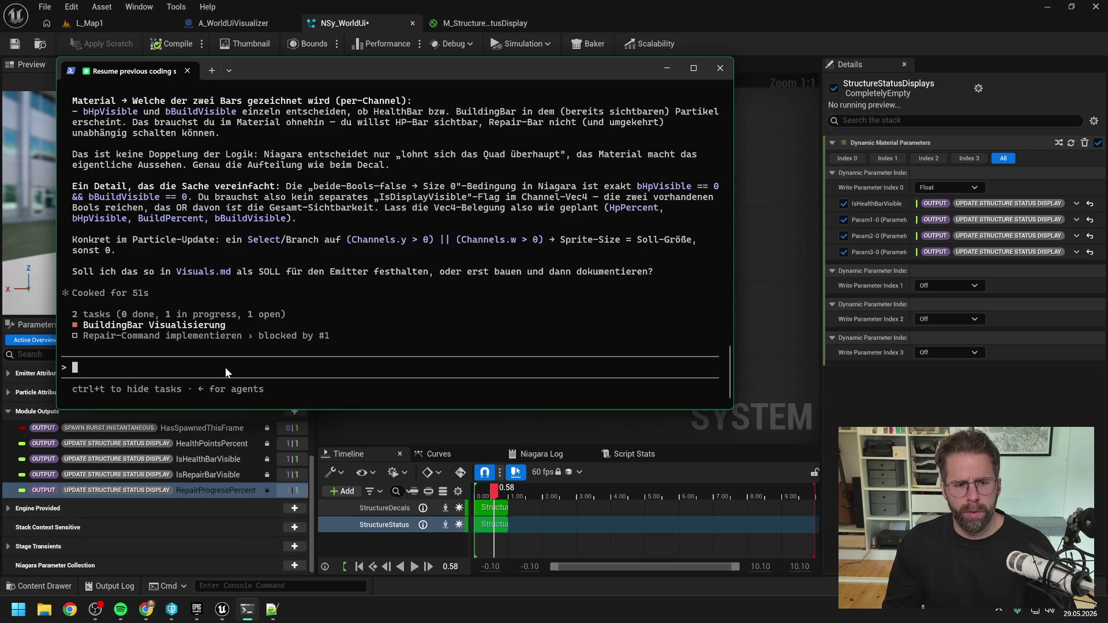
type("Ok, sind bne")
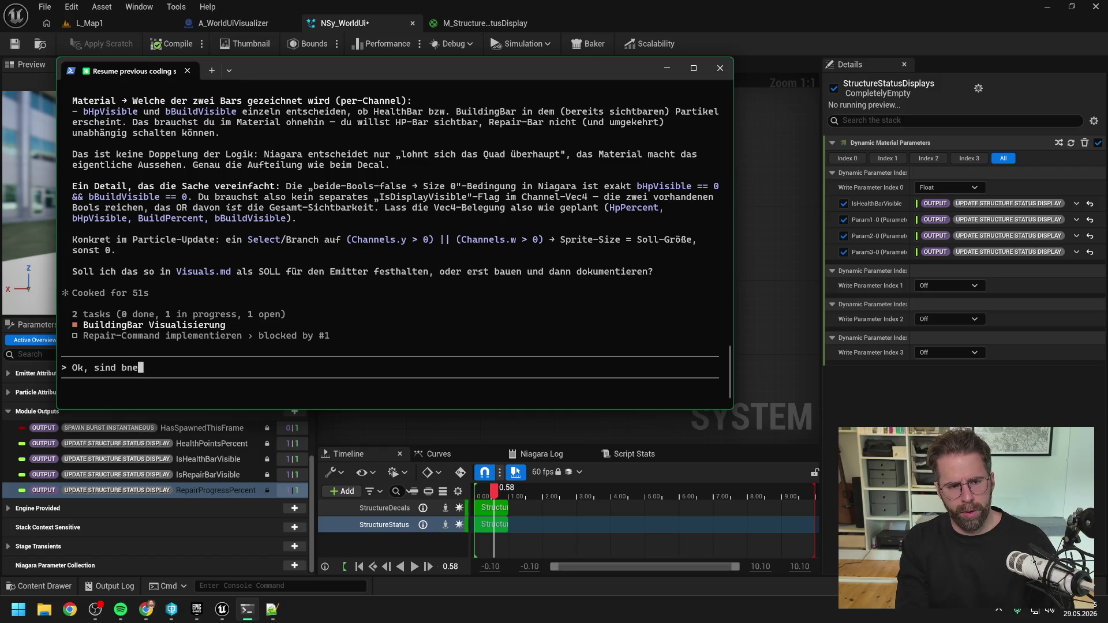
key("BackSpace")
type("ereits")
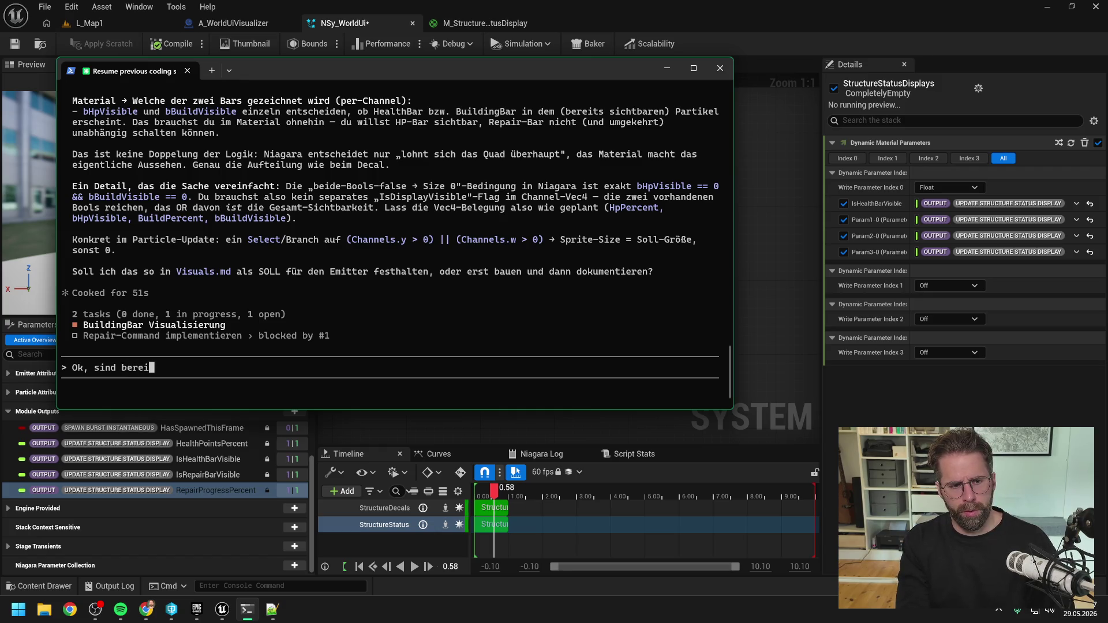
key("BackSpace")
type("für das ")
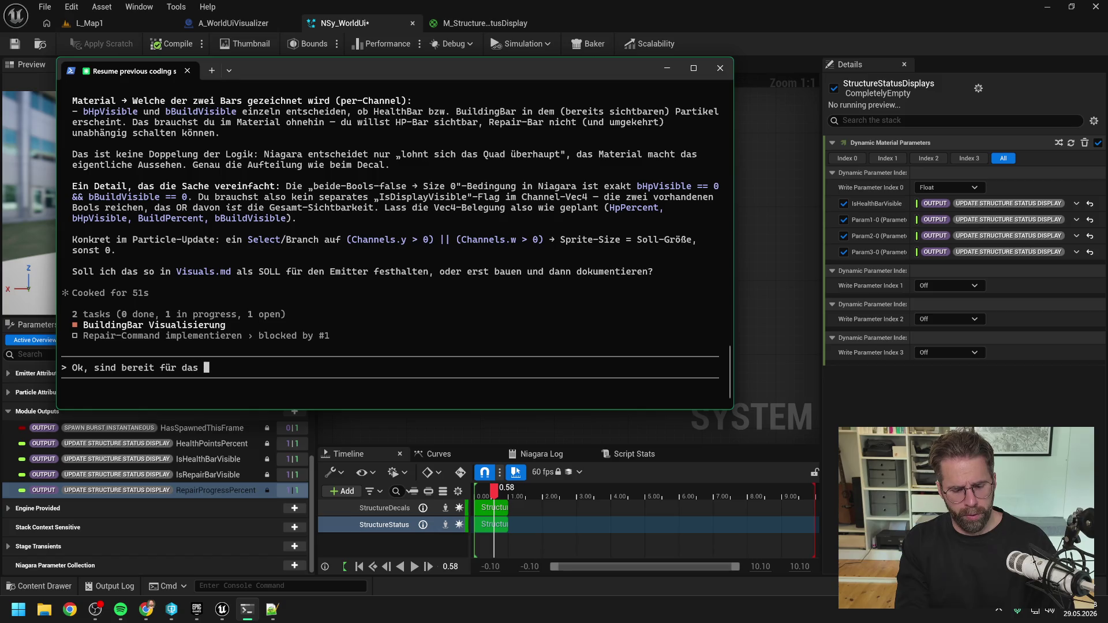
type("Material")
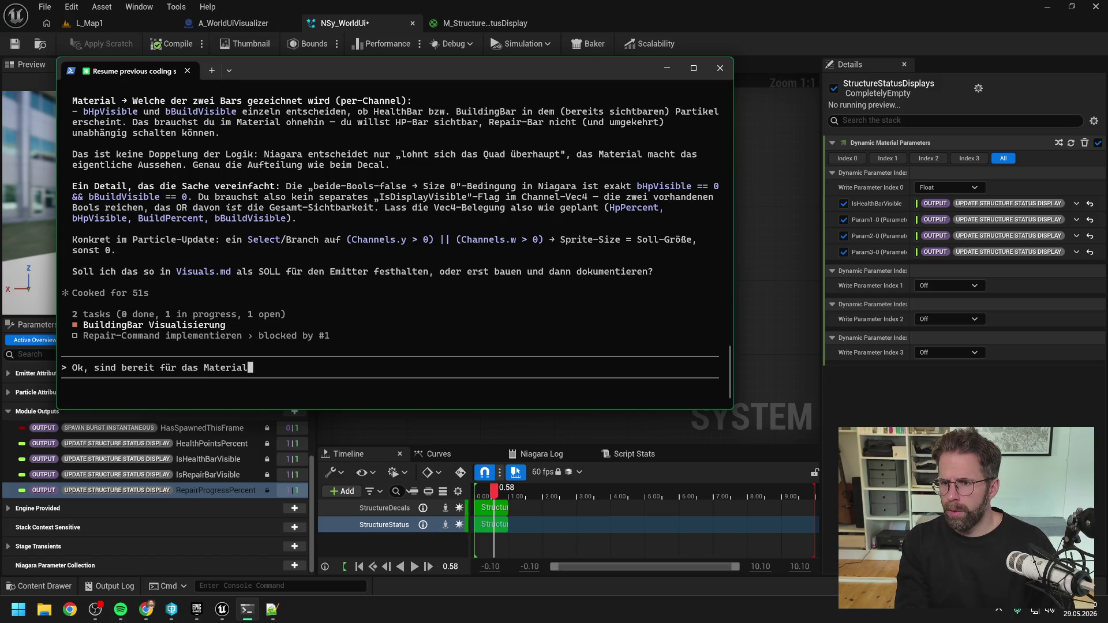
type(". Hier sieht")
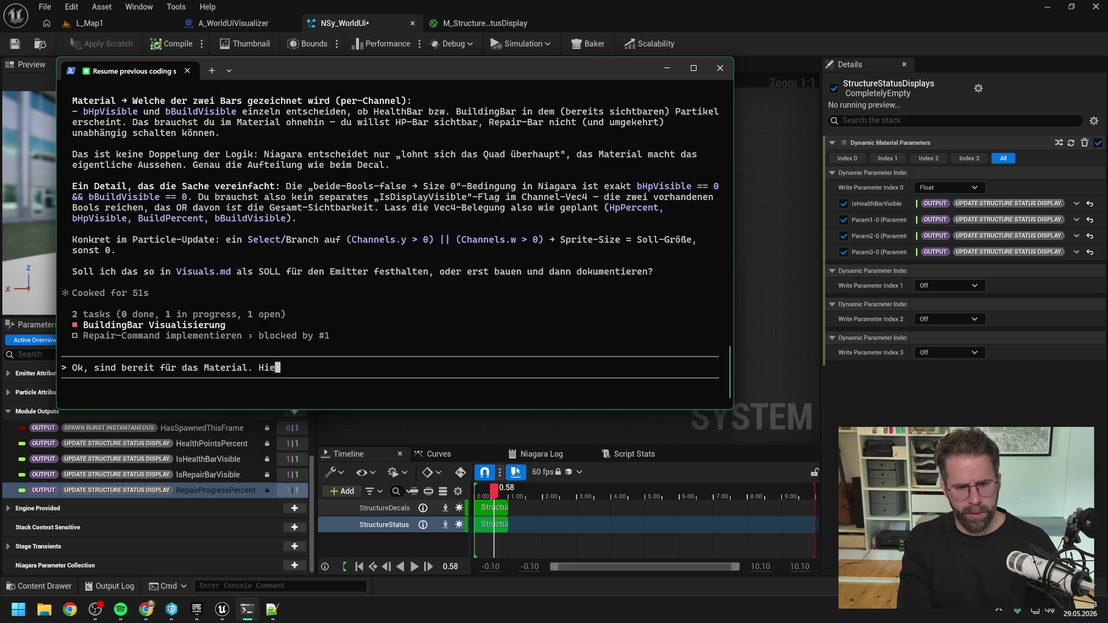
key("BackSpace")
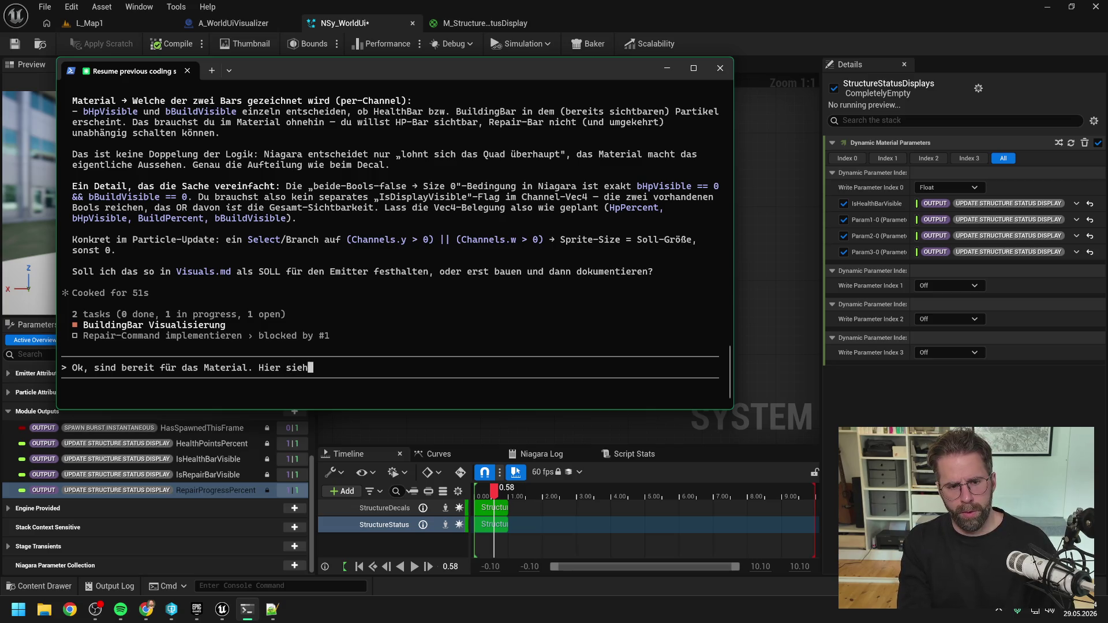
type("st du d")
key("BackSpace")
key("BackSpace")
key("BackSpace")
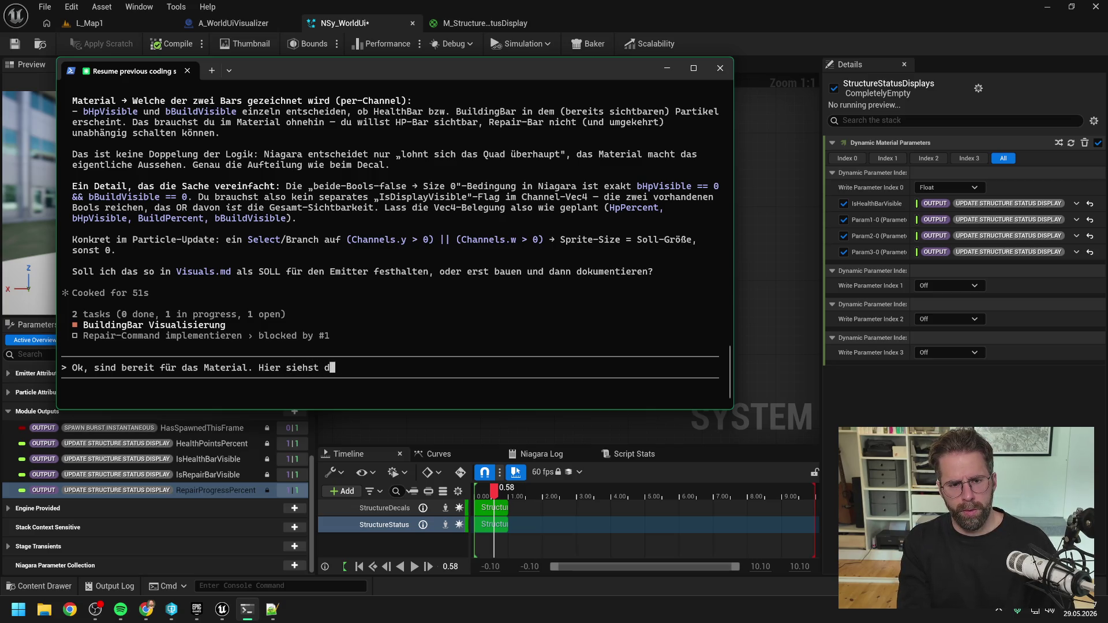
type("die Reihe")
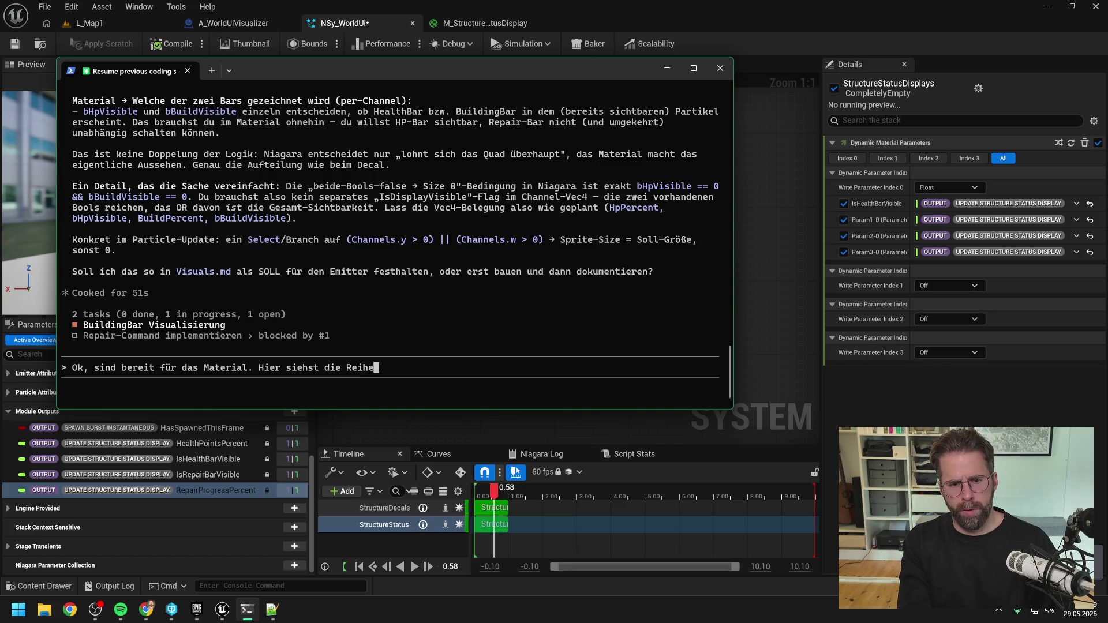
type("nfolge der inputs")
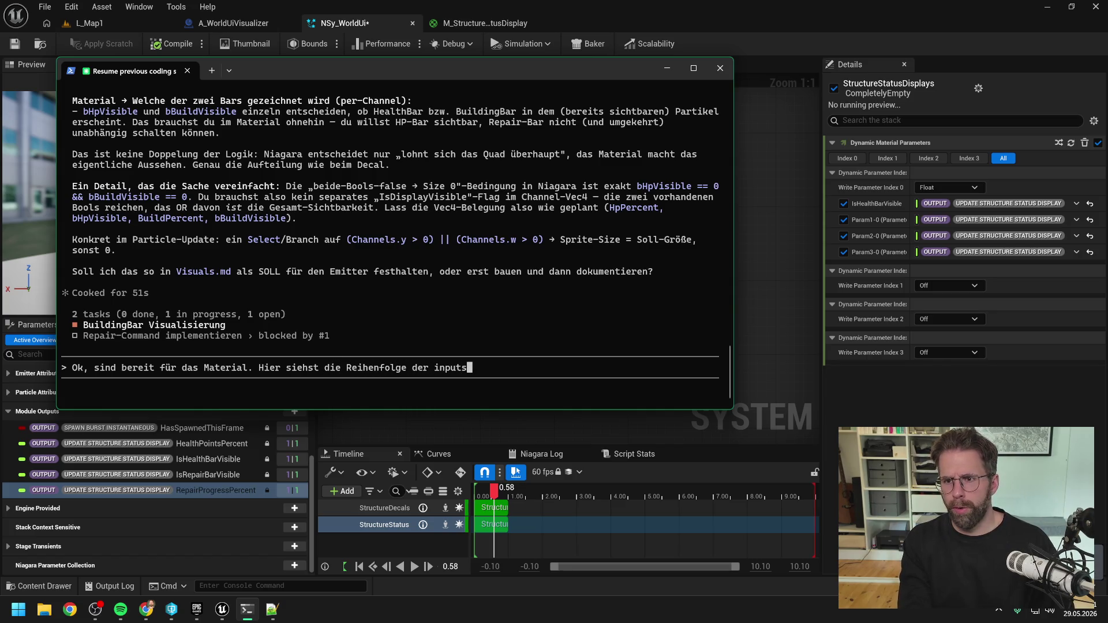
type(" ins")
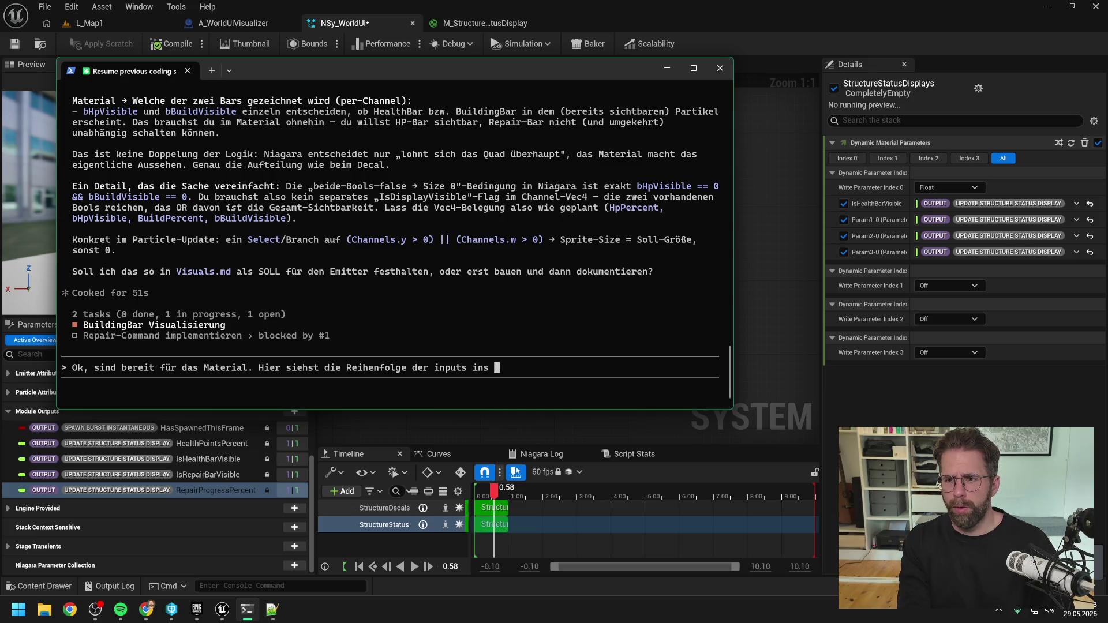
key("BackSpace")
key("BackSpace")
type("den Dynamic para")
key("BackSpace")
key("BackSpace")
key("BackSpace")
type("Parameter")
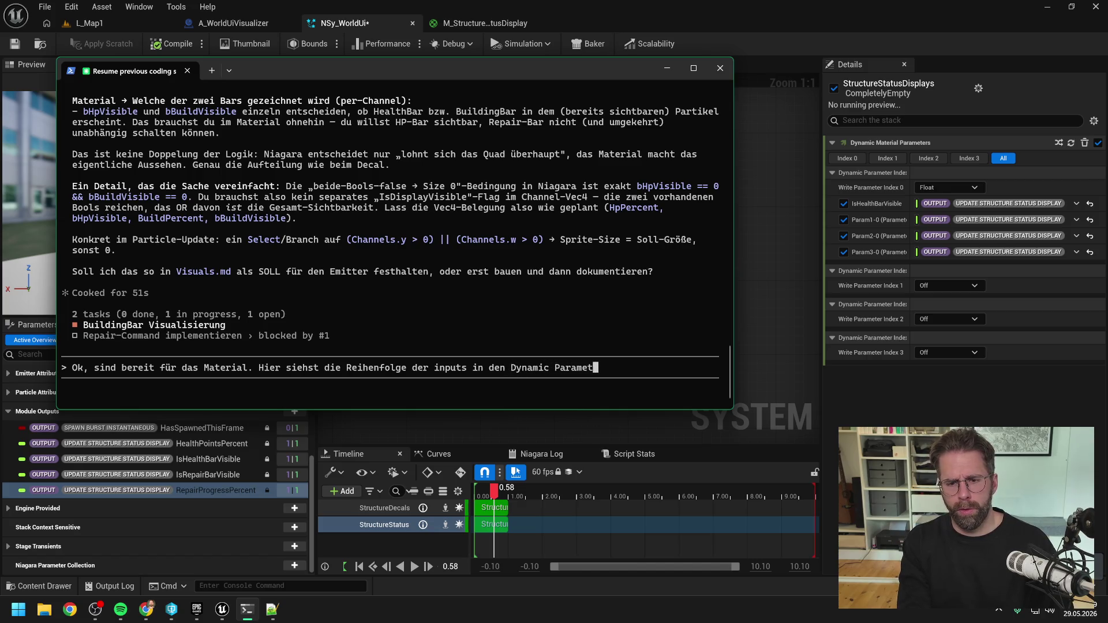
- Attach the Dynamic Parameter screenshot, send the message, and return to the Niagara editor
key("ctrl+v")
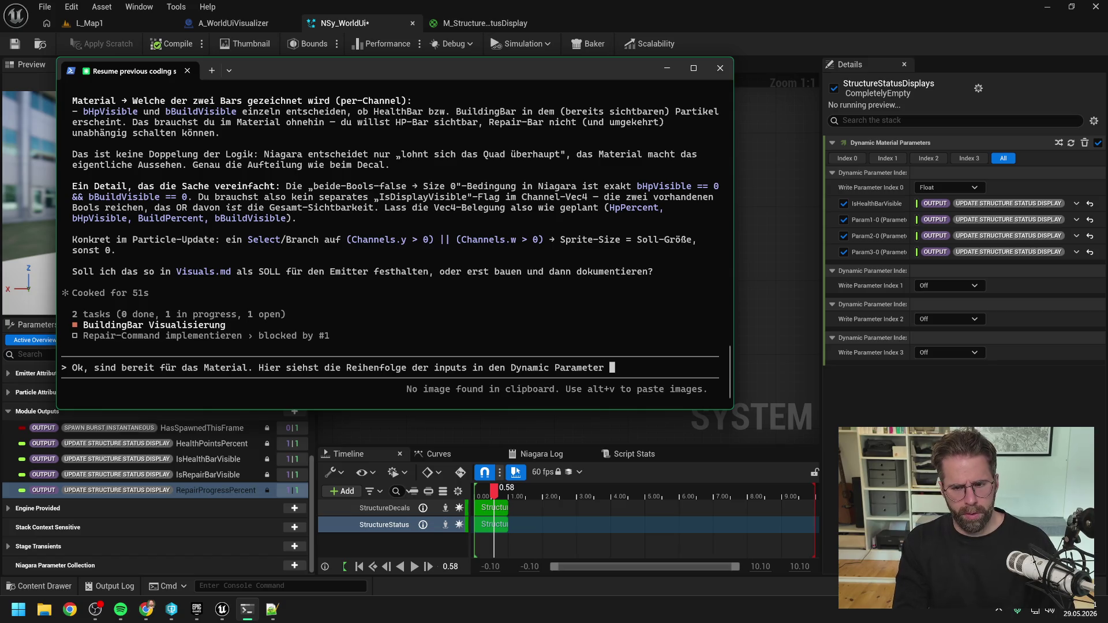
key("ctrl+v")
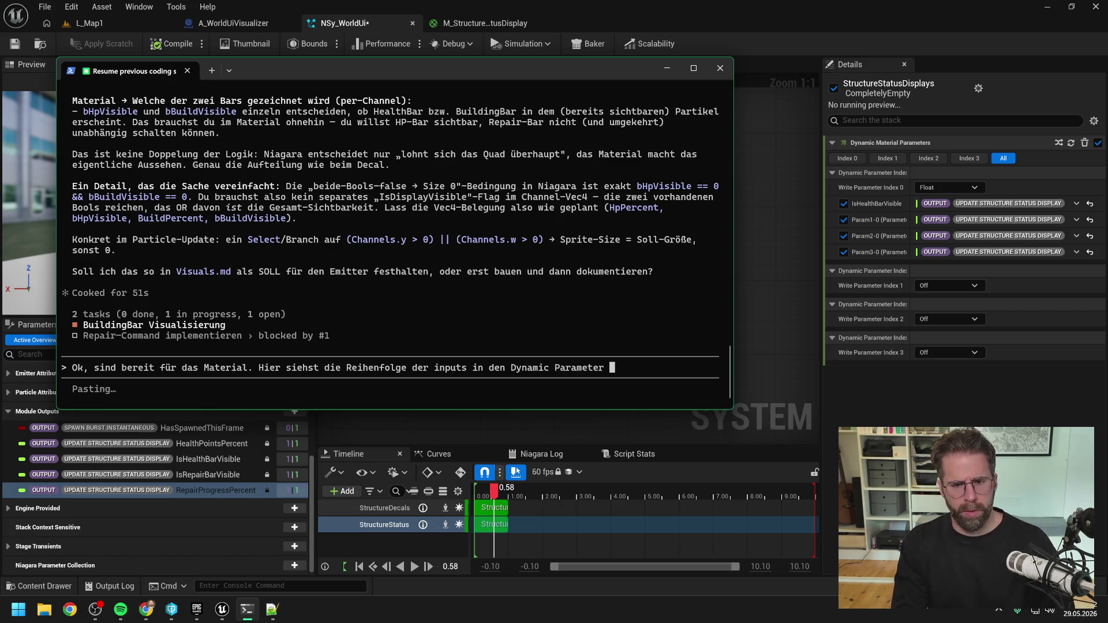
key("Return")
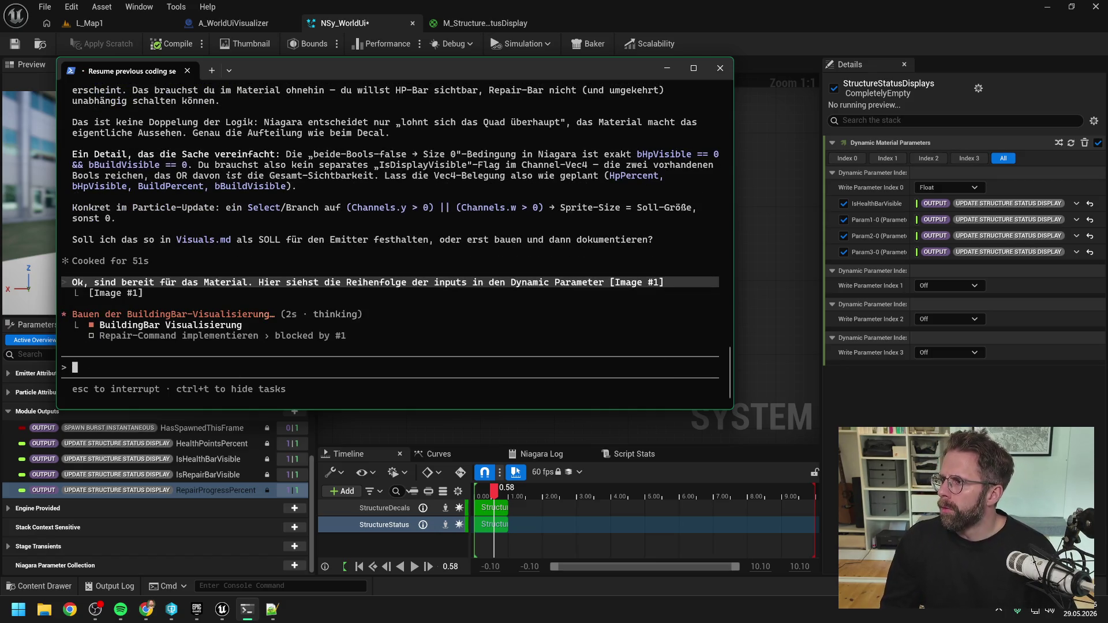
left_click(964, 185)
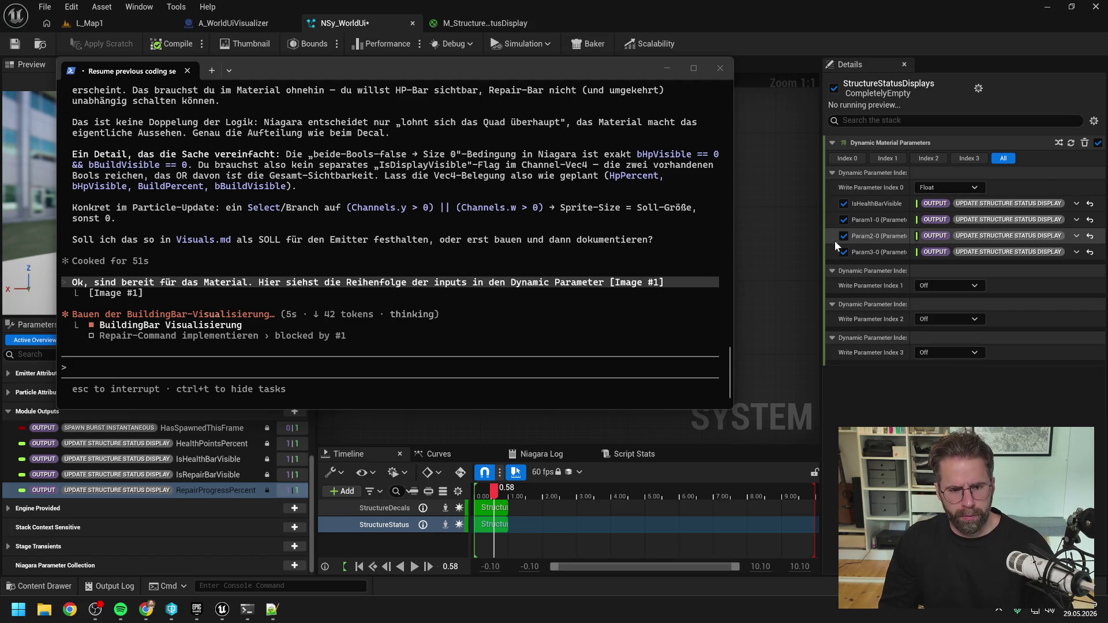
left_click(771, 256)
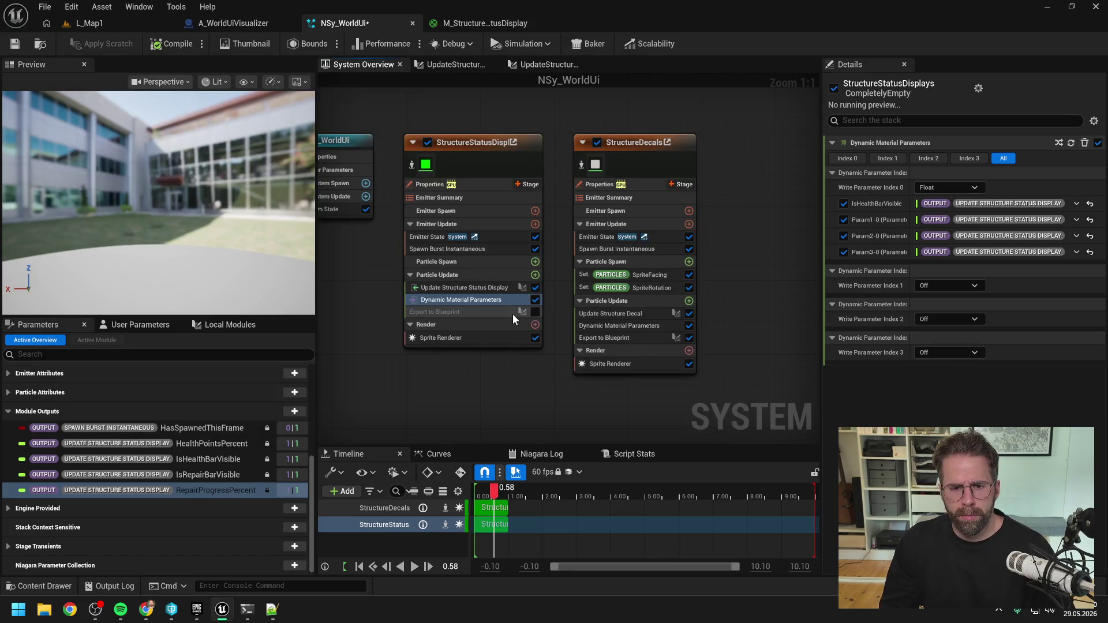
- Turn off Export to Blueprint on StructureDecals and open the M_StructureStatusDisplay material graph
left_click(689, 338)
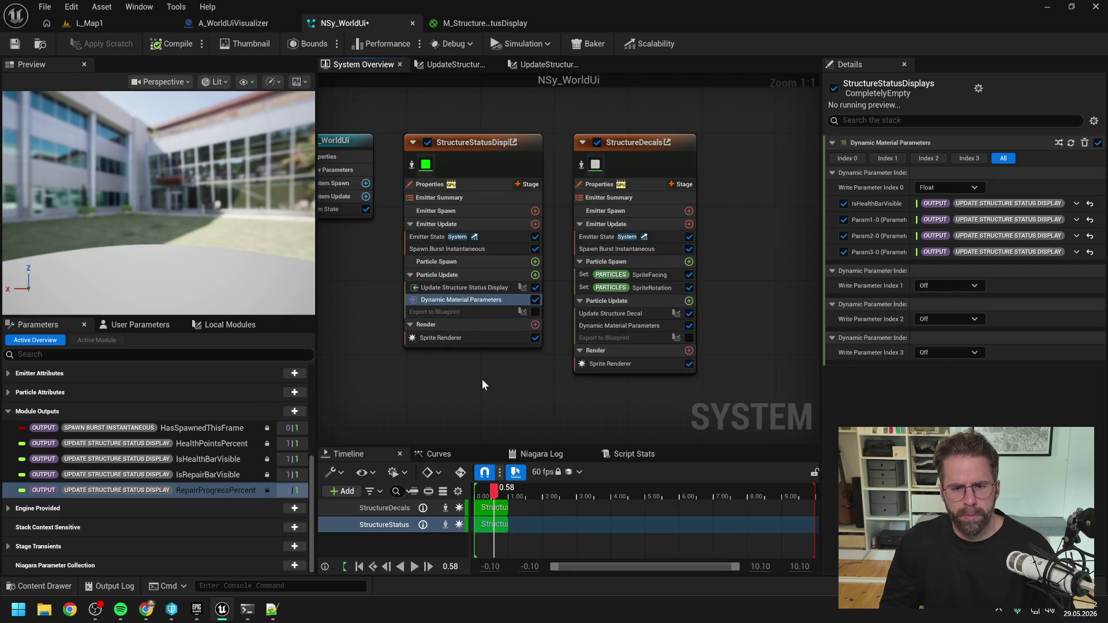
left_click(465, 342)
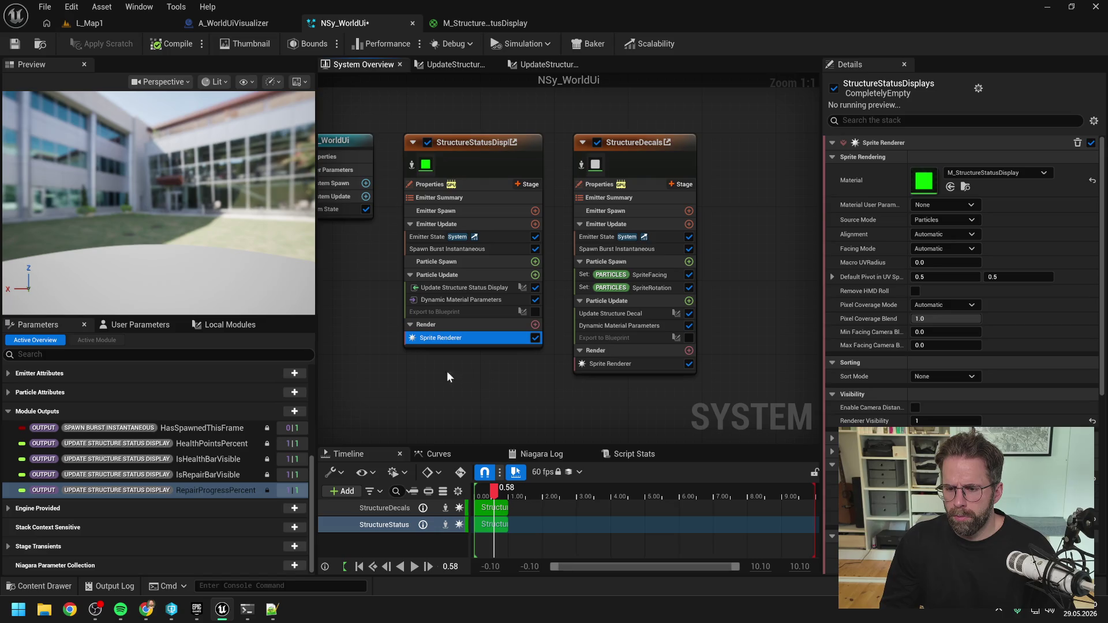
left_click(447, 26)
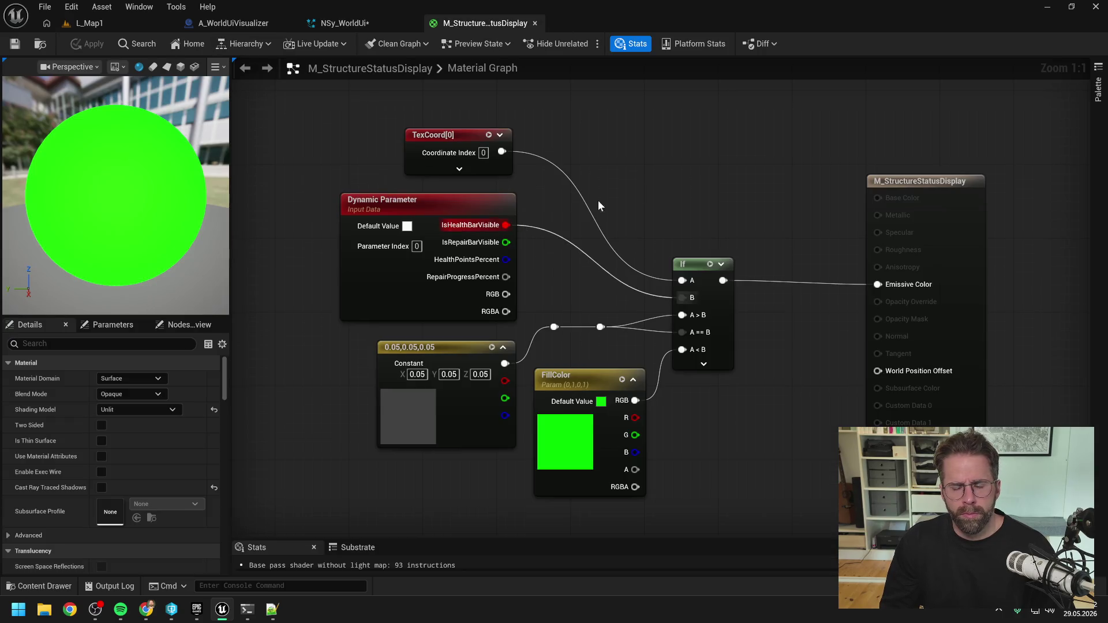
scroll(668, 179, "down", 1)
left_click_drag(667, 178, 621, 190)
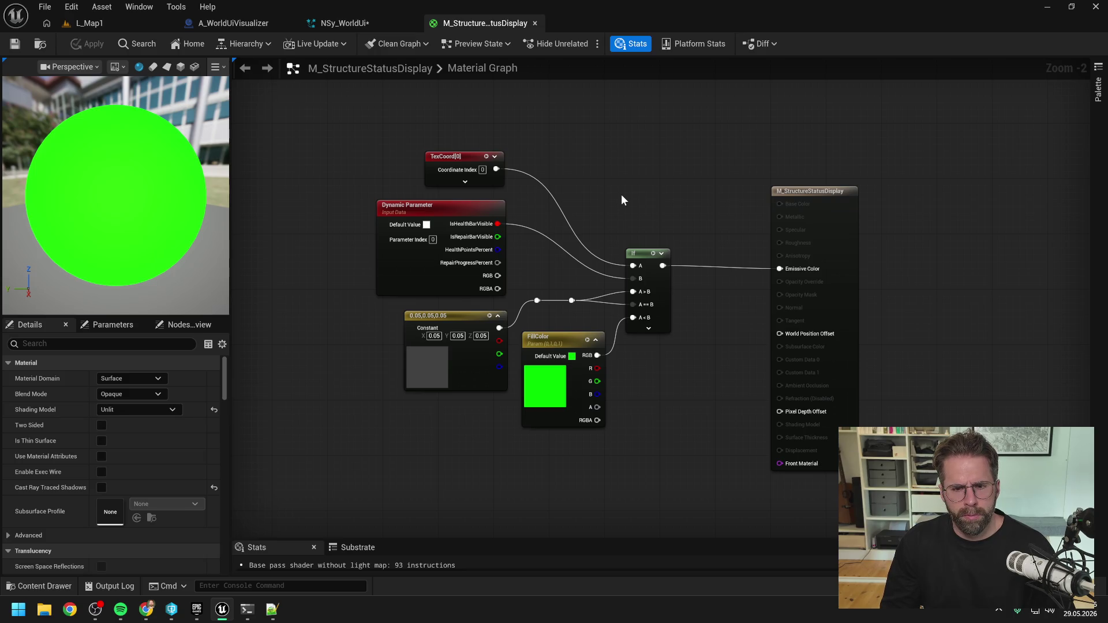
left_click(247, 609)
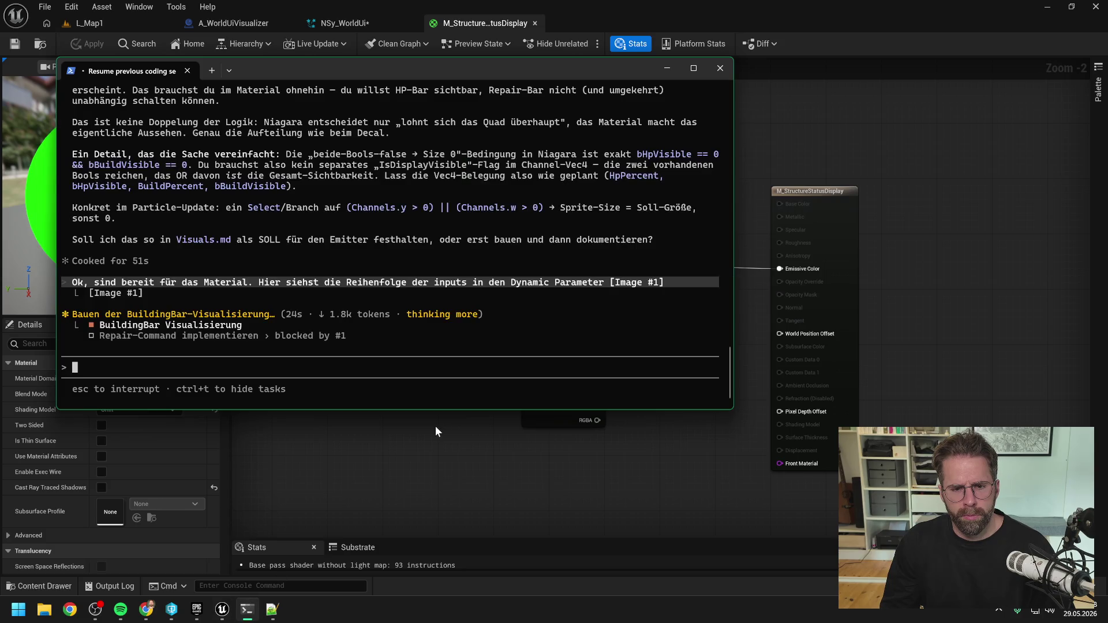
- Inspect the material graph, then read Claude's table mapping channels R–A to the four status outputs
left_click(753, 407)
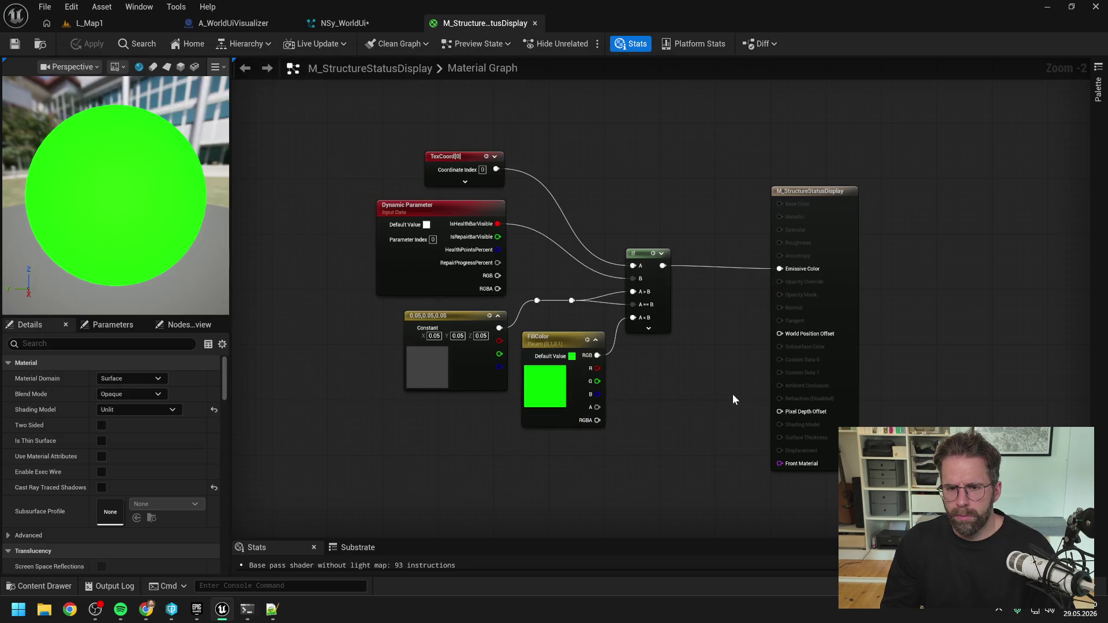
left_click_drag(702, 387, 686, 386)
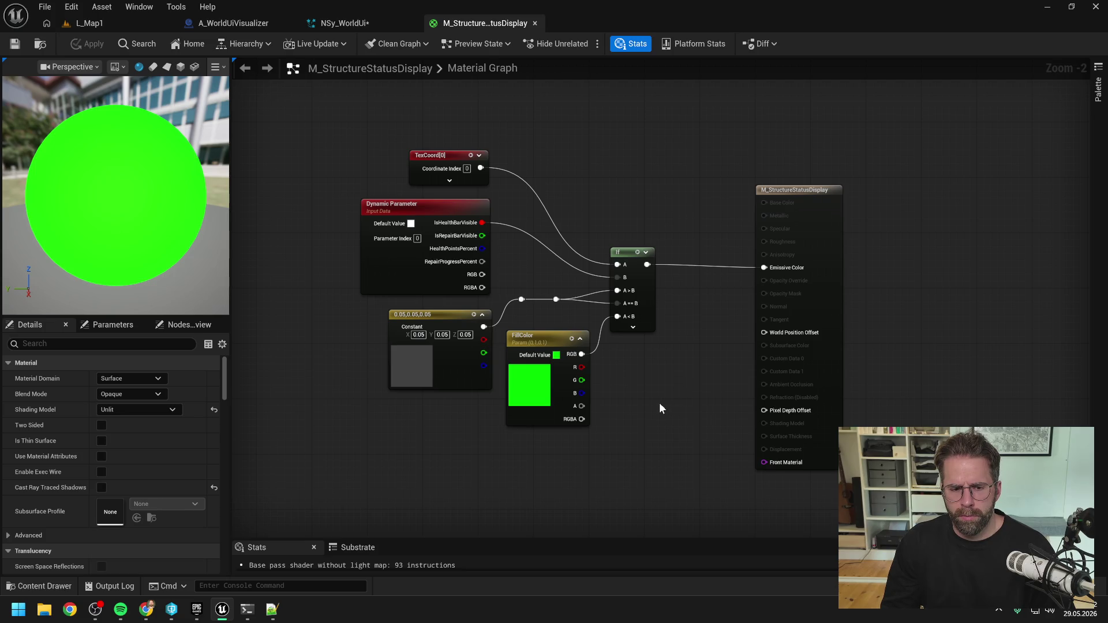
left_click(246, 613)
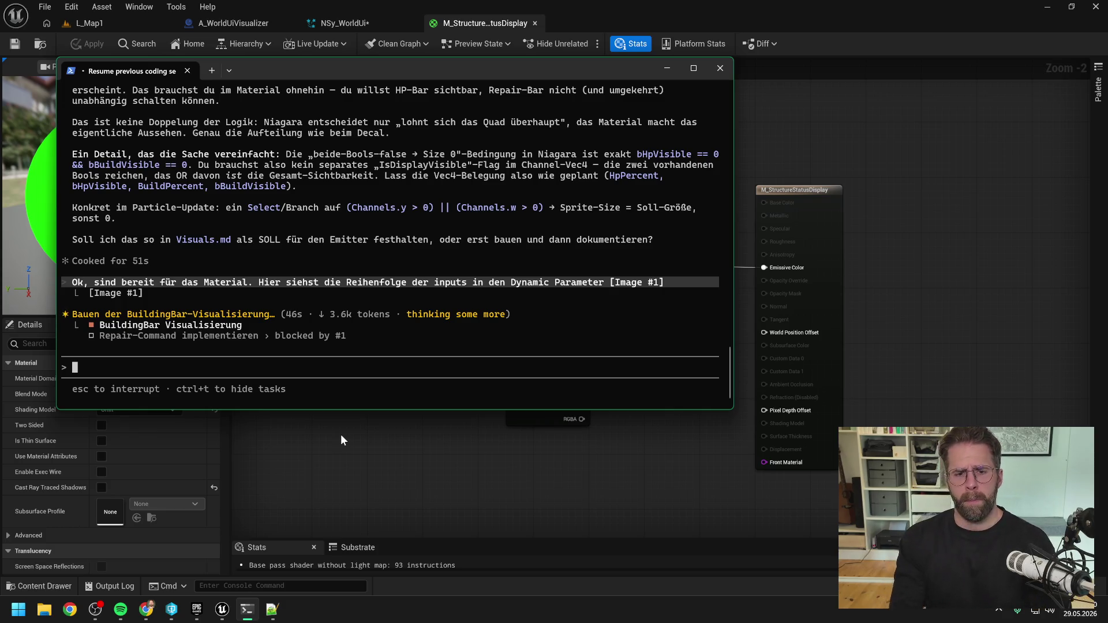
type("ßp")
key("BackSpace")
key("BackSpace")
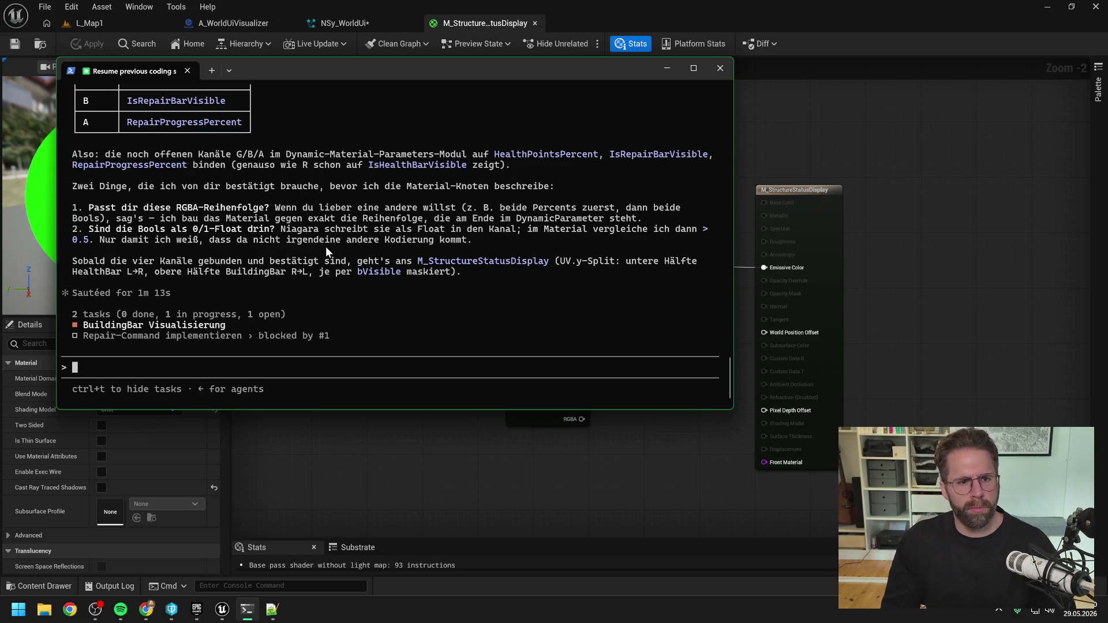
scroll(319, 249, "up", 2)
scroll(315, 257, "up", 2)
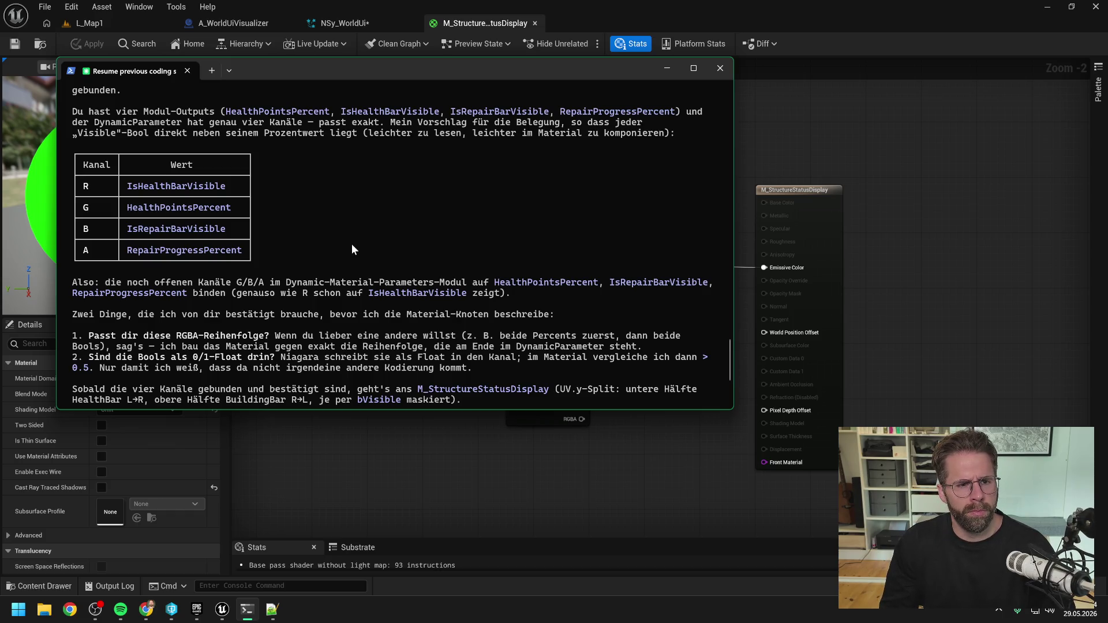
scroll(380, 236, "up", 1)
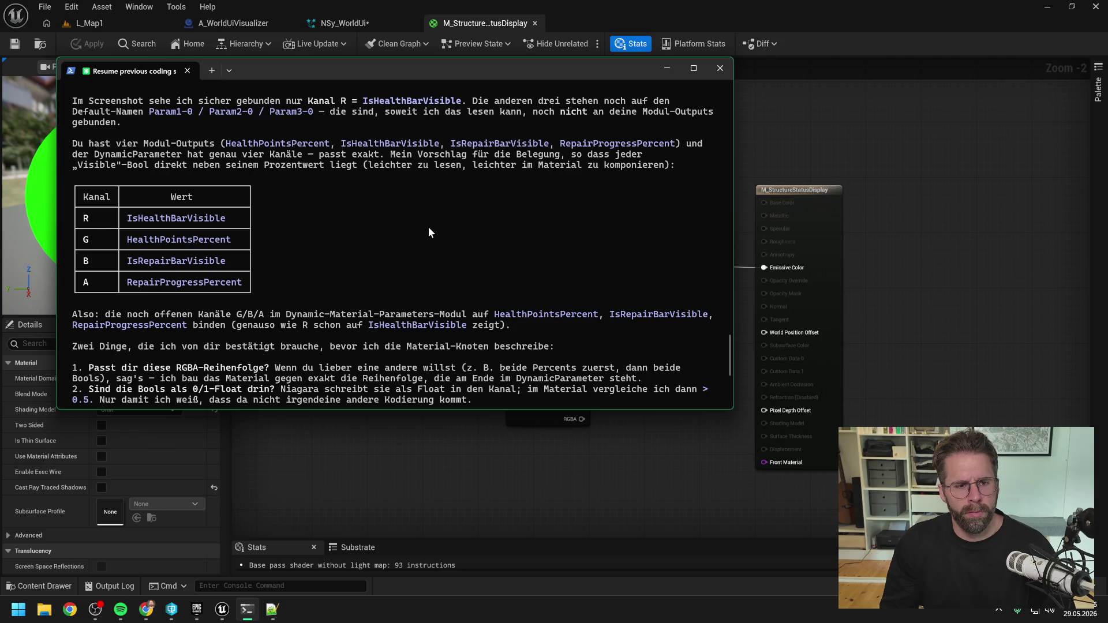
left_click(843, 127)
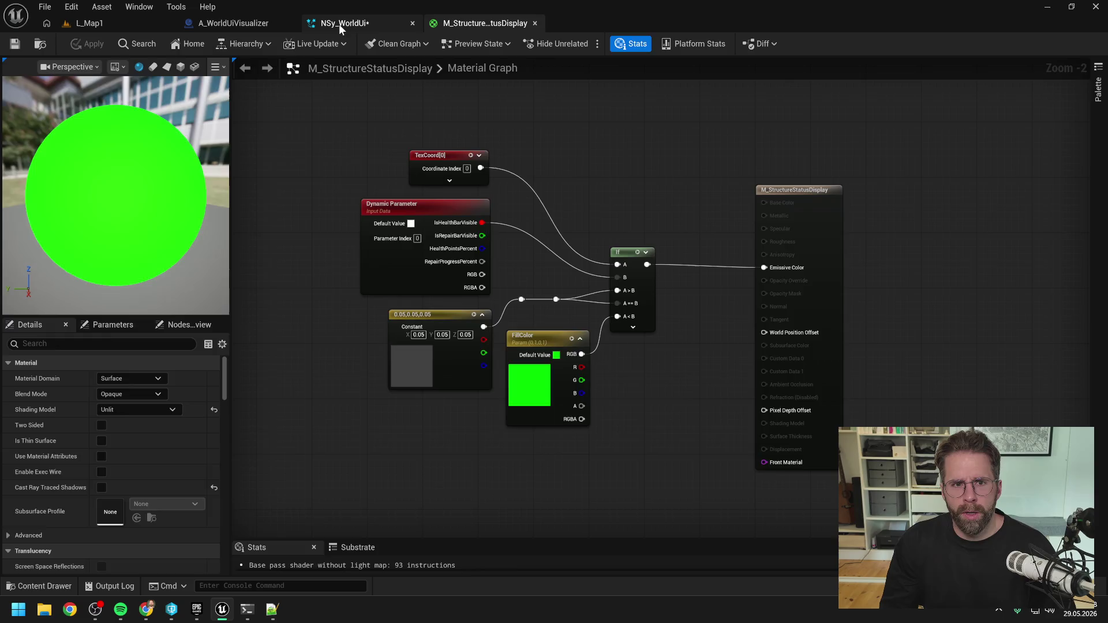
- Inspect the RefreshStructureDecals graph's Make Vector 4 and Select nodes in A_WorldUiVisualizer
left_click(338, 23)
left_click(231, 23)
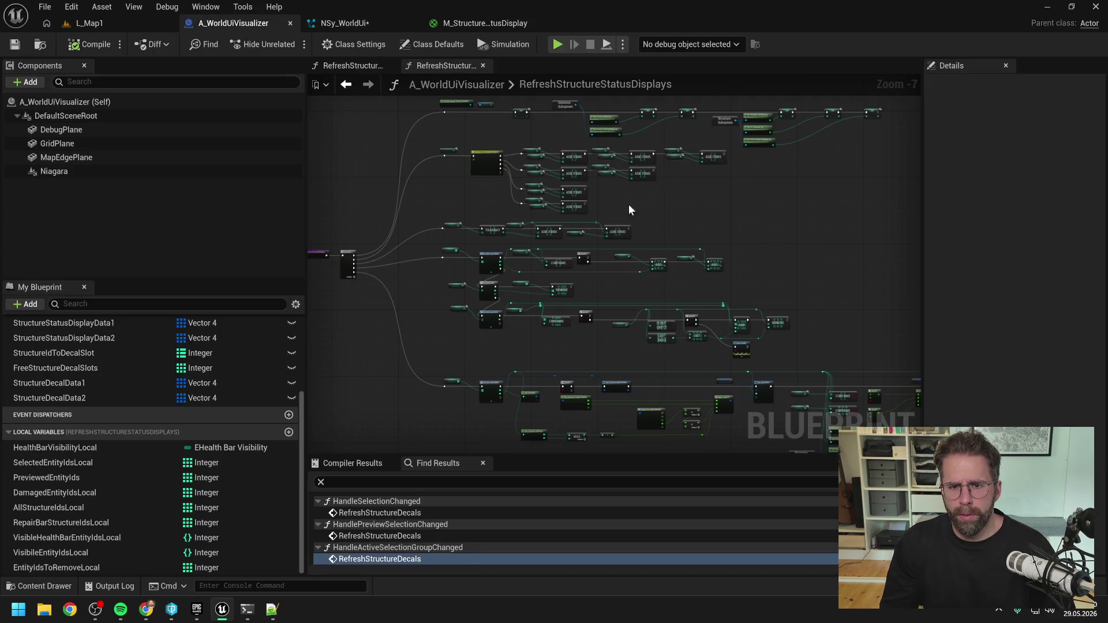
left_click(382, 67)
scroll(524, 203, "down", 4)
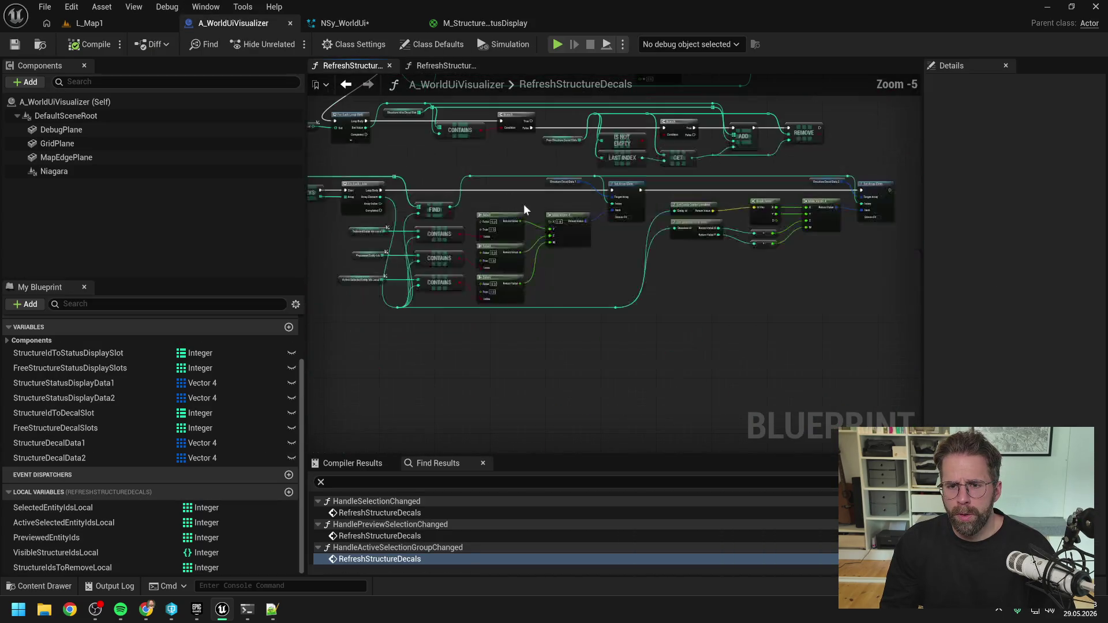
scroll(608, 229, "up", 2)
left_click_drag(525, 259, 601, 296)
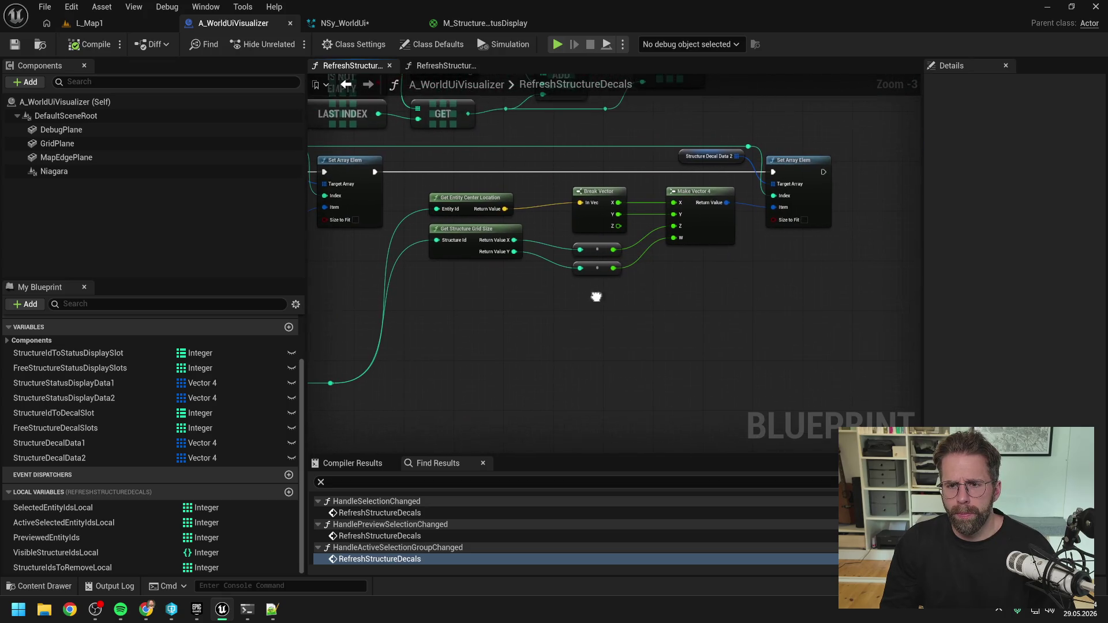
left_click_drag(648, 255, 774, 279)
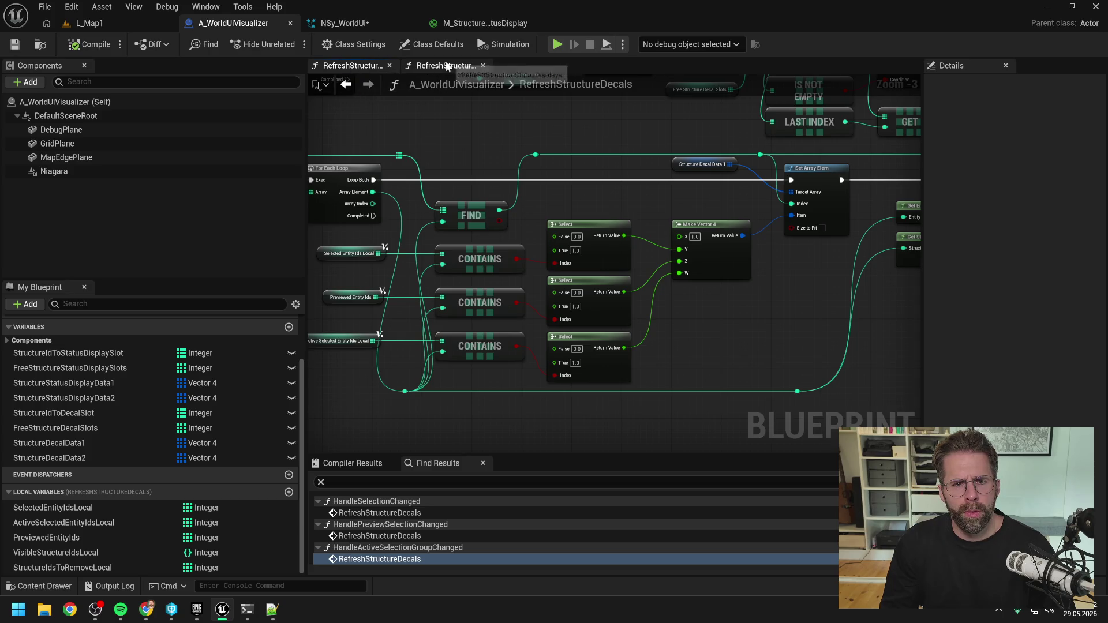
left_click(390, 65)
scroll(574, 288, "up", 7)
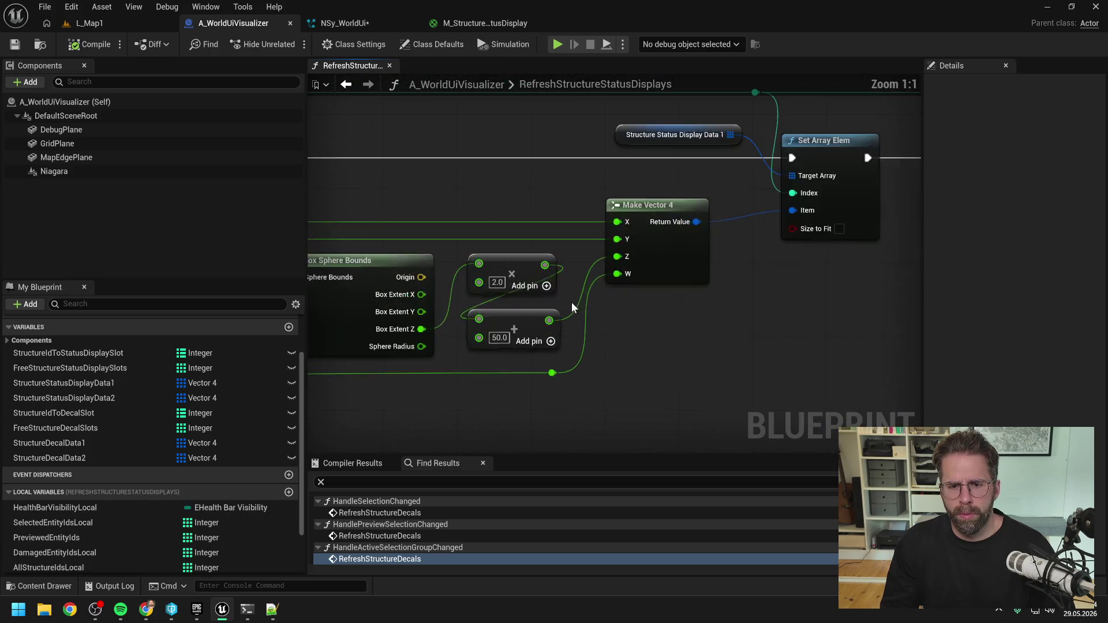
scroll(584, 305, "down", 2)
scroll(584, 304, "down", 2)
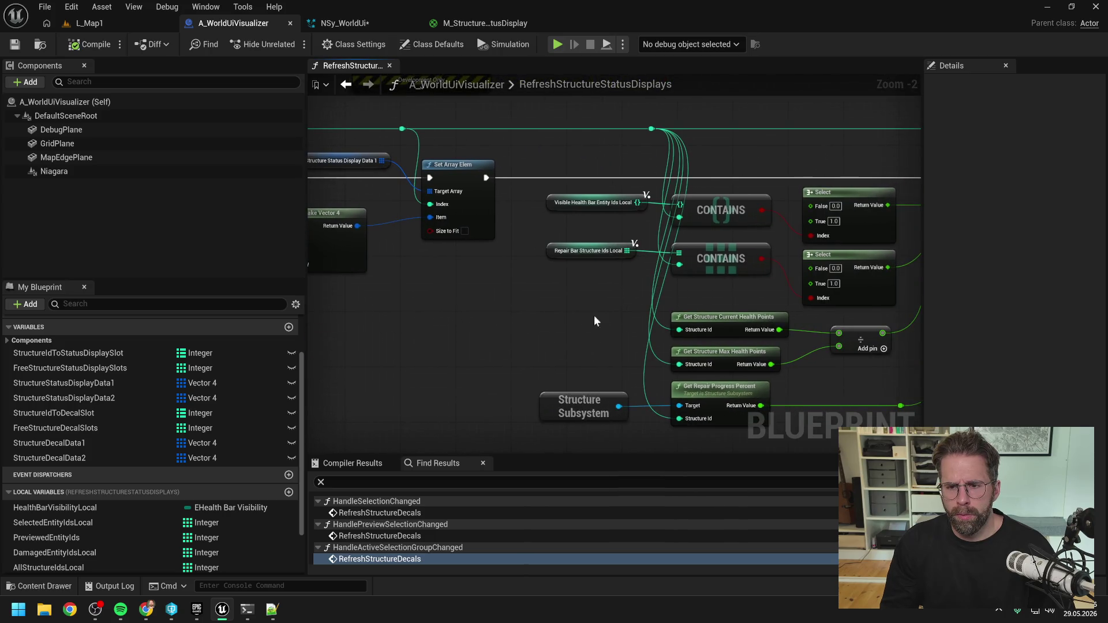
scroll(625, 323, "up", 2)
- Feed health percent, repair visibility and repair progress into Make Vector 4 Y, Z, W, then compile and save
mouse_move(607, 344)
left_mouse_down()
mouse_move(672, 361)
mouse_move(693, 229)
left_mouse_up()
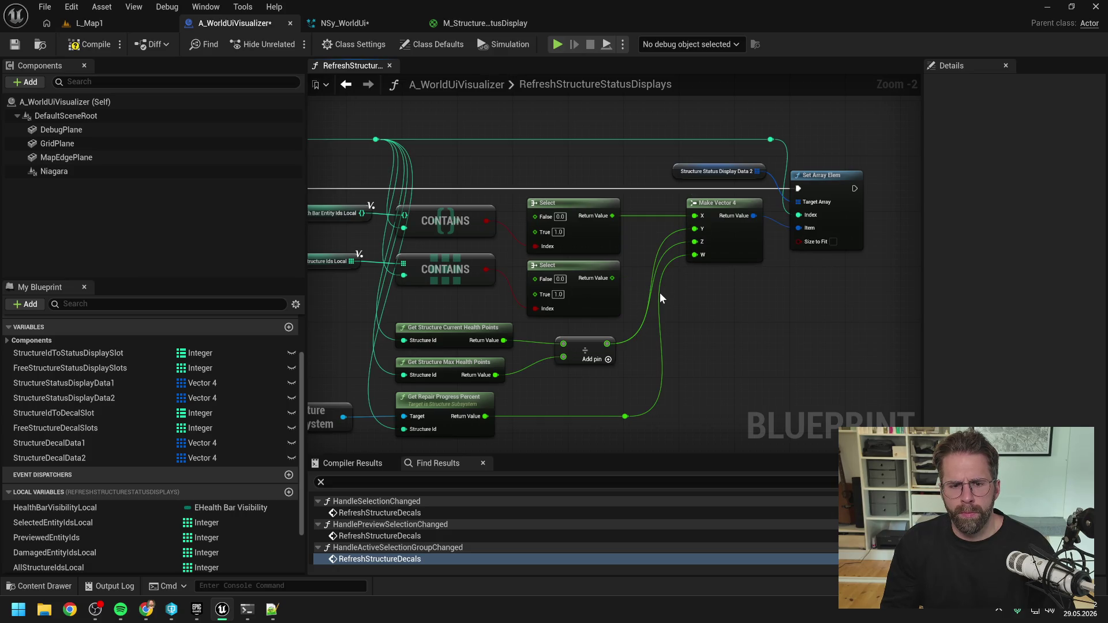
left_click_drag(625, 417, 698, 256)
left_click_drag(612, 278, 698, 242)
left_click(88, 45)
left_click(23, 50)
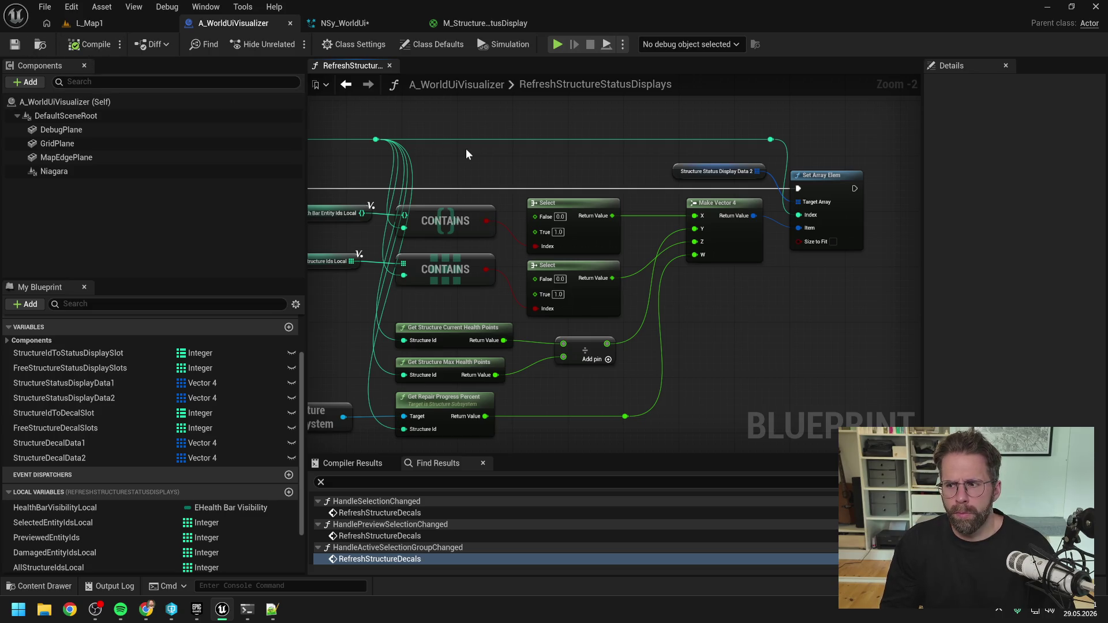
left_click(342, 23)
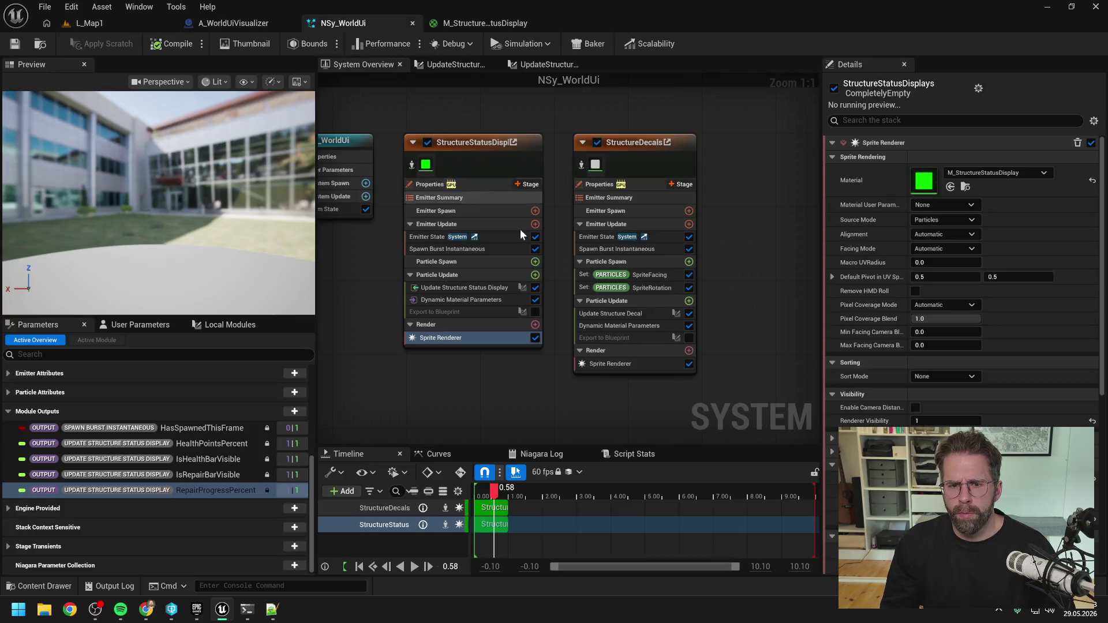
- Reset Param1-0, Param2-0 and Param3-0 to 0.0 and open the UpdateStructureStatusDisplay module script
left_click(458, 300)
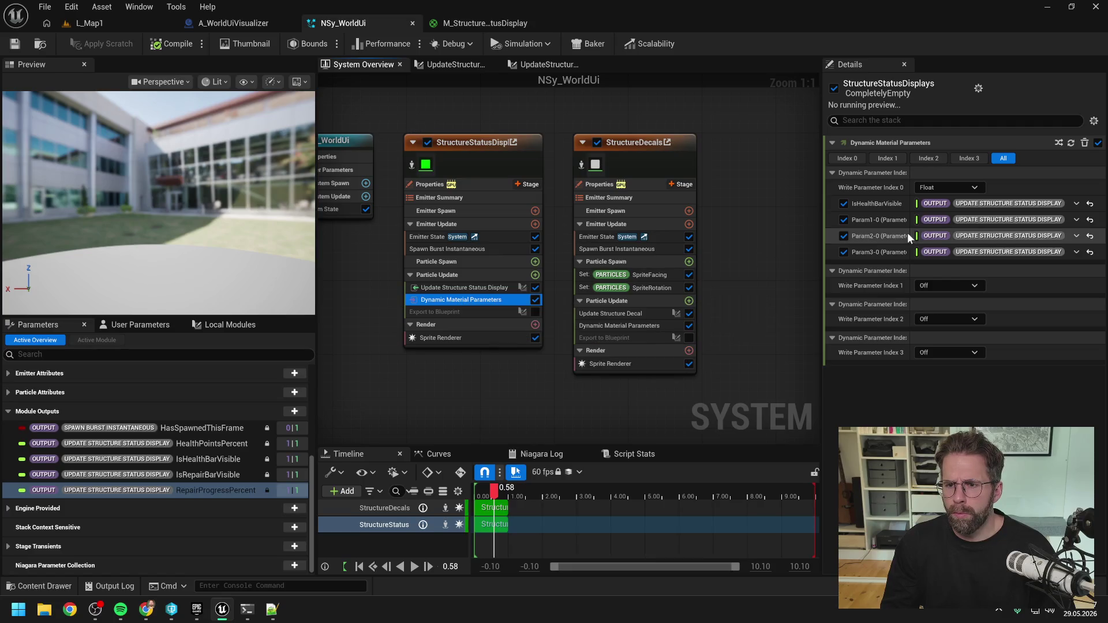
left_click(1089, 219)
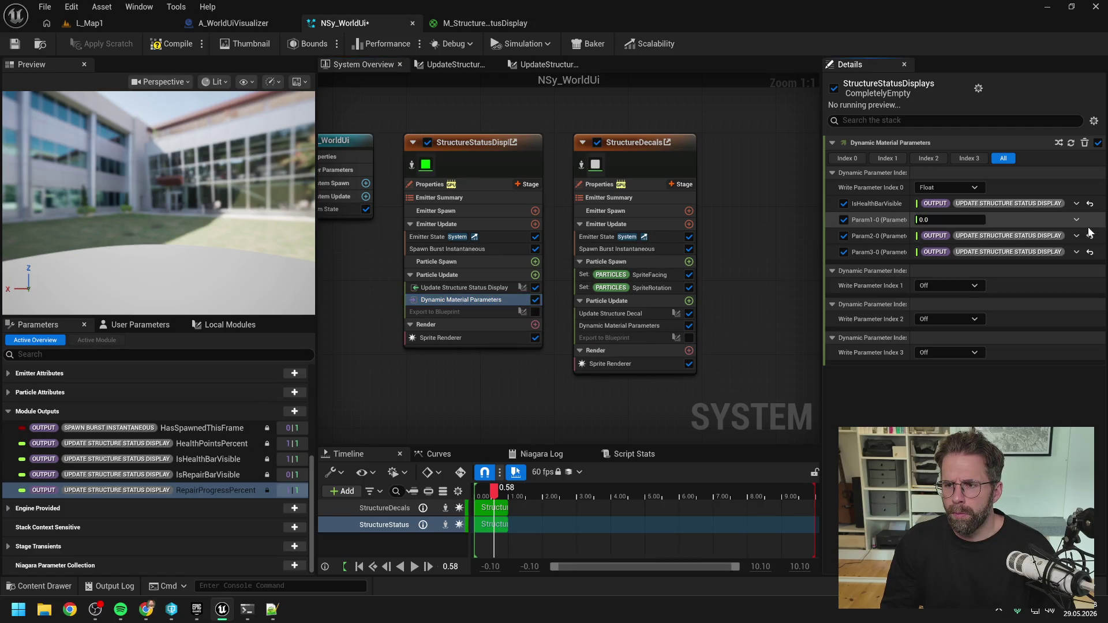
left_click(1090, 236)
left_click(1090, 252)
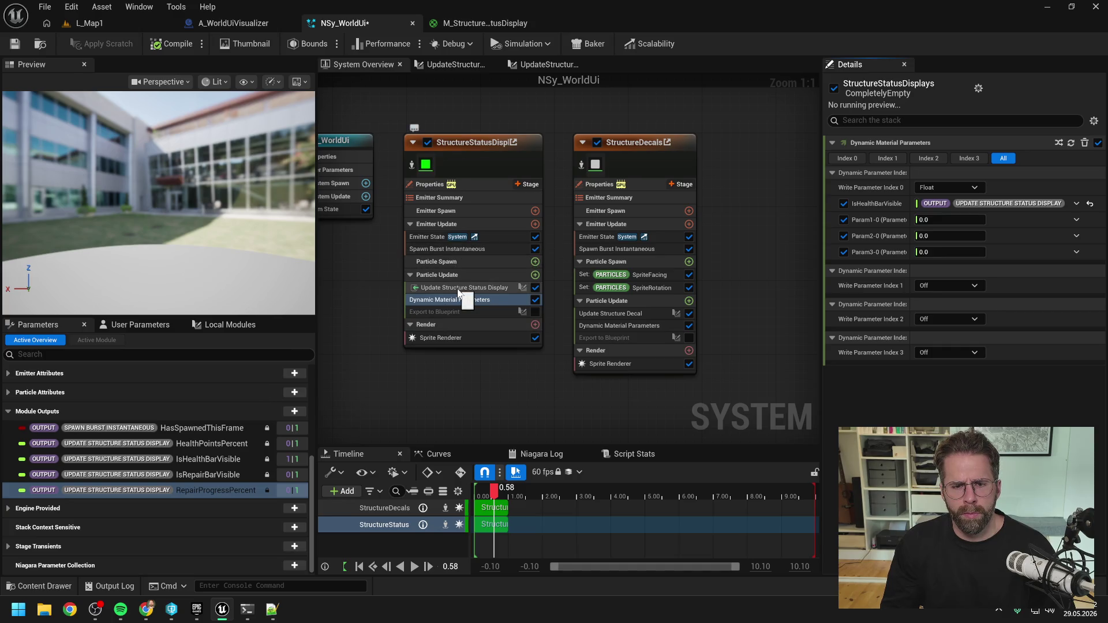
double_click(458, 288)
scroll(707, 264, "up", 2)
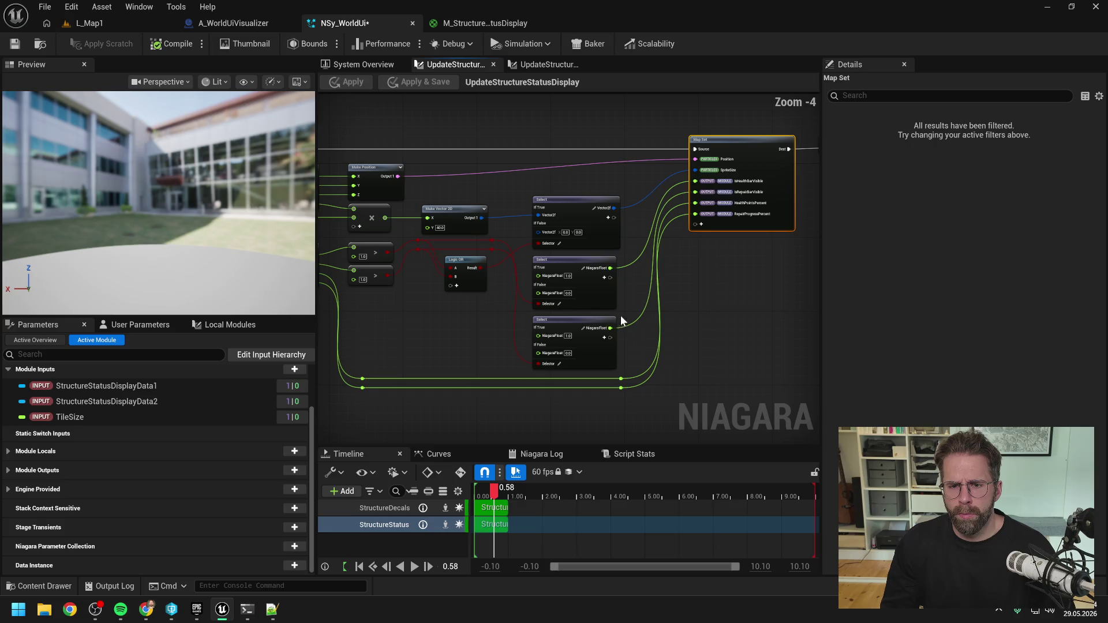
- Reorder Map Set's pins so HealthPointsPercent sits above IsRepairBarVisible
mouse_move(610, 328)
left_mouse_down()
mouse_move(660, 251)
mouse_move(634, 322)
mouse_move(617, 326)
left_mouse_up()
left_click(492, 334)
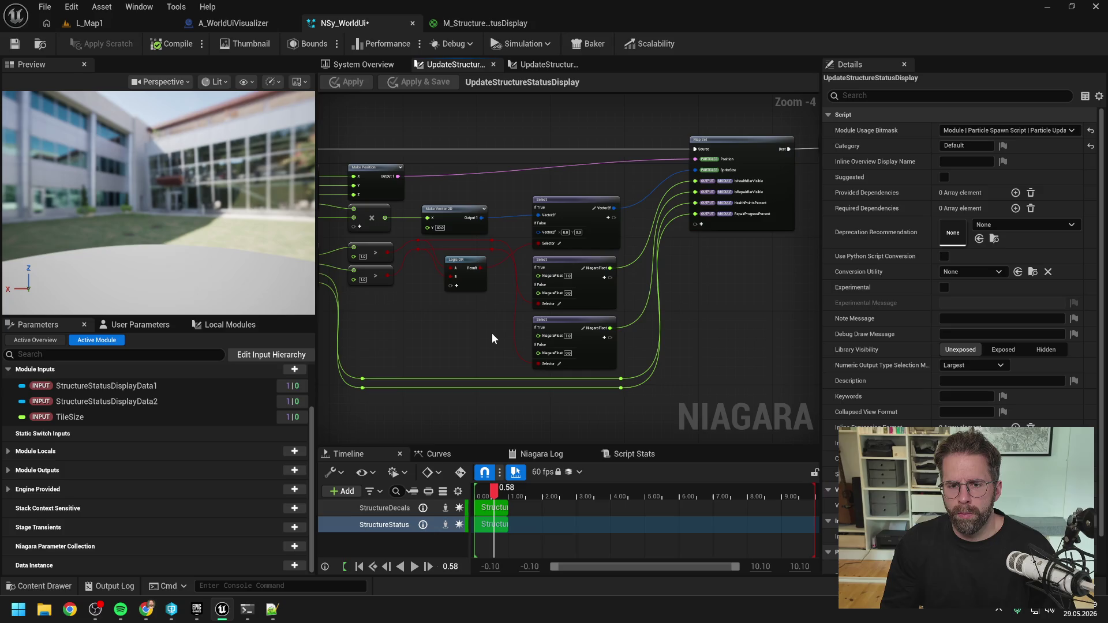
mouse_move(491, 334)
left_mouse_down()
mouse_move(602, 330)
mouse_move(563, 327)
left_mouse_up()
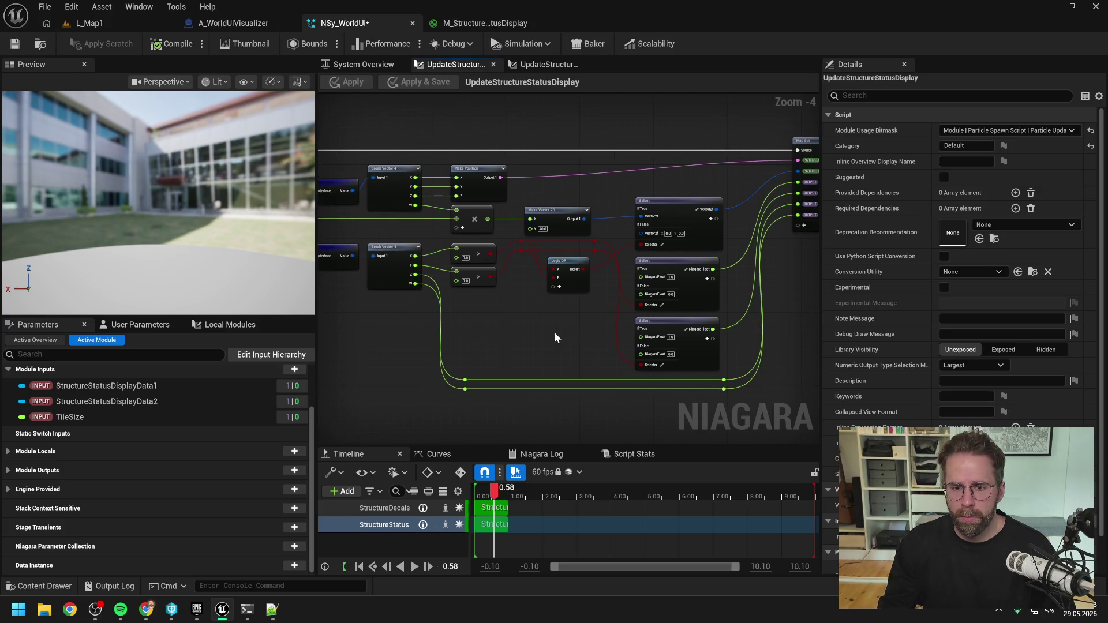
scroll(733, 216, "up", 4)
right_click(715, 224)
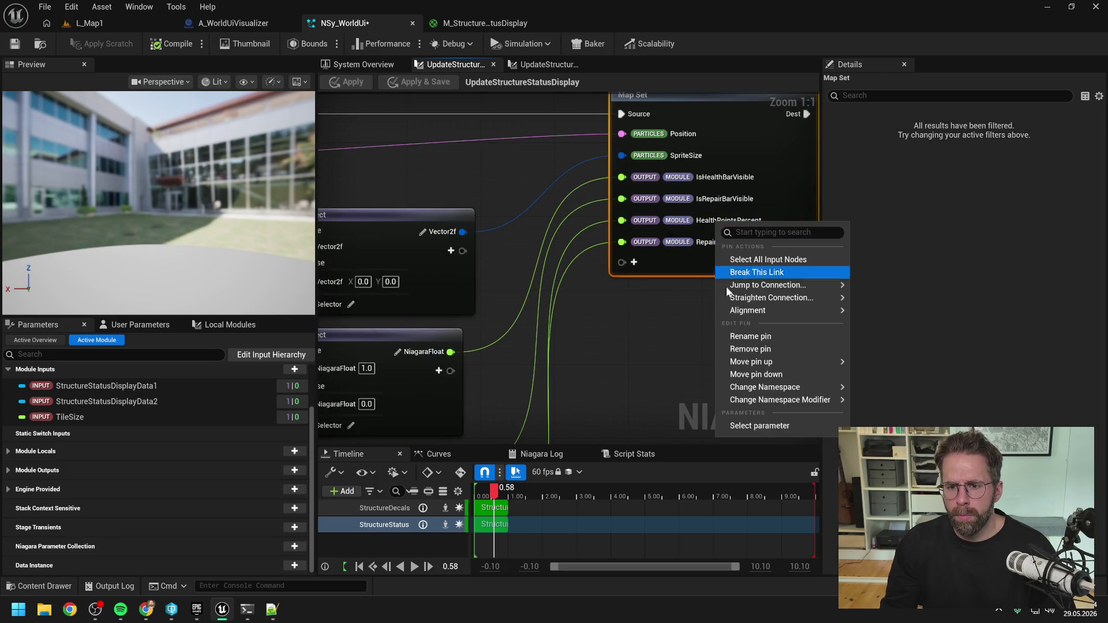
mouse_move(678, 367)
left_click(889, 367)
scroll(683, 340, "down", 4)
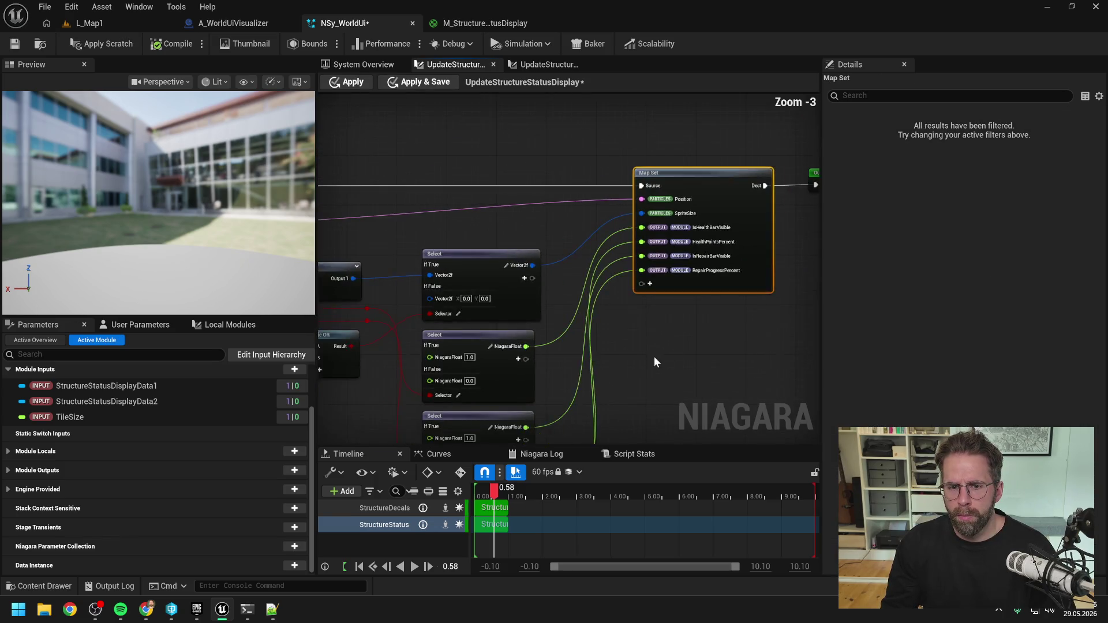
left_click(653, 355)
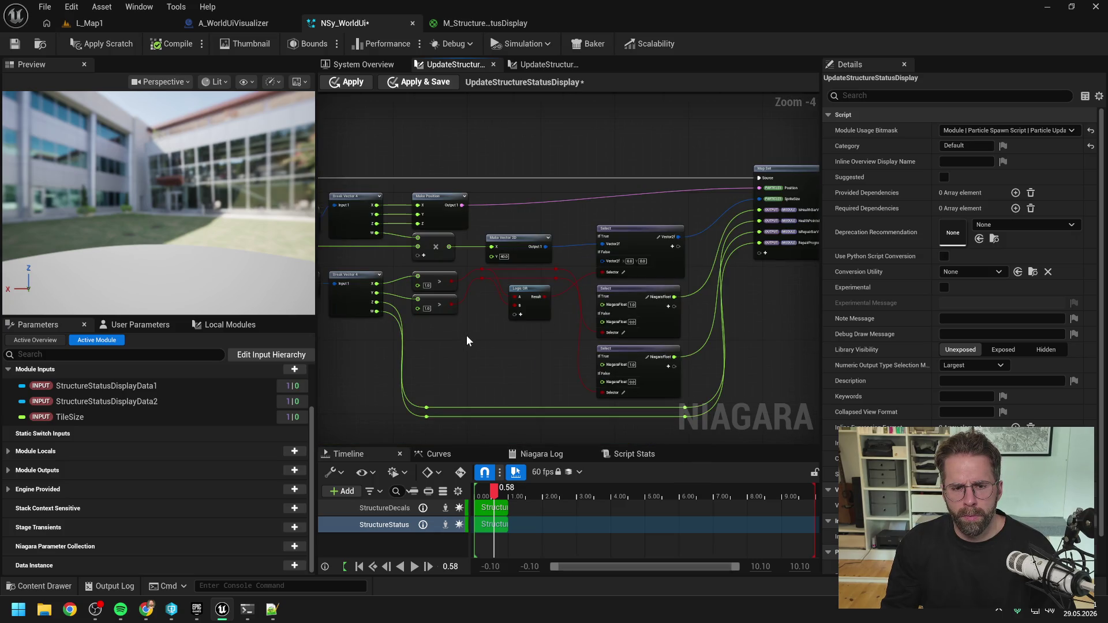
- Point the second comparison at the vector's Z, add a reroute, and move the lower Selects down
mouse_move(376, 305)
left_mouse_down()
mouse_move(418, 300)
mouse_move(492, 324)
mouse_move(528, 312)
left_mouse_up()
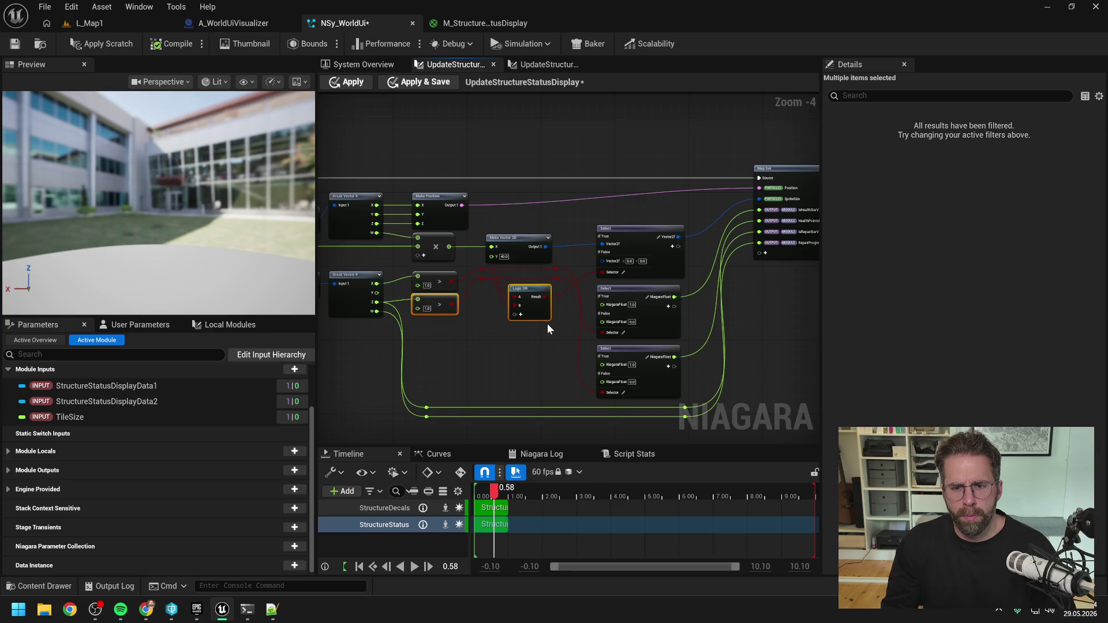
double_click(483, 279)
key("q")
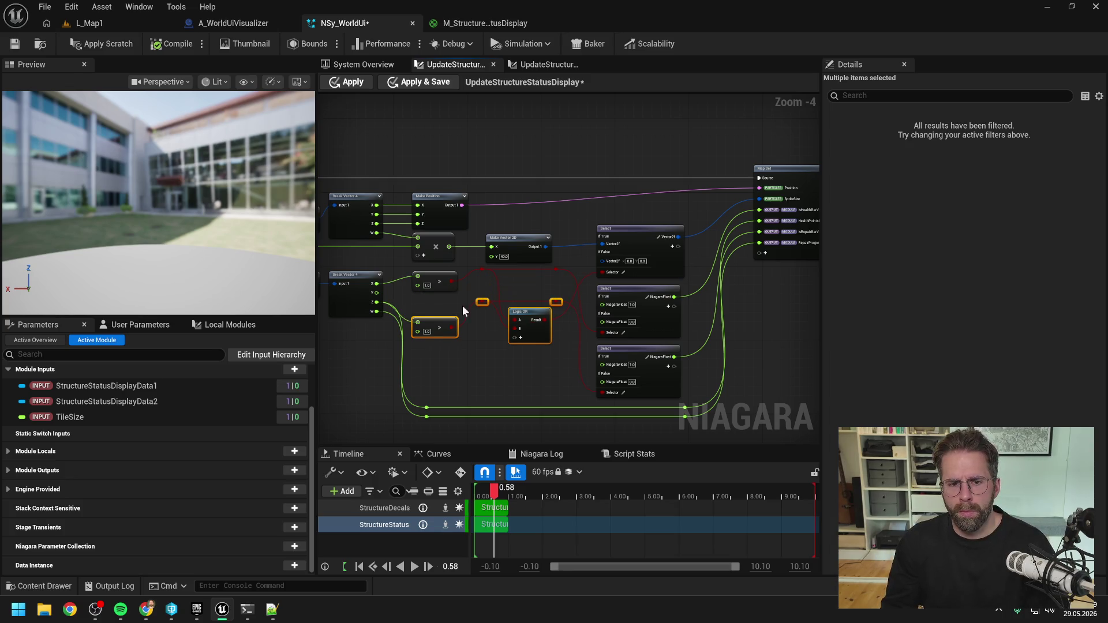
left_click_drag(736, 351, 725, 320)
left_click(718, 376)
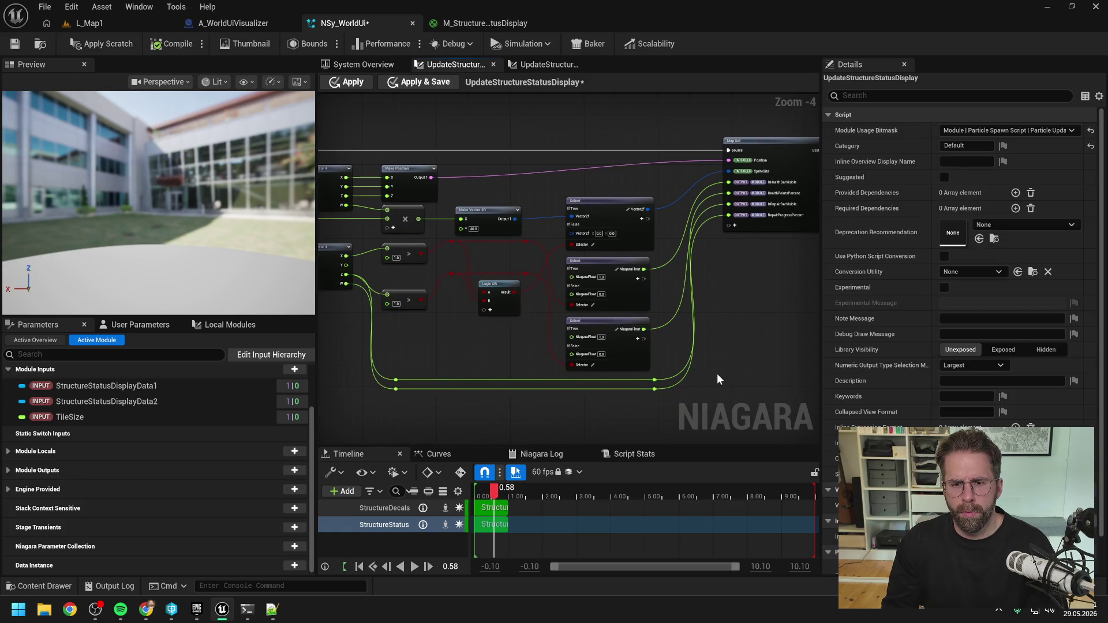
left_click_drag(711, 387, 606, 283)
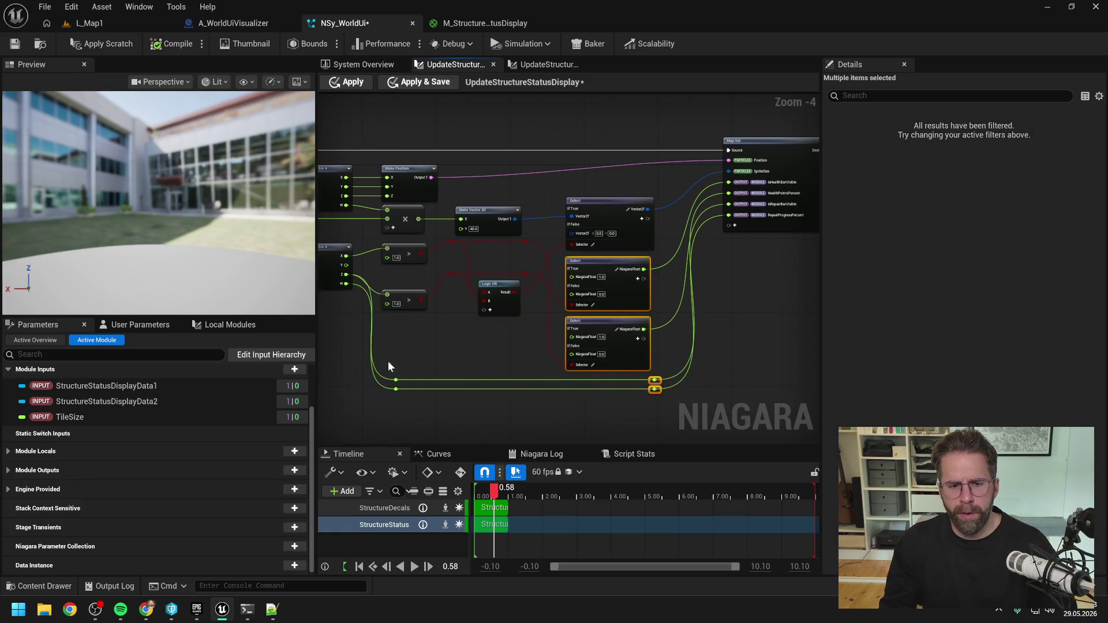
key("Down")
key("Down")
key("Down")
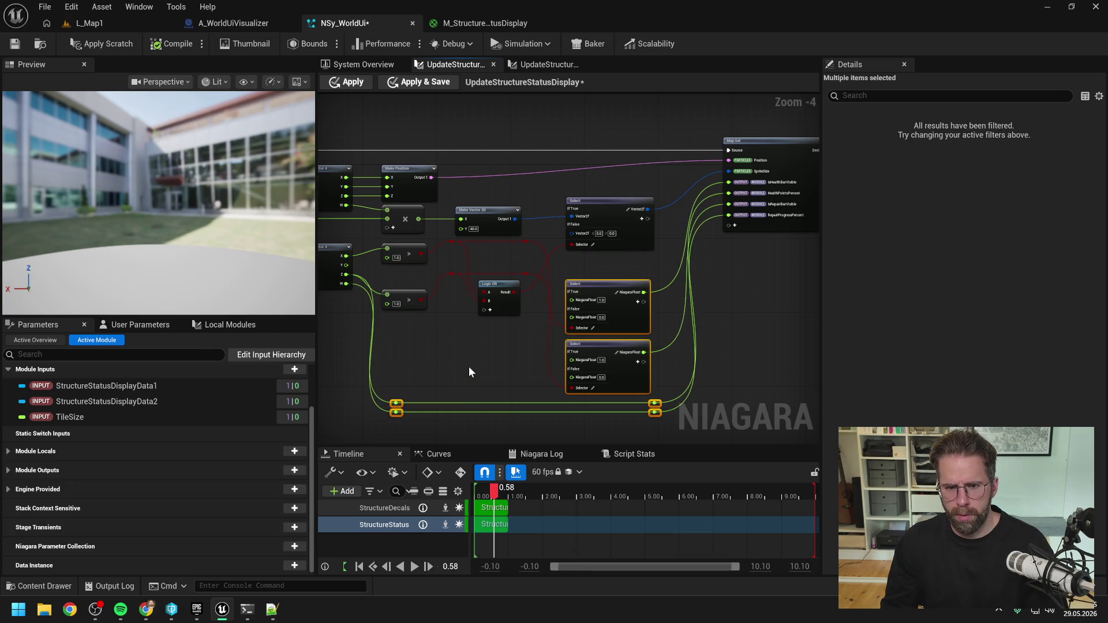
left_click(448, 354)
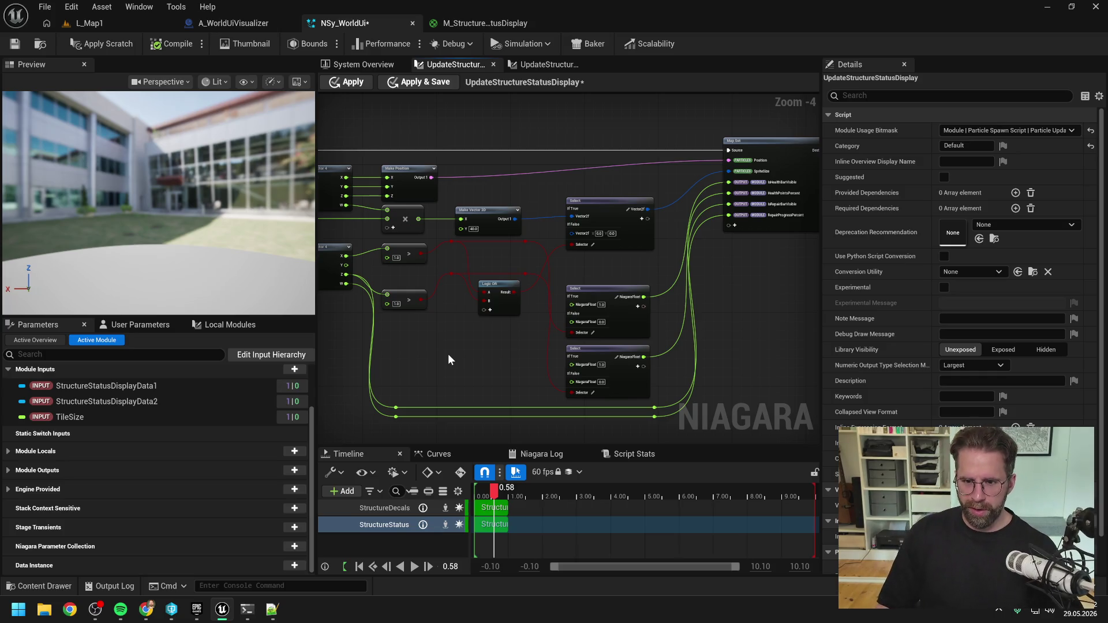
- Connect the Break Vector Y output to the Map Set input through a new reroute
scroll(442, 352, "up", 1)
scroll(464, 294, "down", 1)
left_click_drag(470, 300, 442, 298)
mouse_move(356, 254)
left_mouse_down()
mouse_move(711, 223)
mouse_move(738, 177)
mouse_move(678, 254)
mouse_move(660, 252)
left_mouse_up()
double_click(700, 182)
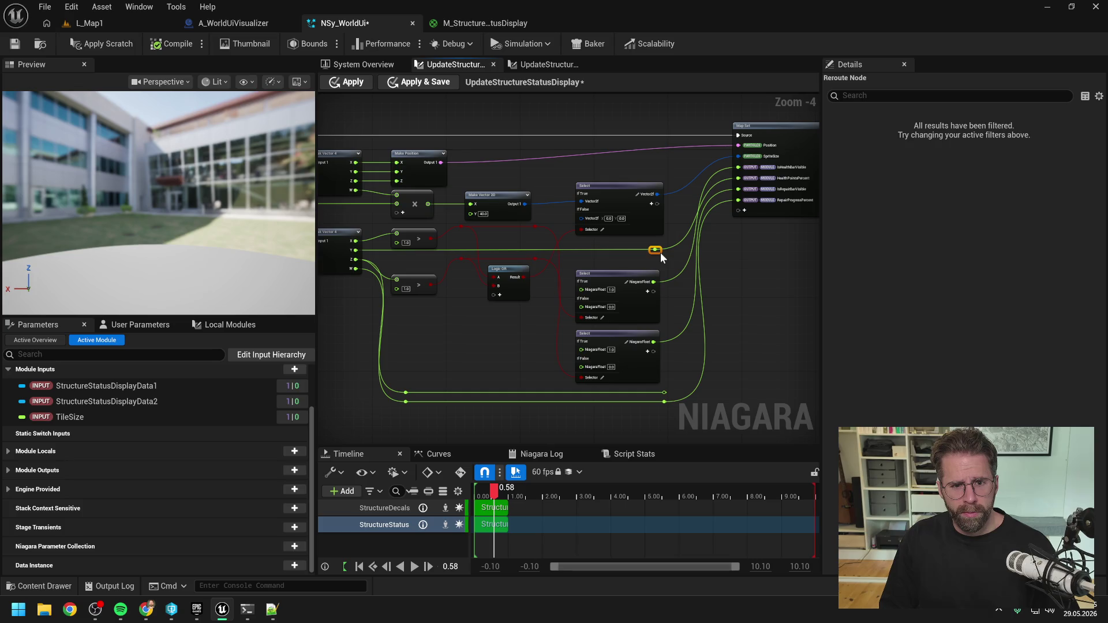
mouse_move(662, 253)
left_mouse_down()
mouse_move(643, 252)
mouse_move(659, 256)
mouse_move(661, 312)
mouse_move(656, 255)
mouse_move(667, 252)
left_mouse_up()
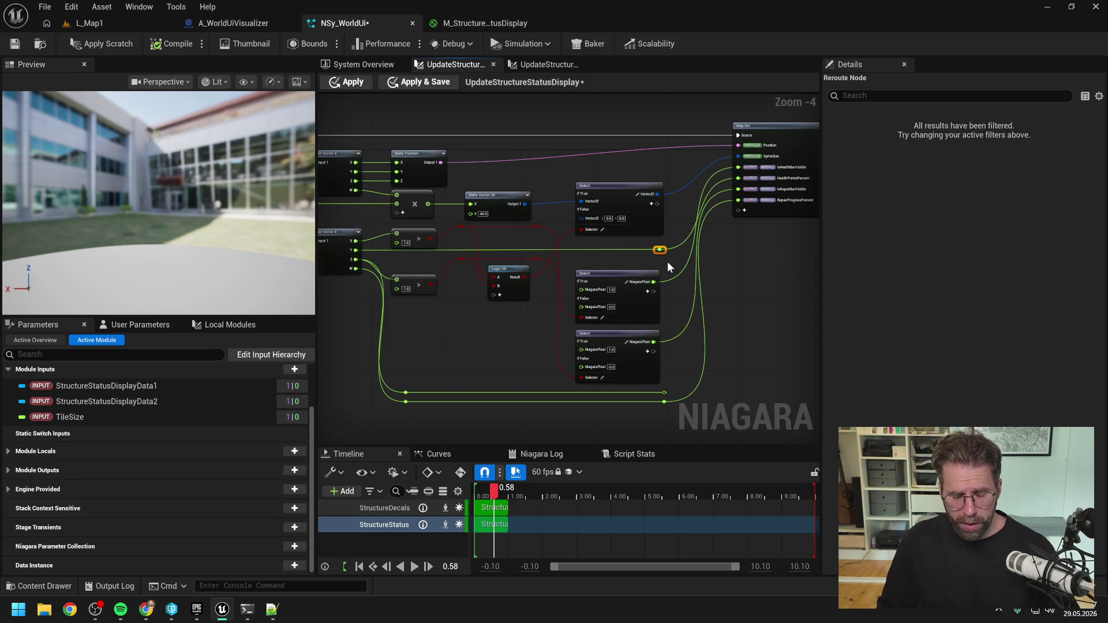
- Delete the spare reroute, tidy the bottom wires, and apply the scratch module changes
left_click_drag(510, 337, 484, 317)
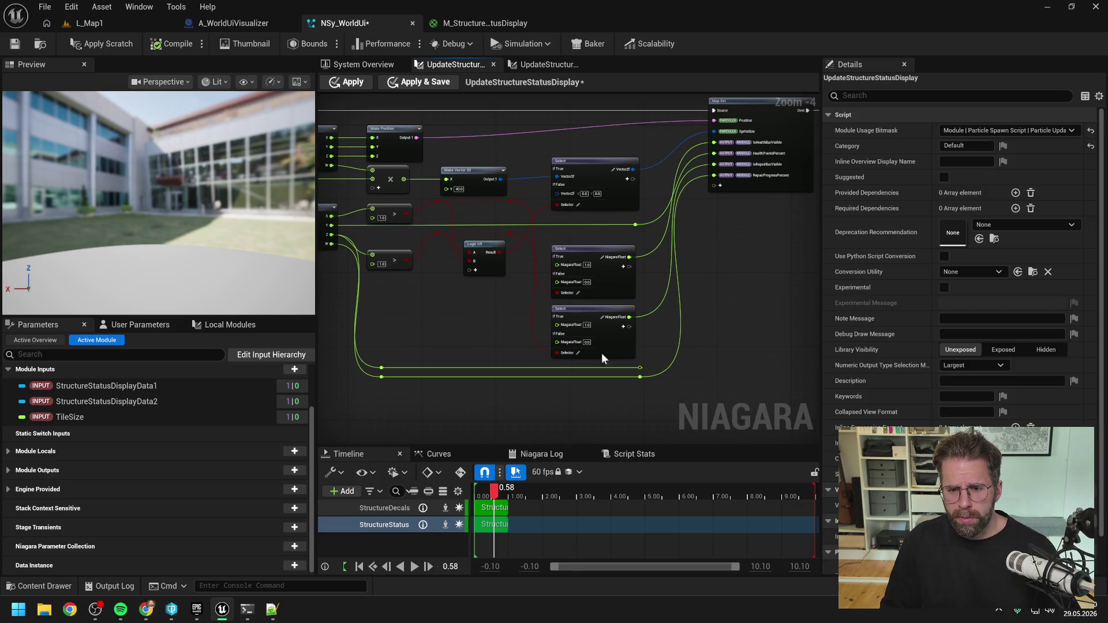
left_click_drag(499, 335, 526, 338)
left_click_drag(692, 359, 670, 372)
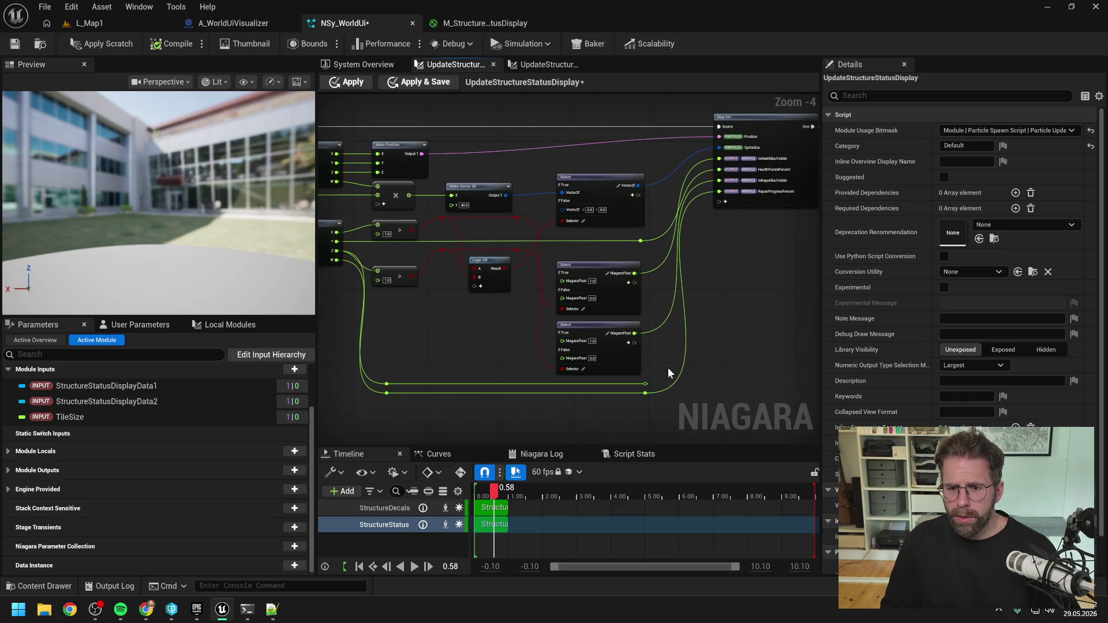
left_click(646, 383, "alt")
key("Delete")
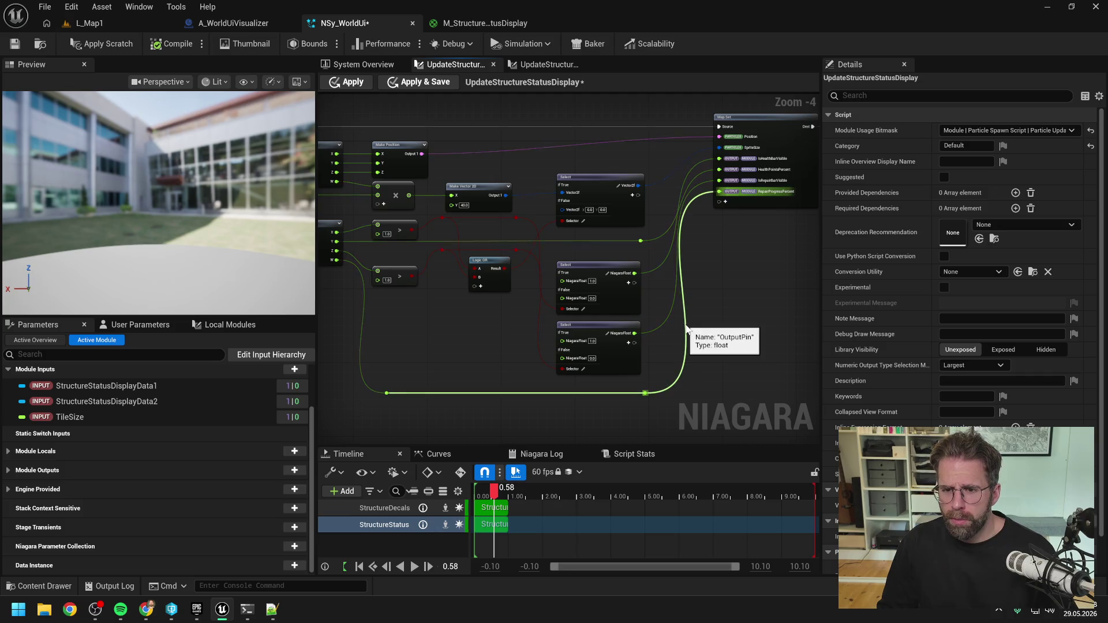
mouse_move(656, 408)
left_mouse_down()
mouse_move(372, 385)
mouse_move(387, 383)
left_mouse_up()
left_click(396, 334)
left_click(98, 45)
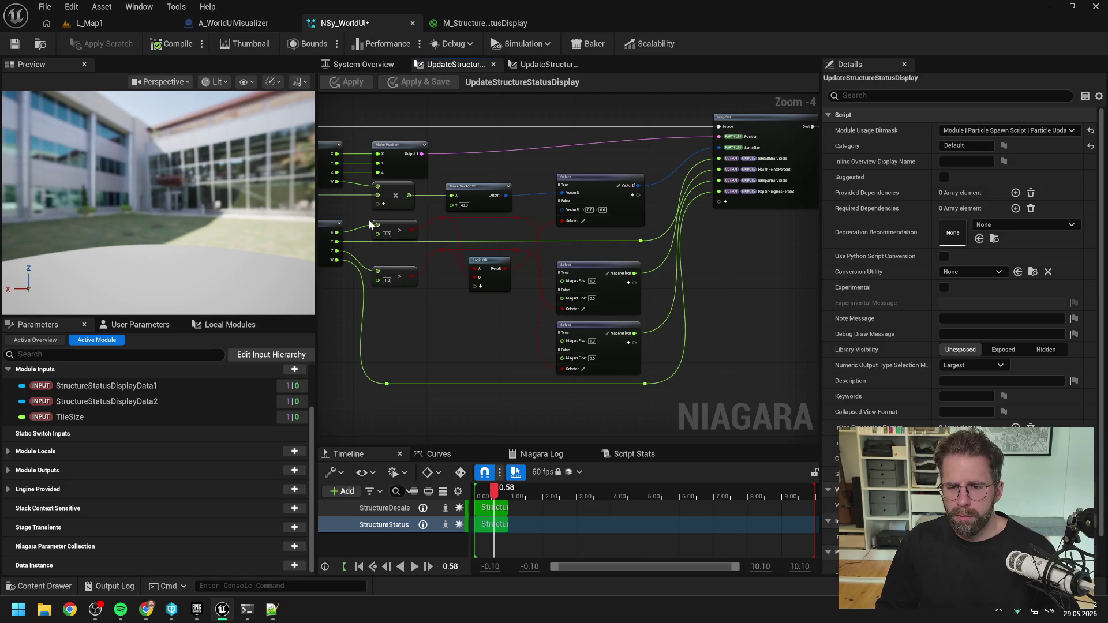
scroll(512, 316, "down", 1)
- Check the UpdateStructureDecal scratch script, then inspect the decal emitter's Dynamic Material Parameters in the system overview
scroll(606, 308, "down", 2)
scroll(628, 277, "up", 2)
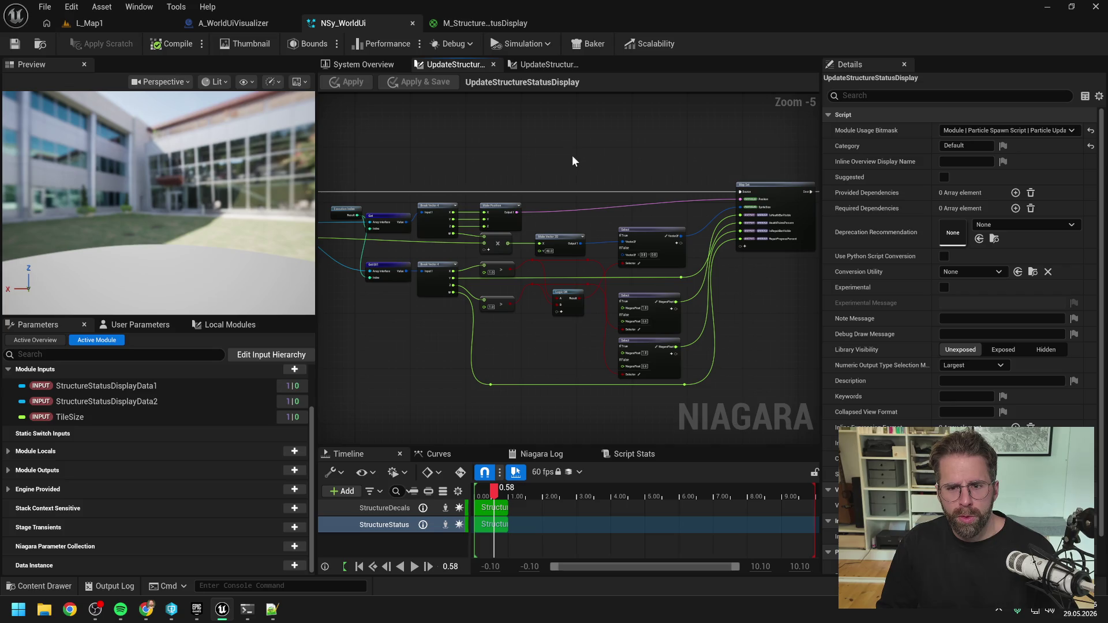
left_click(546, 64)
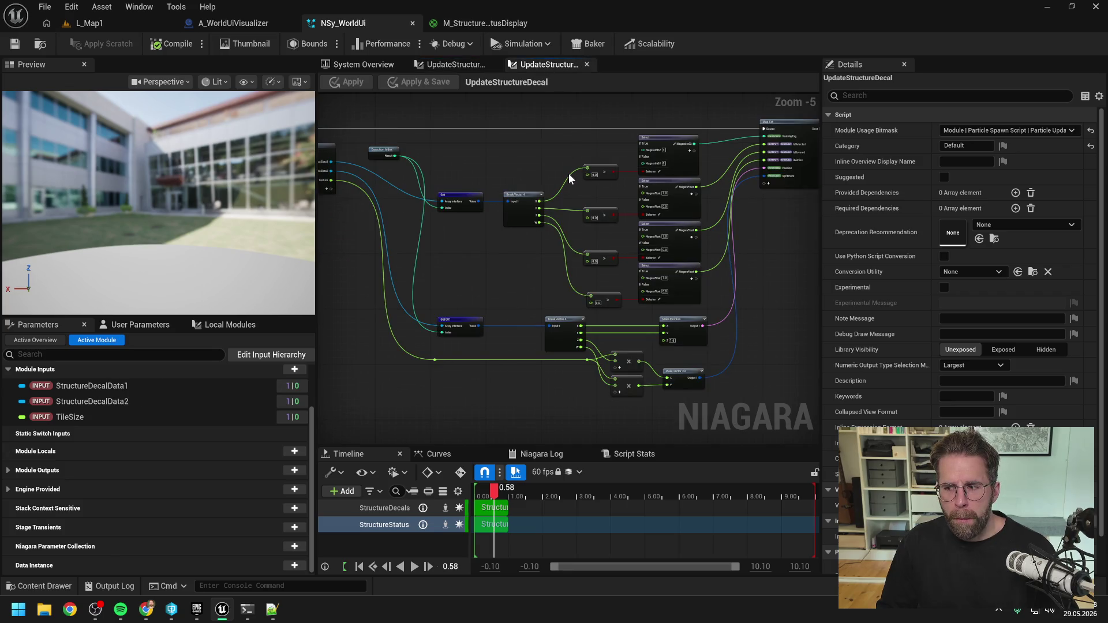
left_click(373, 64)
left_click(639, 326)
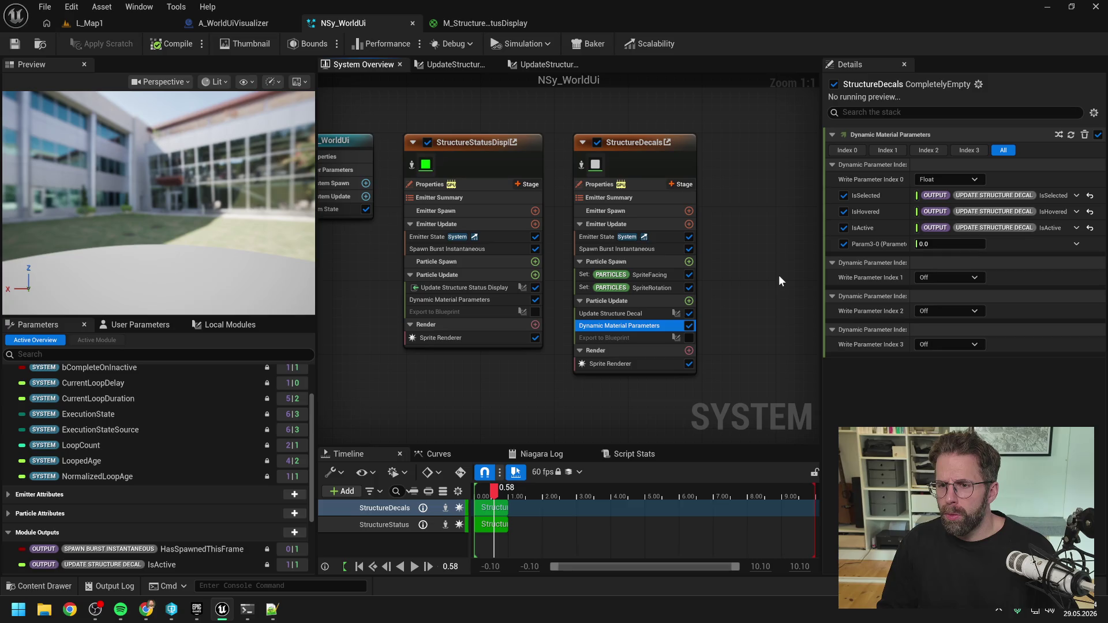
- Select the StructureStatusDisplay emitter's Dynamic Material Parameters and scroll the parameter list down to Module Outputs
left_click(496, 300)
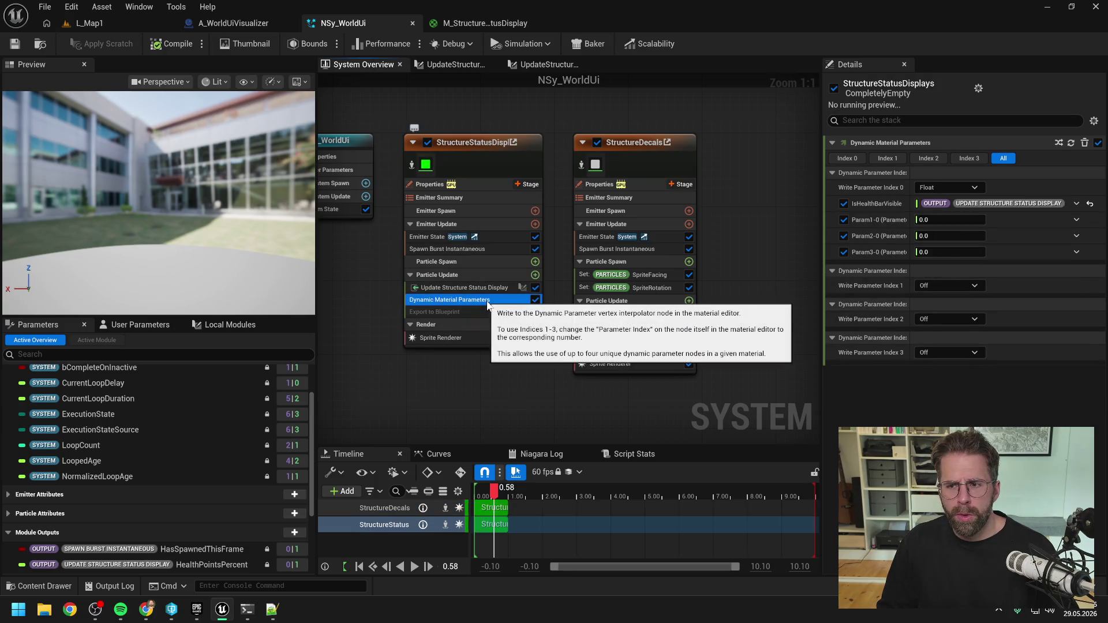
scroll(189, 407, "up", 2)
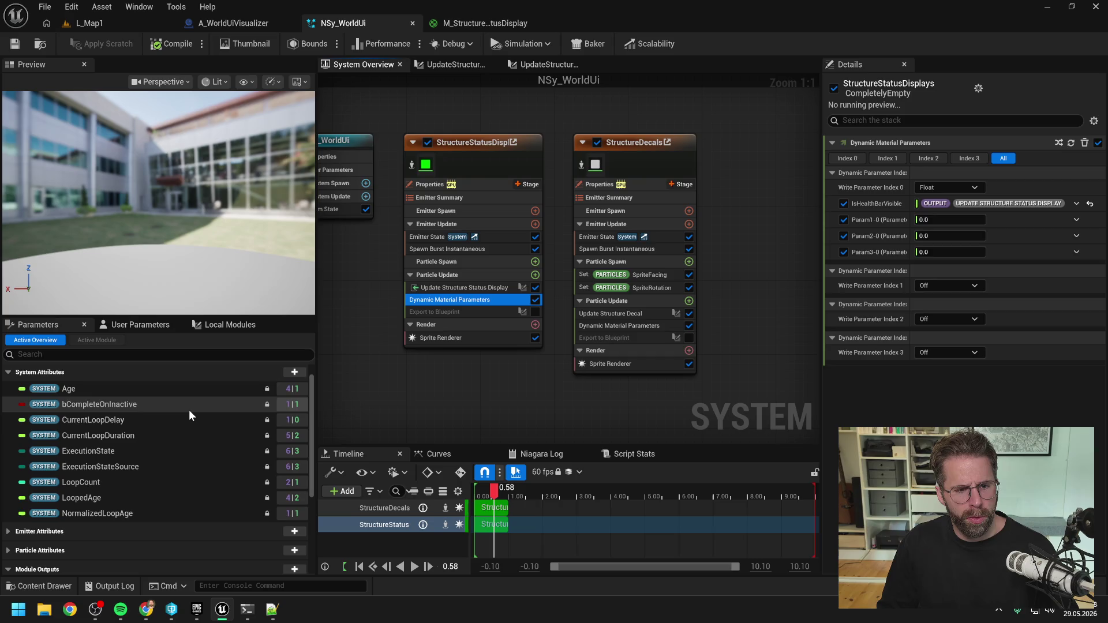
left_click(128, 324)
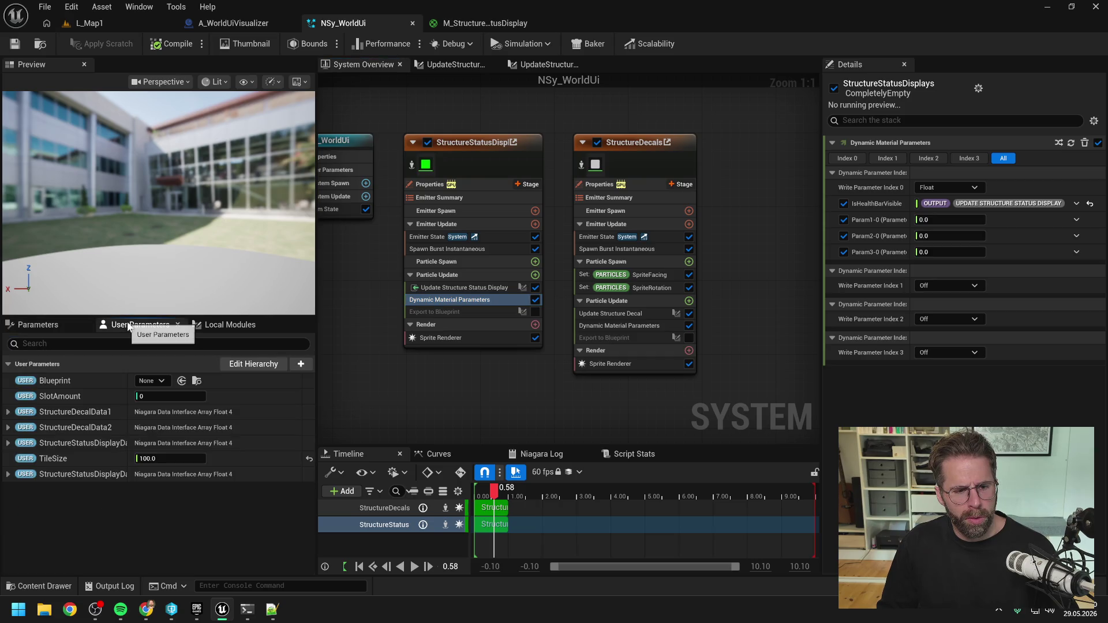
left_click(55, 325)
scroll(199, 432, "down", 5)
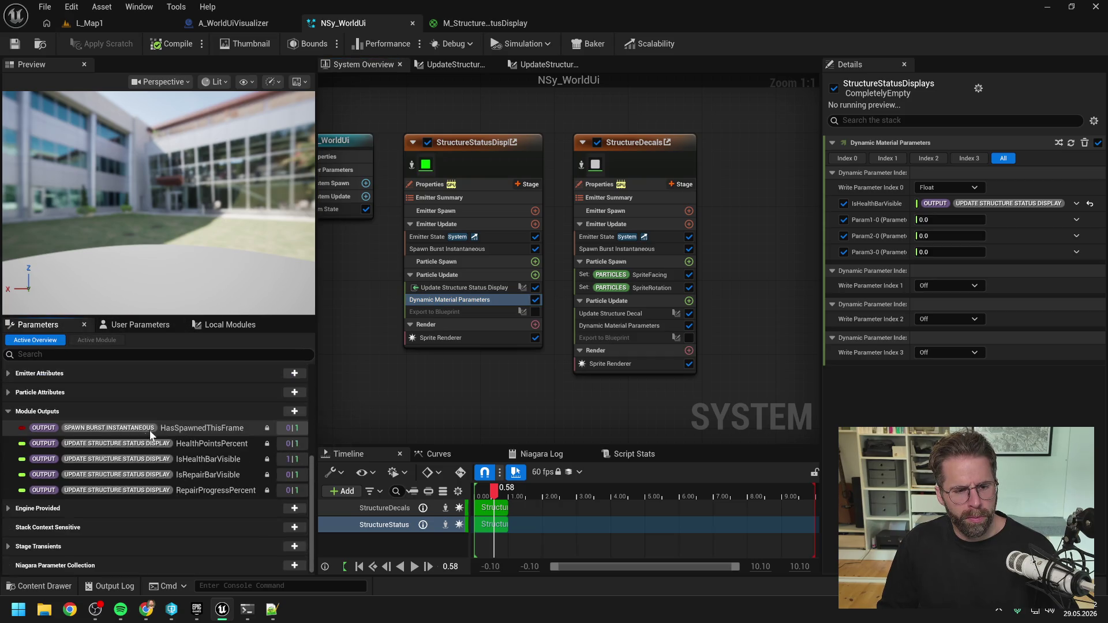
- Bind HealthPointsPercent, IsRepairBarVisible and RepairProgressPercent to Param1–Param3, then save NSy_WorldUi
mouse_move(210, 475)
left_mouse_down()
mouse_move(550, 428)
mouse_move(935, 247)
mouse_move(935, 236)
left_mouse_up()
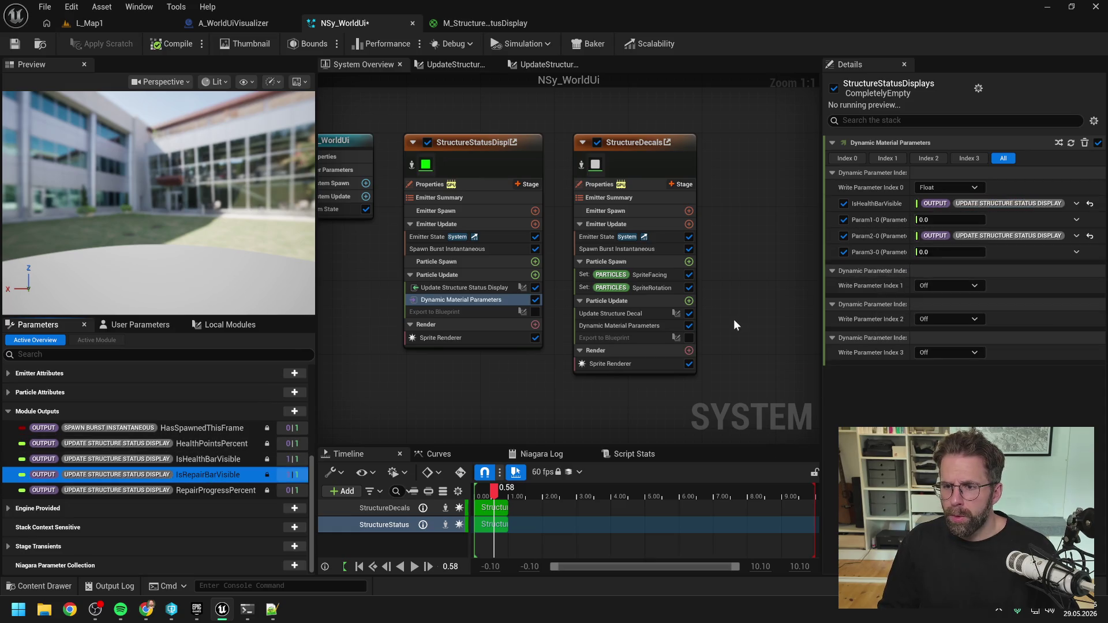
mouse_move(207, 446)
left_mouse_down()
mouse_move(953, 235)
mouse_move(960, 222)
left_mouse_up()
left_click(201, 492)
left_click_drag(258, 486, 950, 252)
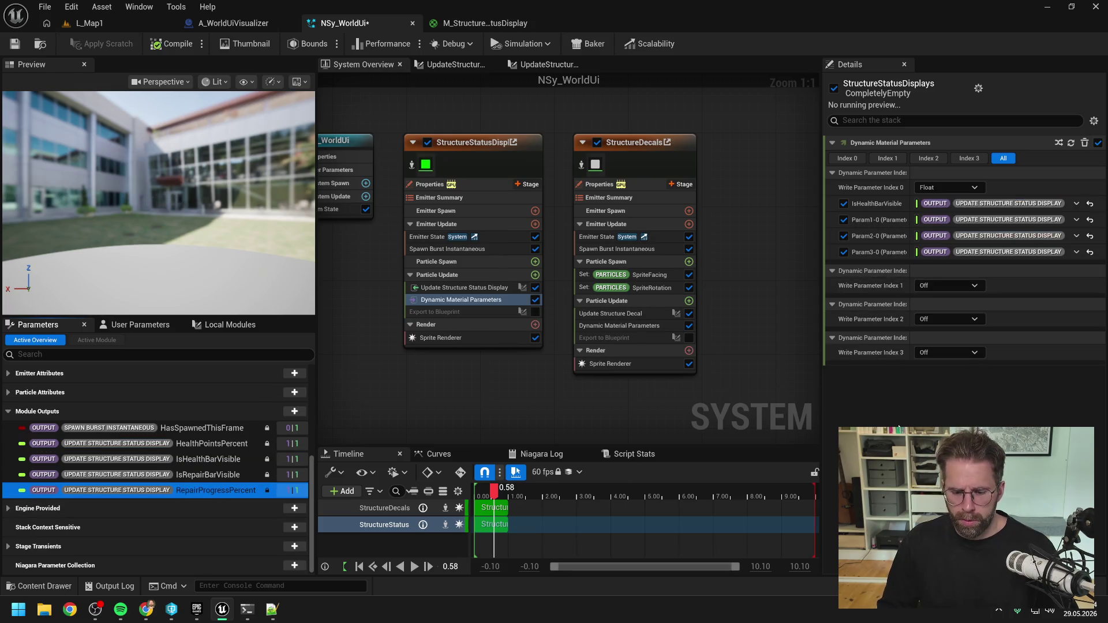
left_click(15, 44)
- In Claude Code, start a reply 'ok ist angepasst' with a pasted screenshot of the bindings
key("alt+Tab")
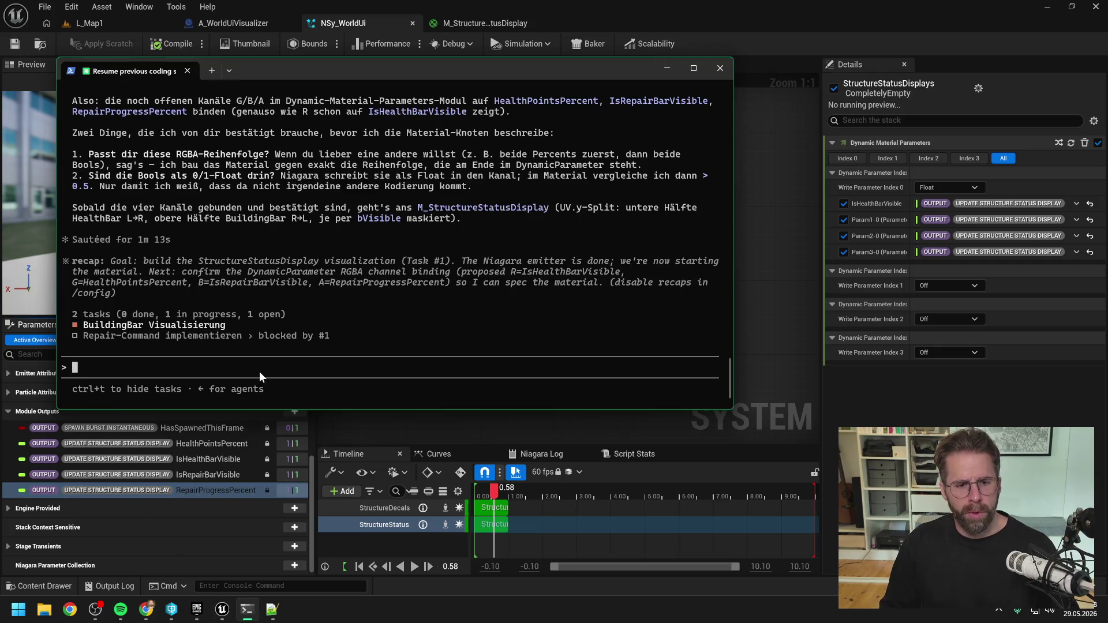
type("ok ist angepasst")
key("ctrl+v")
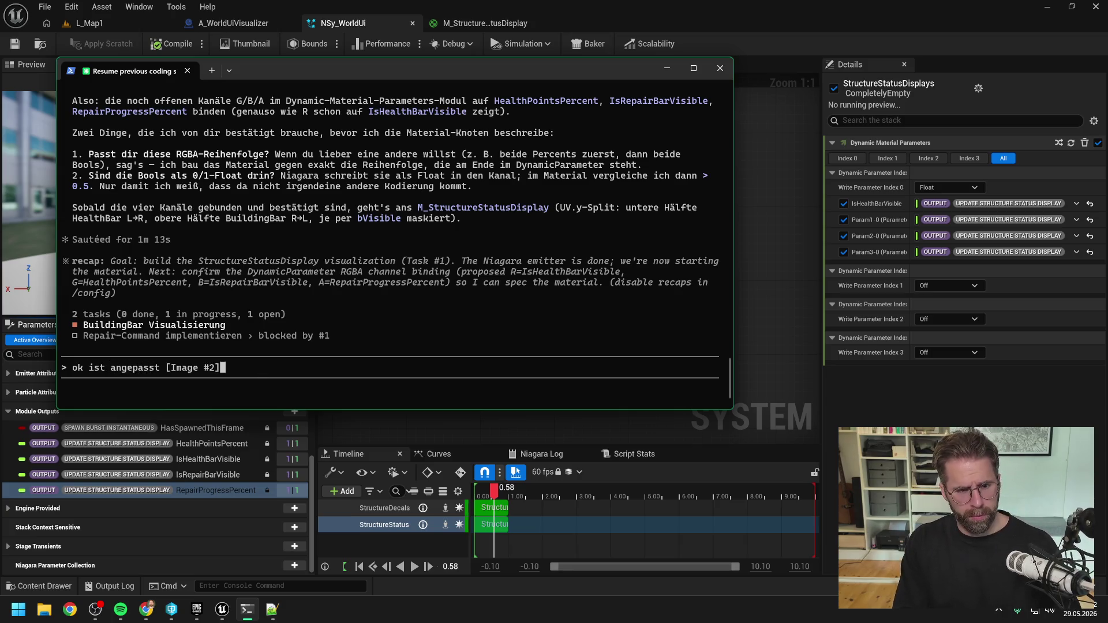
type(". Dann")
key("BackSpace")
- Add that the material only shows a simple HealthBar and receives HealthPointsPercent via Param0
type("ge")
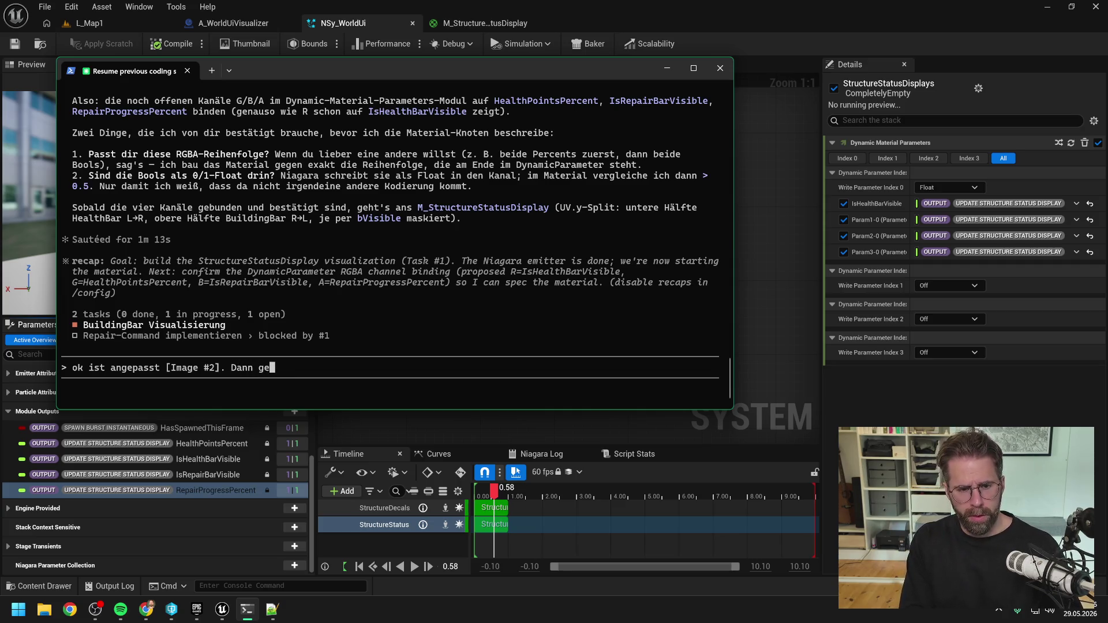
type("hen wir nun ins Mat")
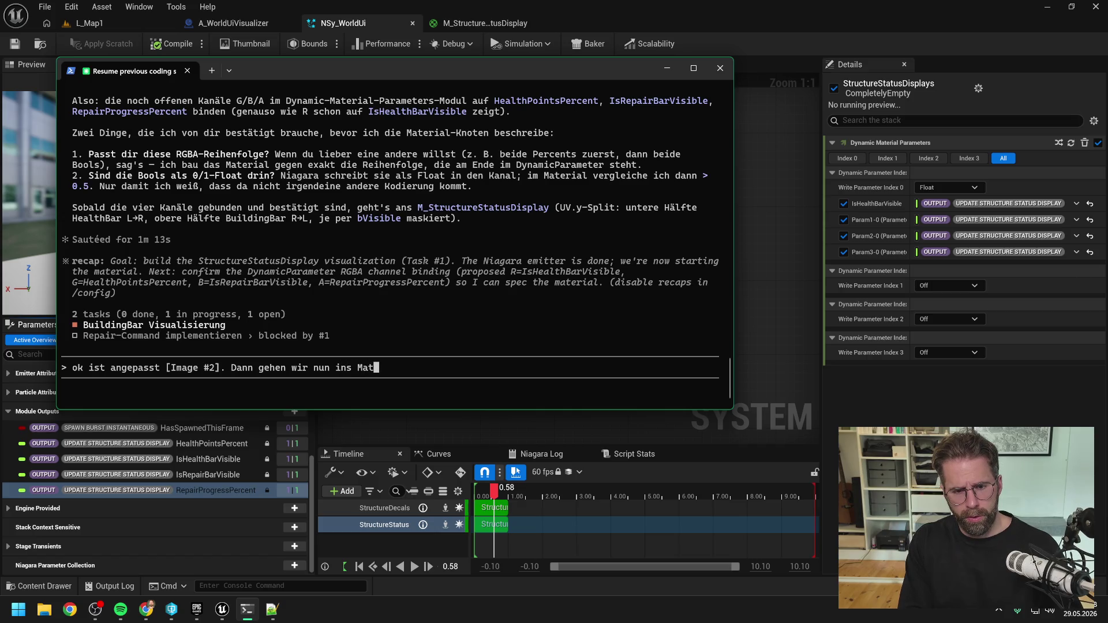
type("erial. Aktuell")
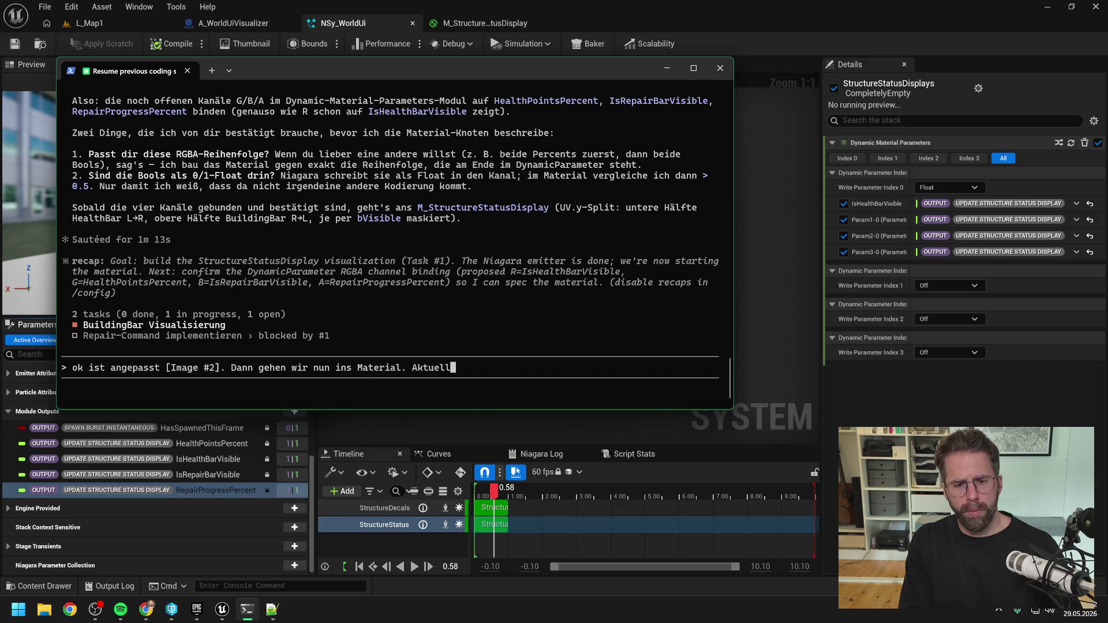
type(" hat e")
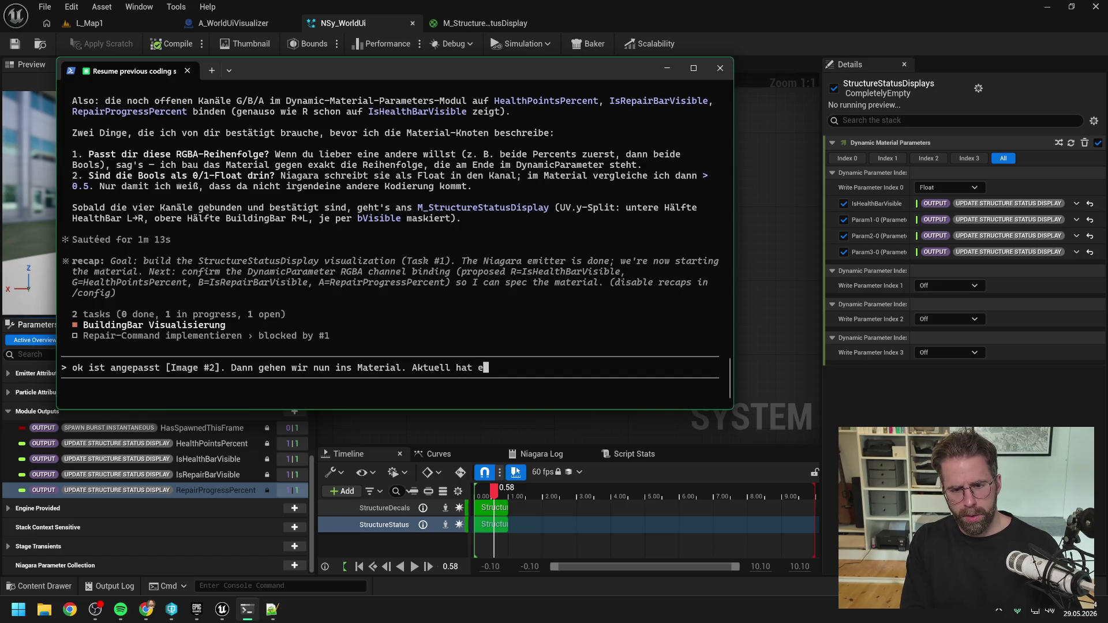
type("s nur eine simple H")
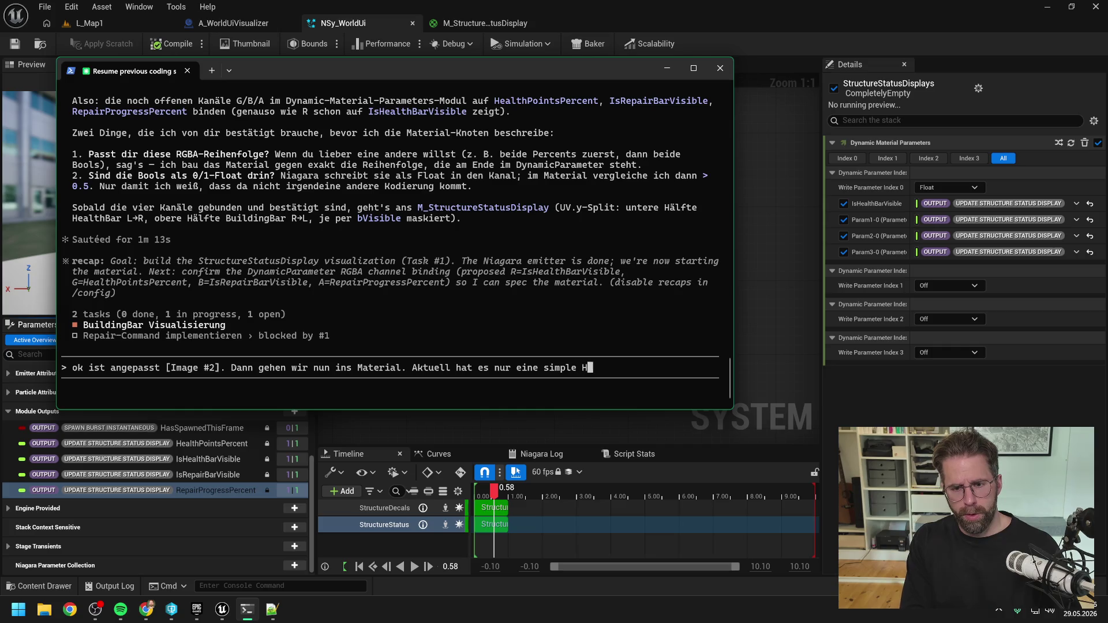
type("ealthBar ang")
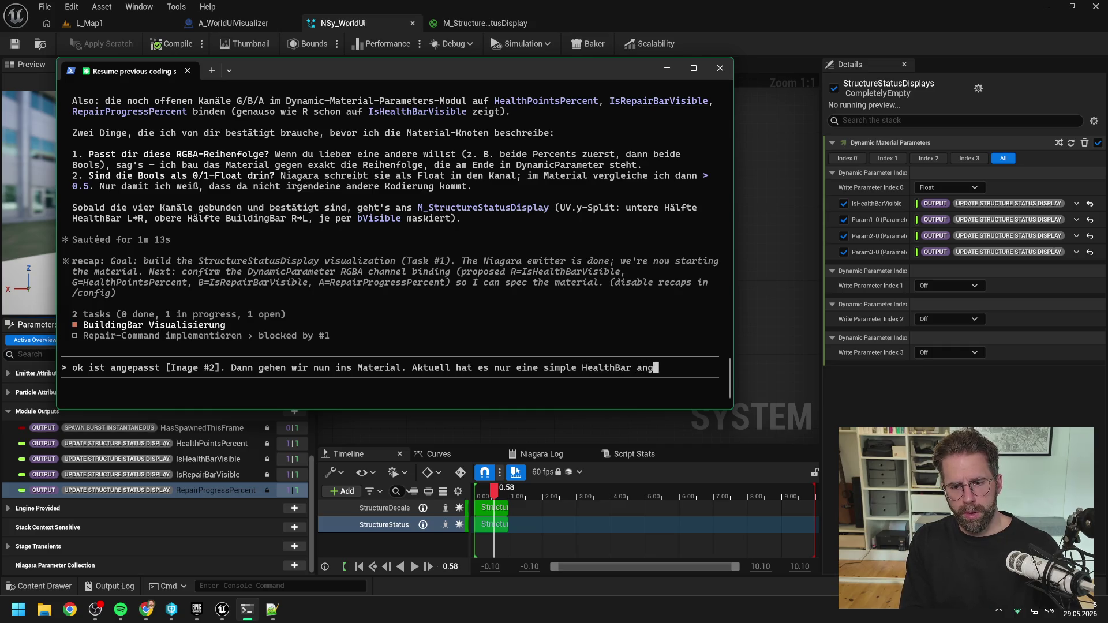
type("ezeigt und es ka")
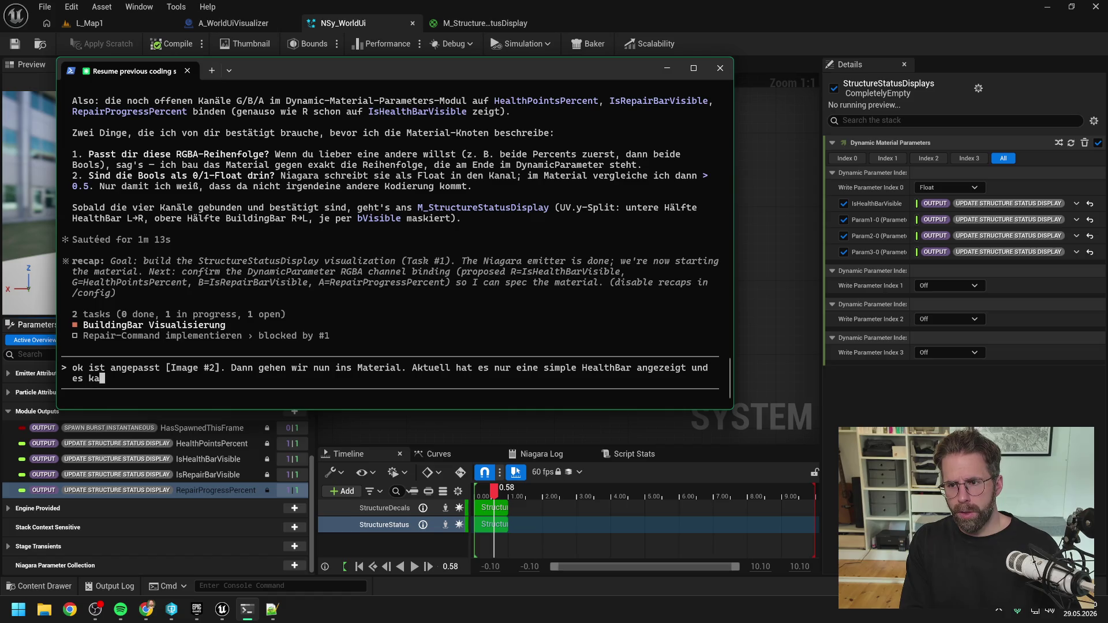
type("m nur H")
type("eal")
type("thB")
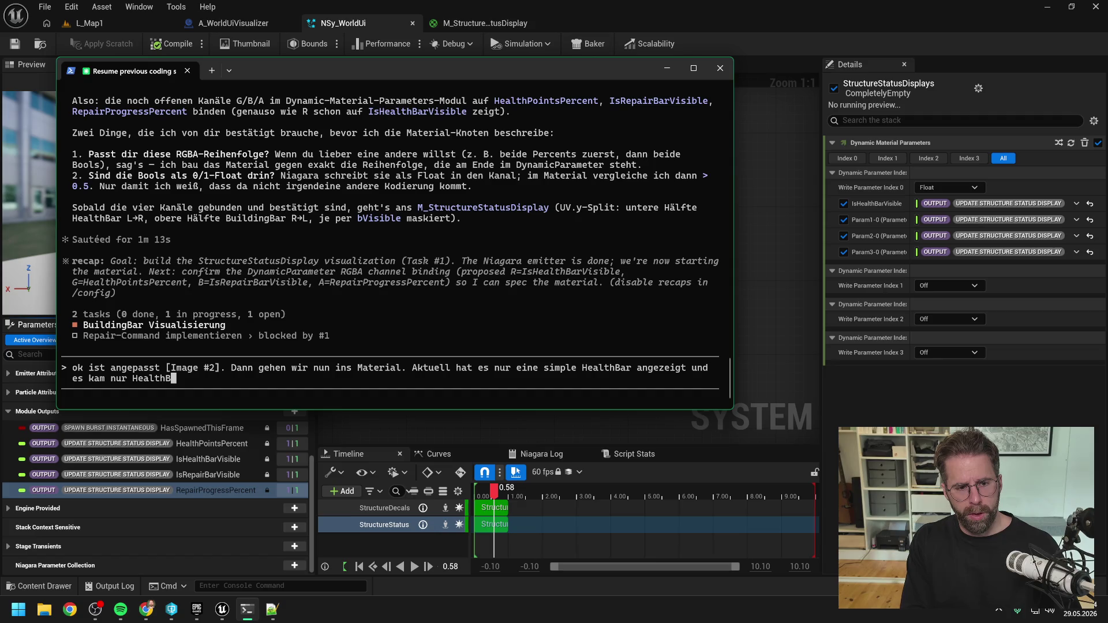
key("BackSpace")
type("PointsP")
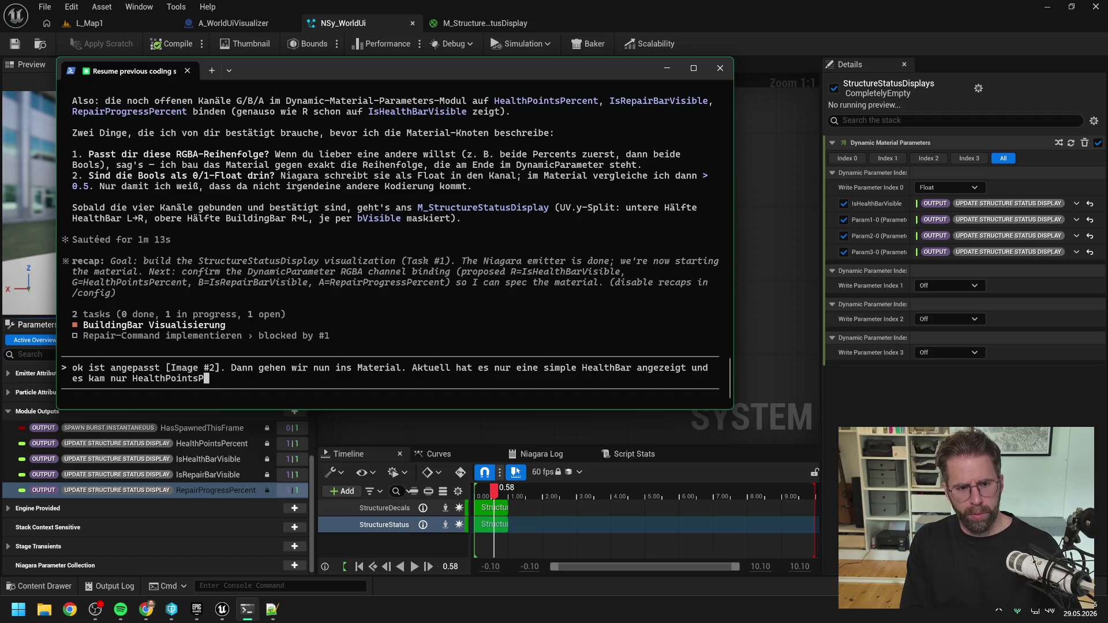
type("ercent üb")
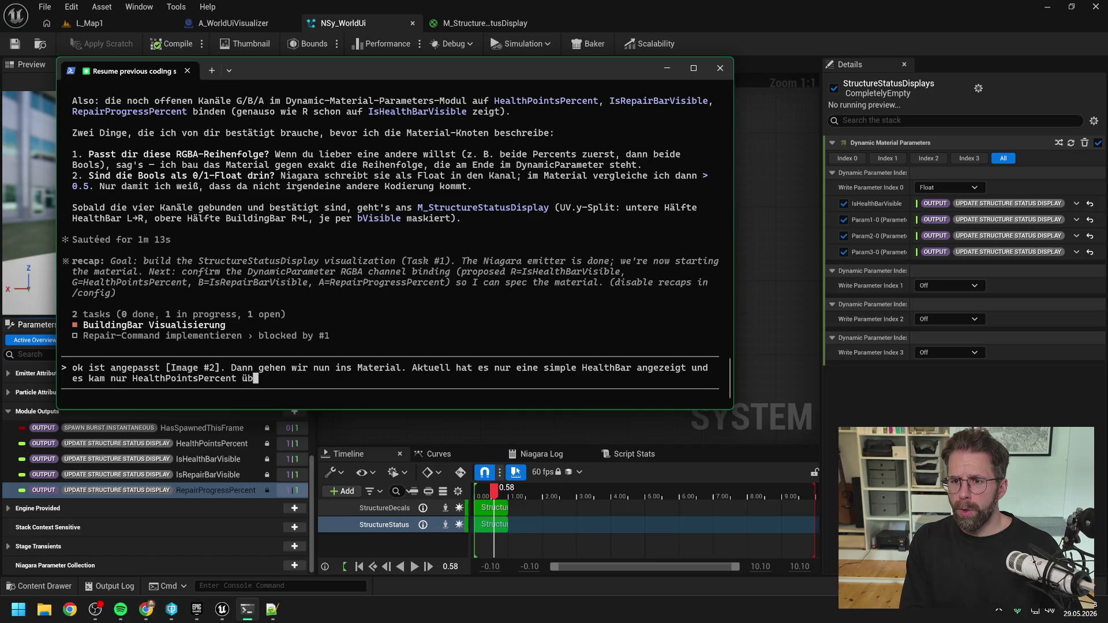
type("er P")
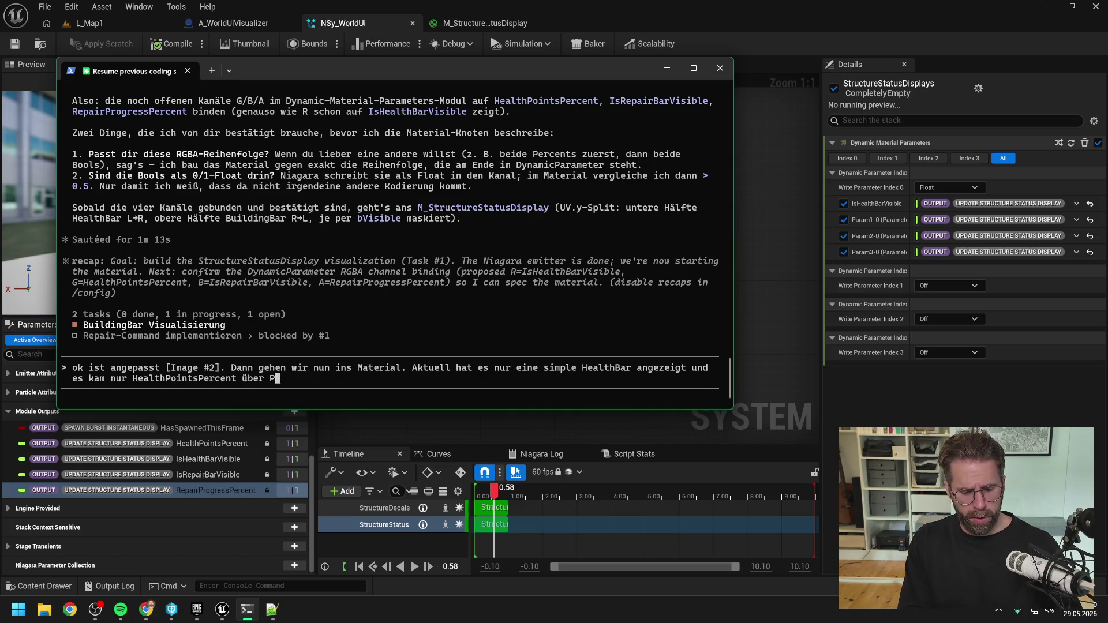
type("a")
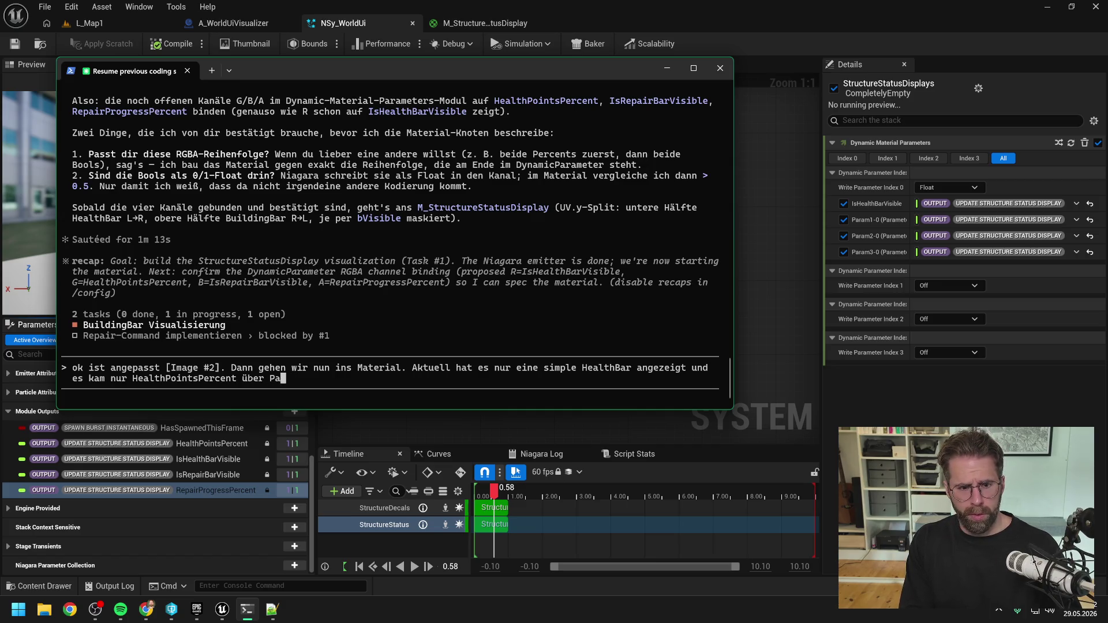
type("ram0 im")
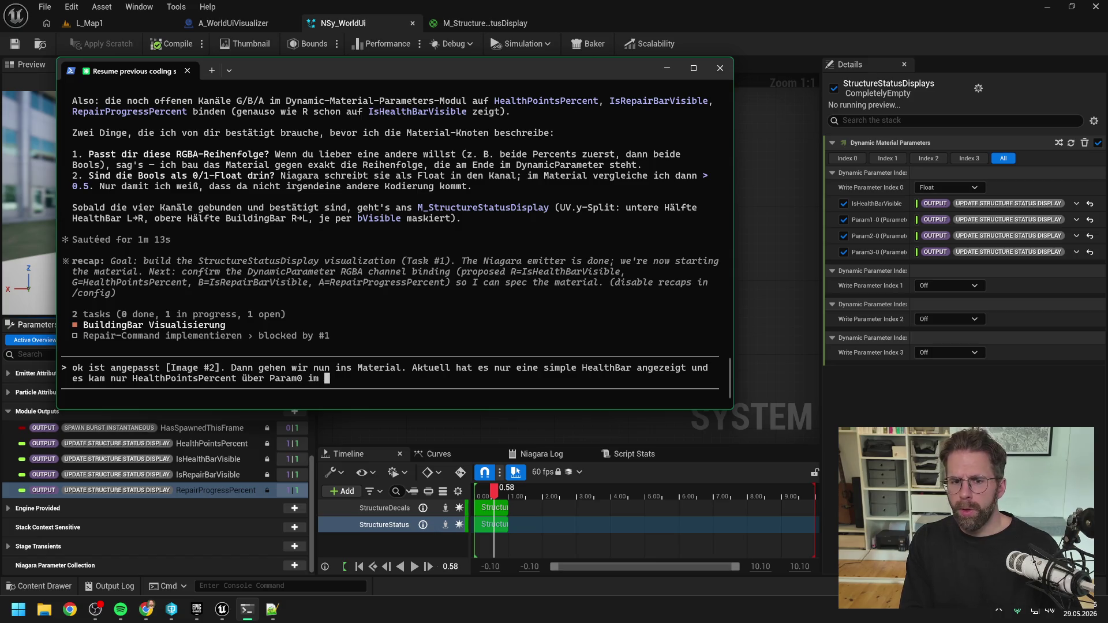
type("Material an.")
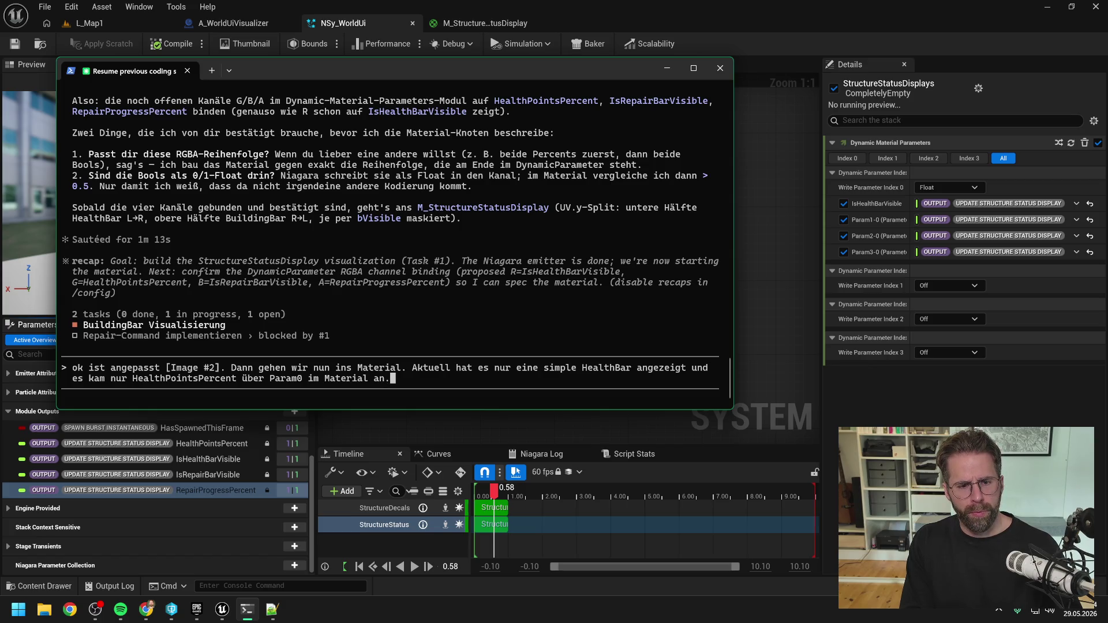
- Note the material is now M_StatusDisplay; request a differently coloured second bar above, filling right-to-left
type(" Mat")
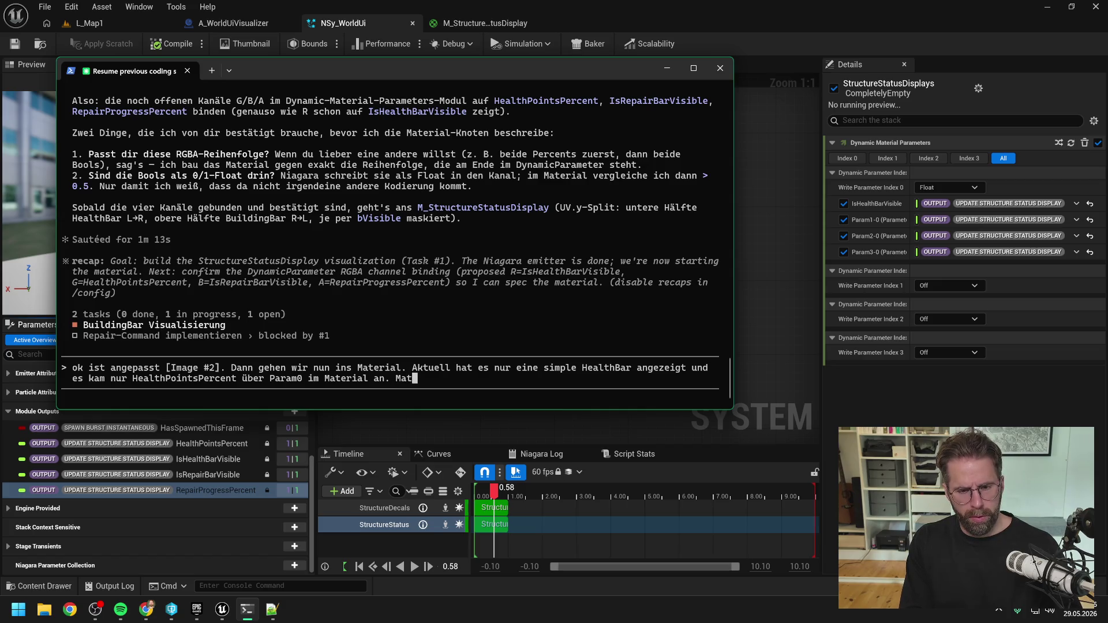
type("erial heißt nun M")
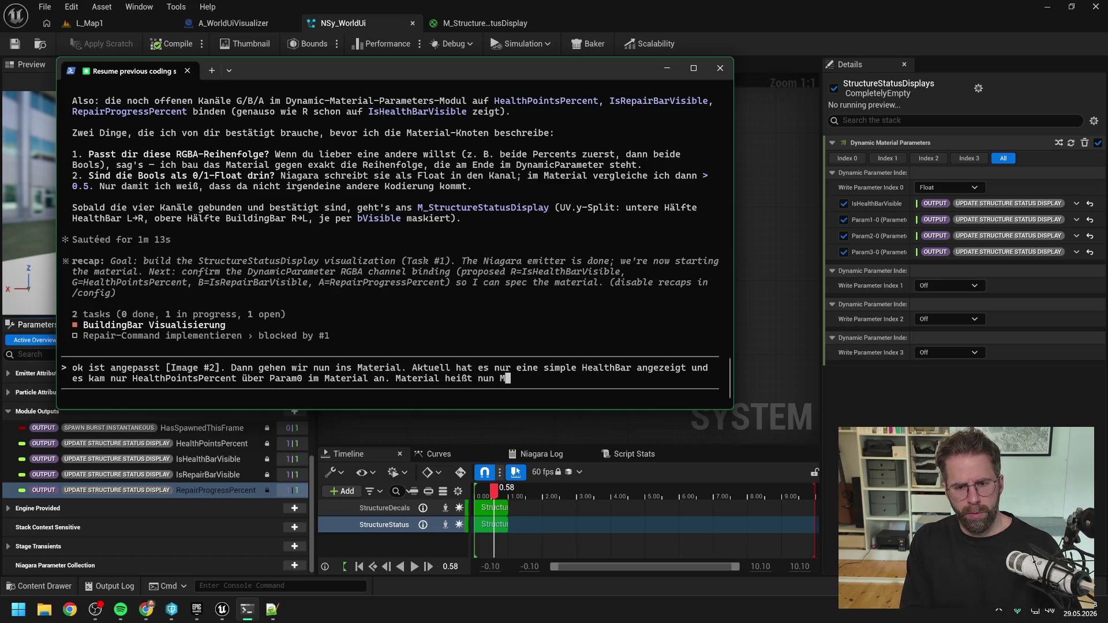
type("_StatusDisplay. ")
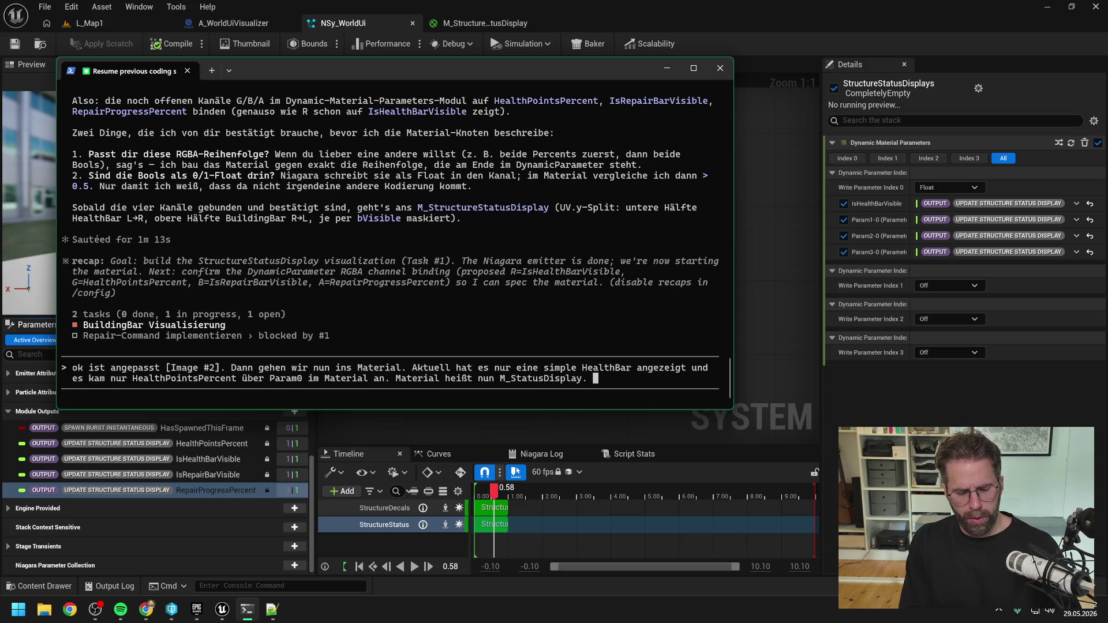
type("Wir wollen nun i")
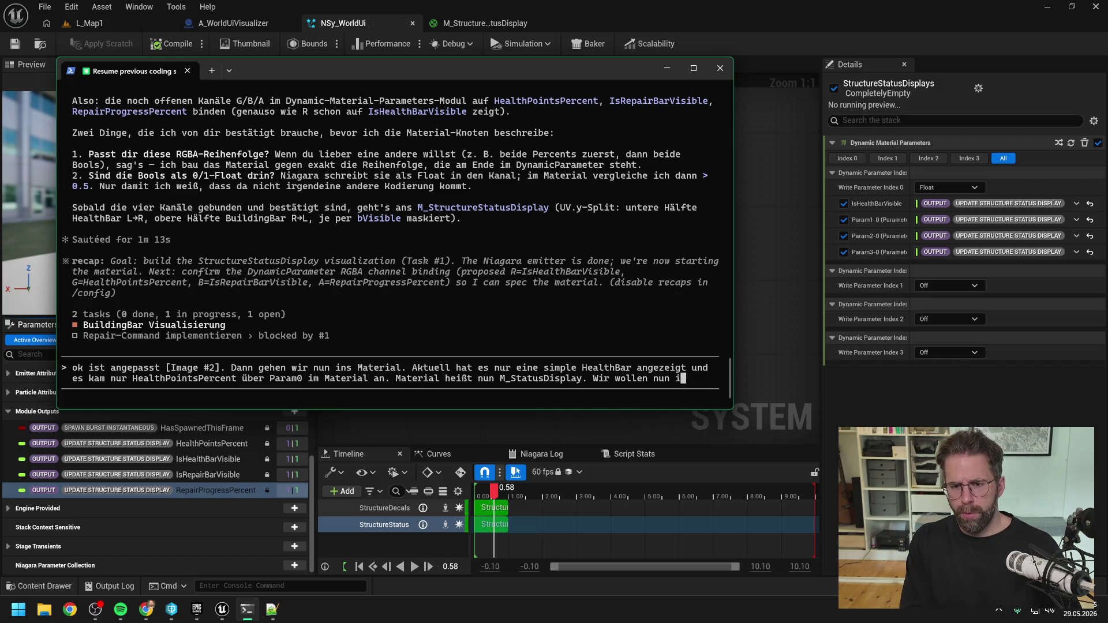
type("m folgenden über der HealthBar ")
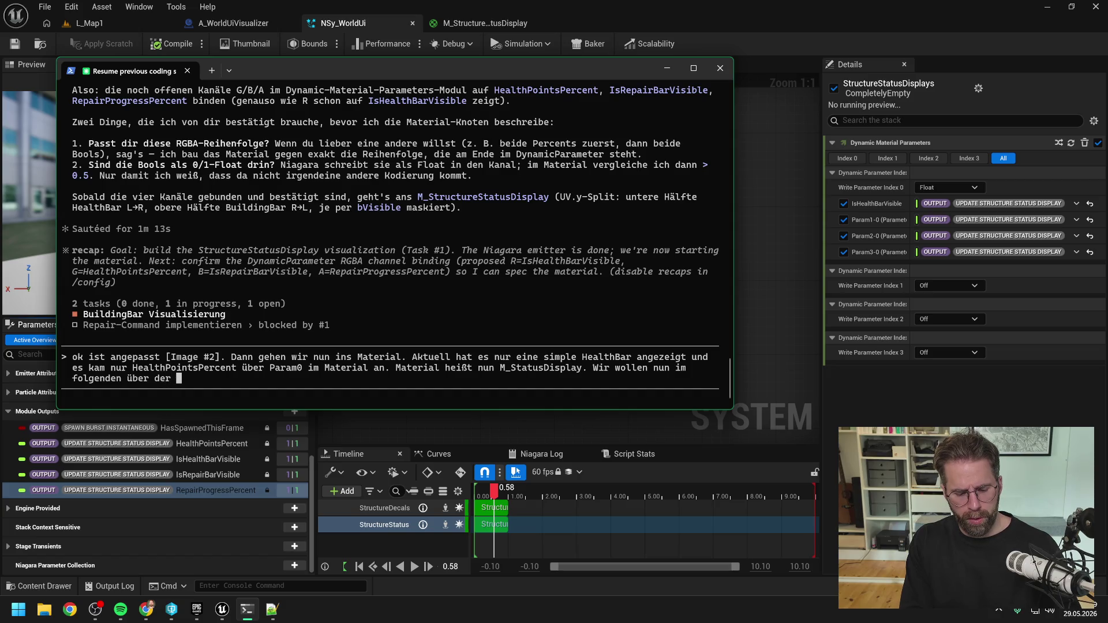
type("in ")
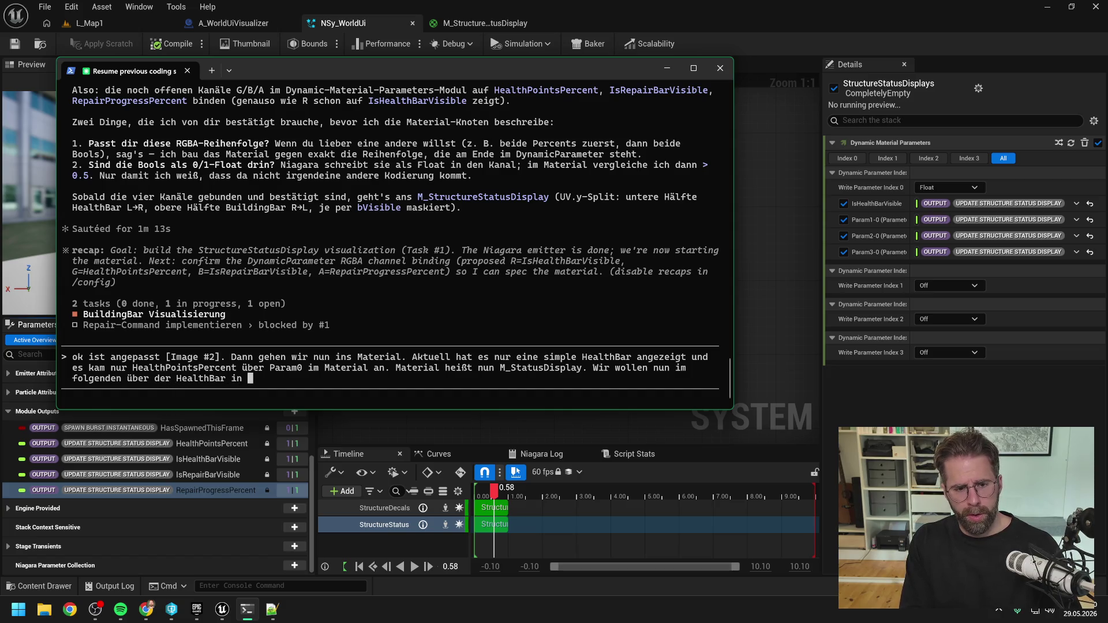
type("gleicher Breite ")
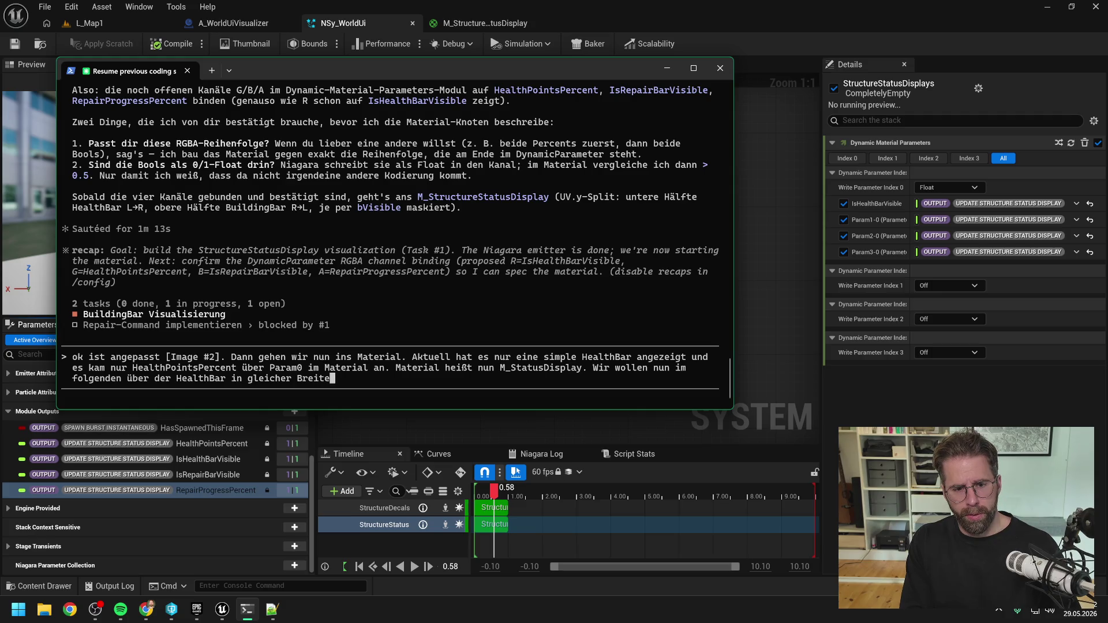
type("eine zuwei")
key("BackSpace")
key("BackSpace")
key("BackSpace")
type("weite Bar in anderer GF")
key("BackSpace")
key("BackSpace")
type("Farbe anzeigen. ")
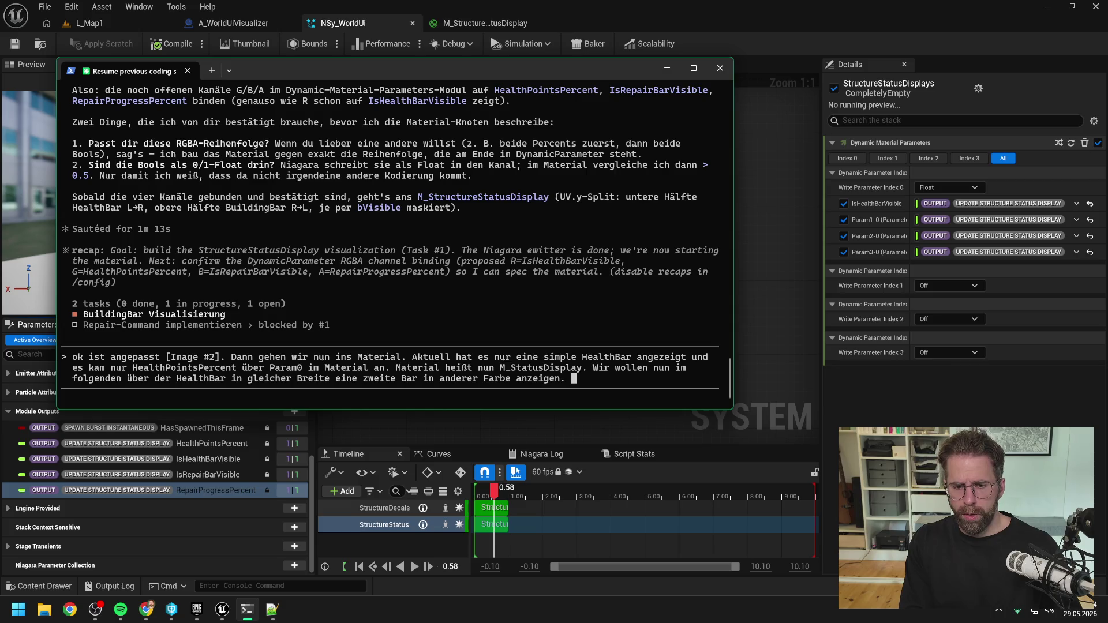
type("Die sich v")
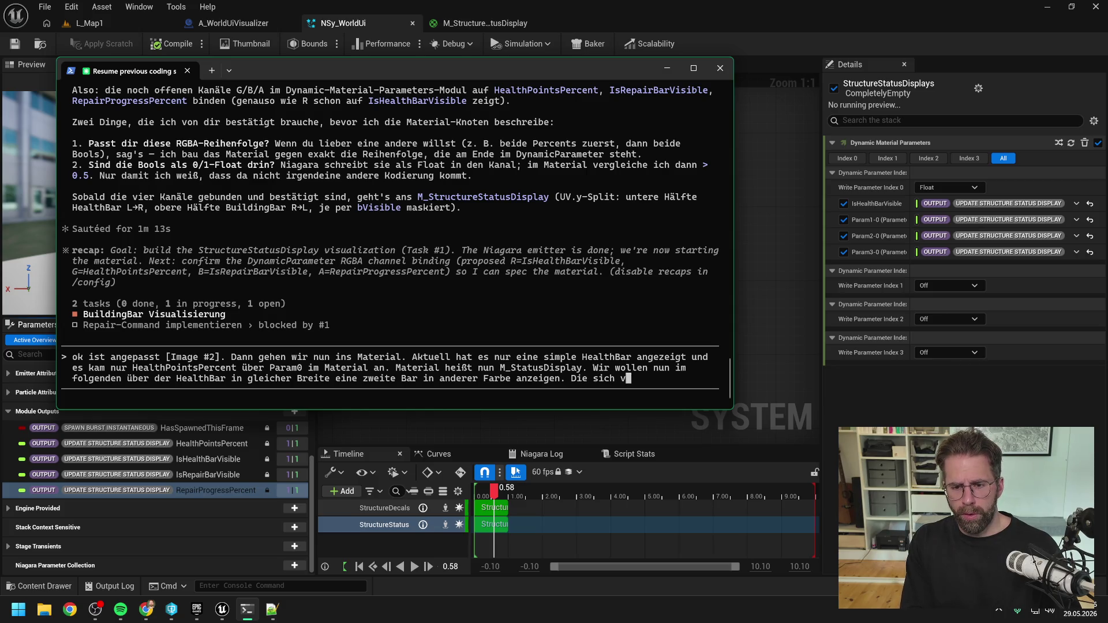
type("on rechts nach links")
type(" füllt a")
type("nst")
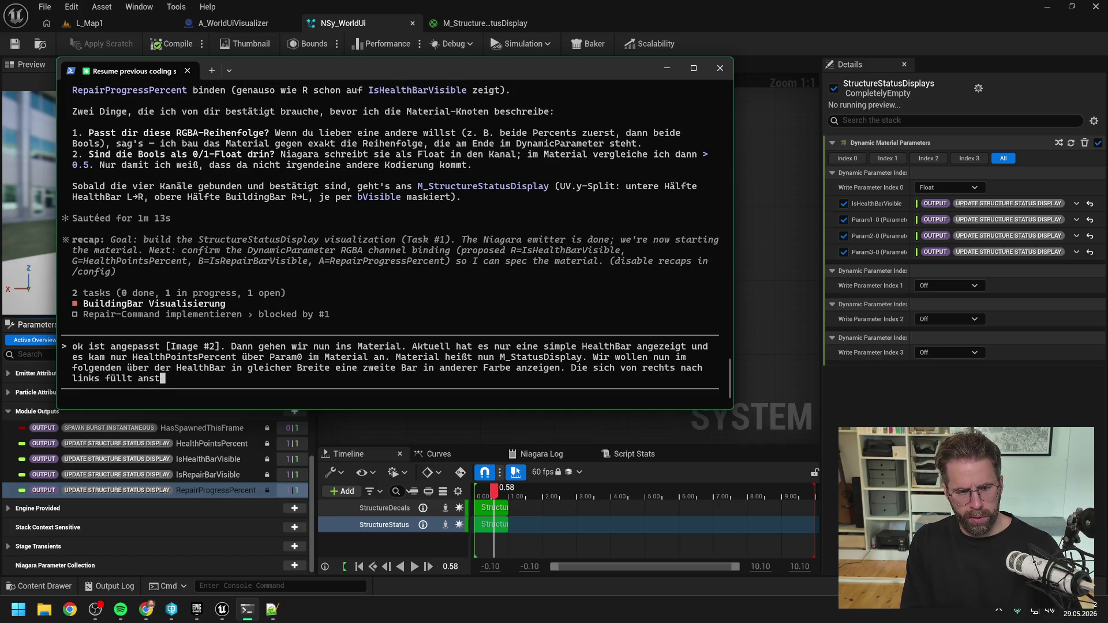
type("att von li")
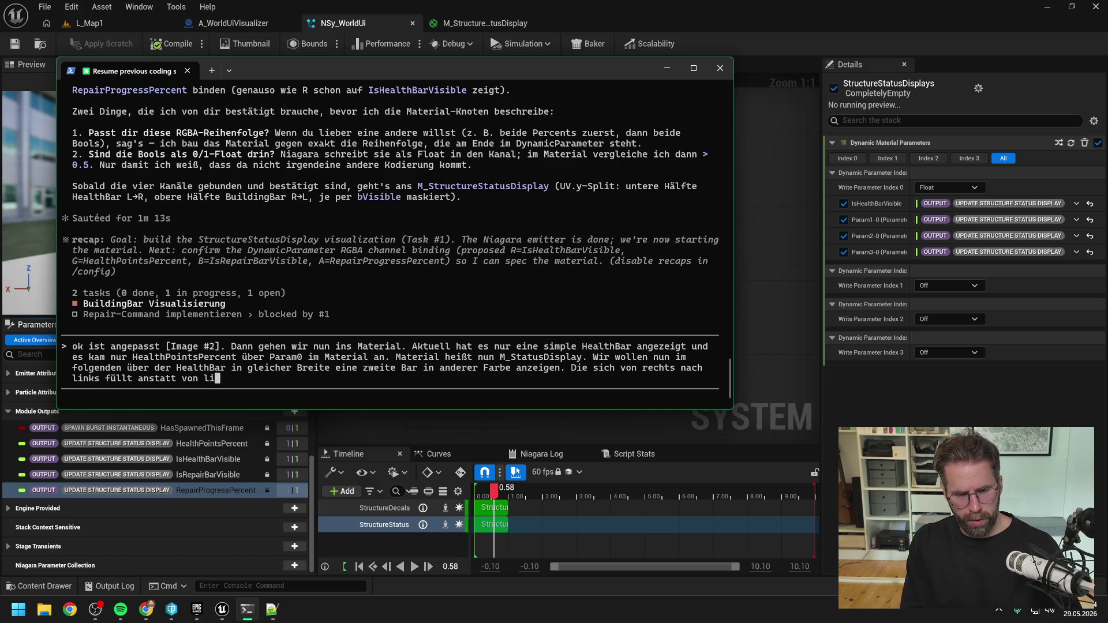
type("nks nach rechts. ")
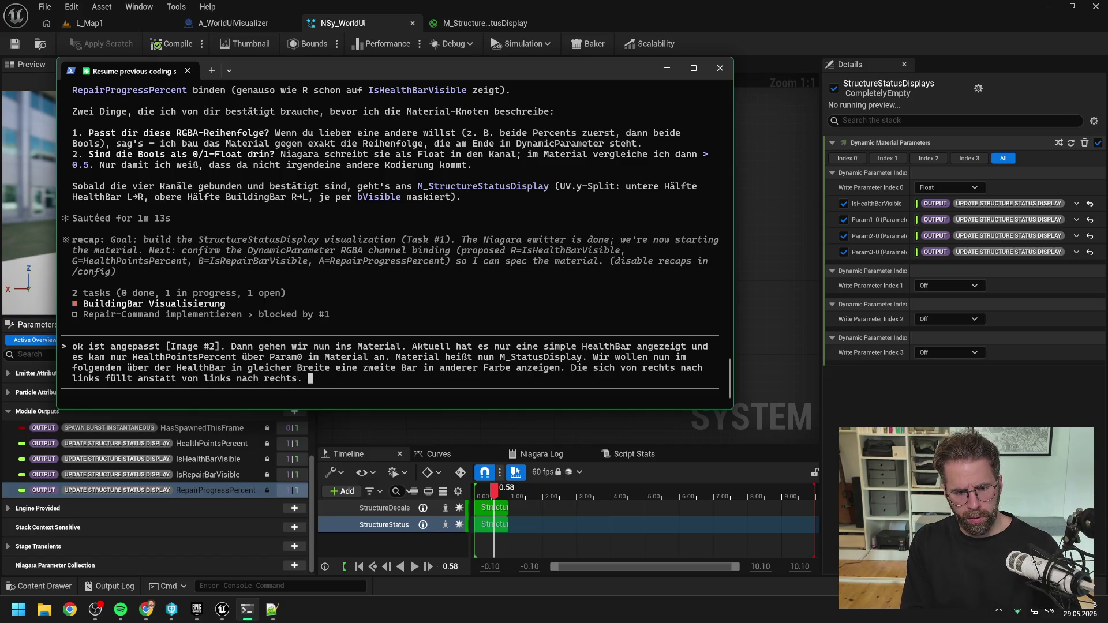
type("Als Hinterg")
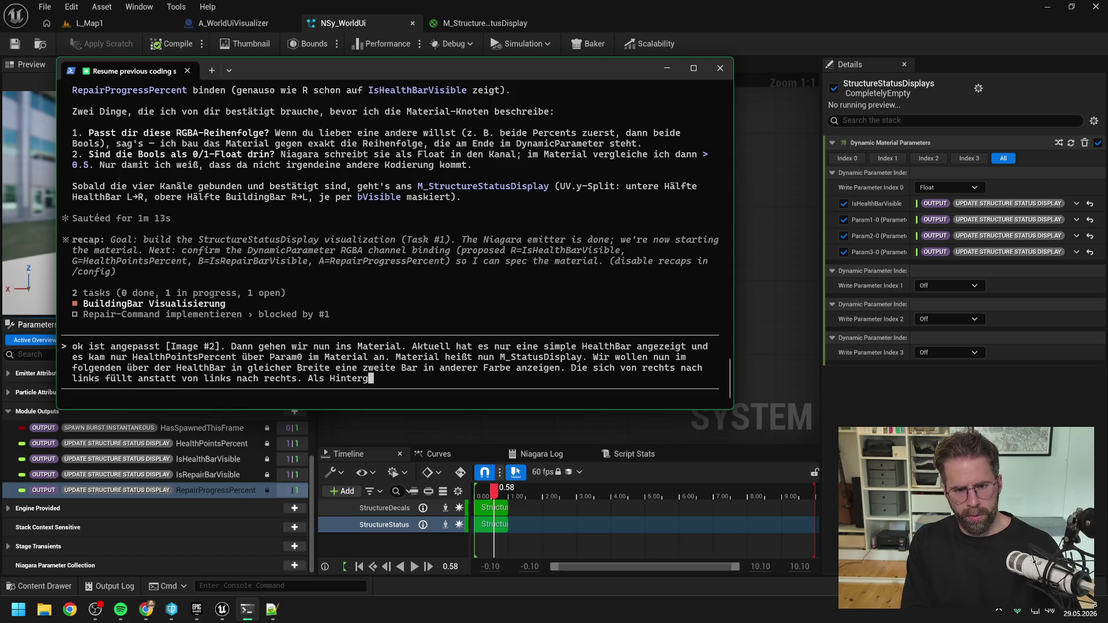
type("rundfarbe hab")
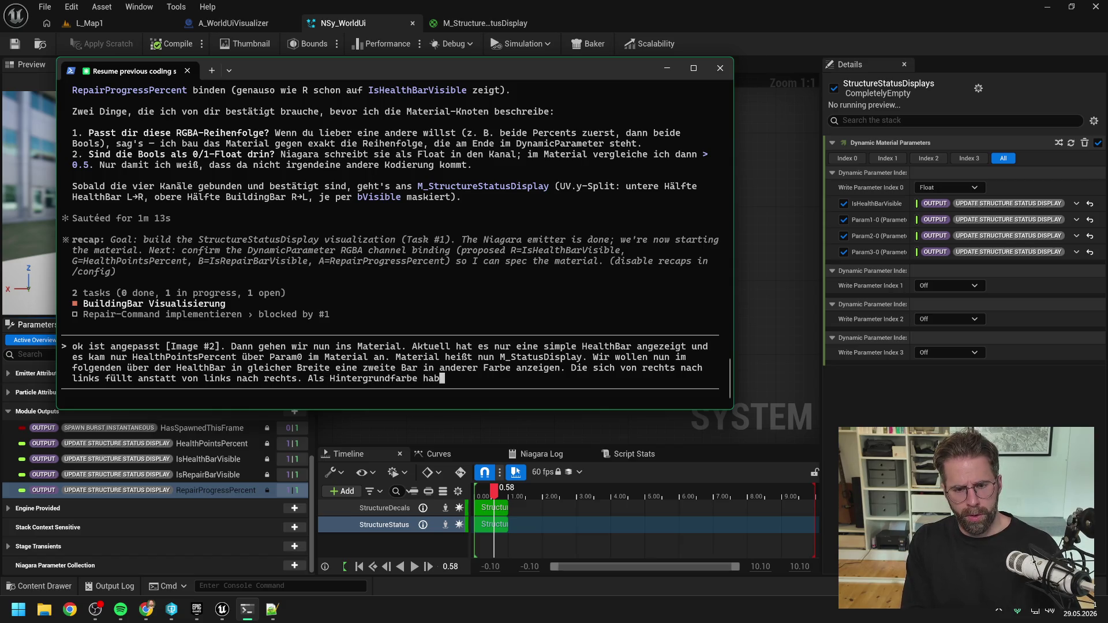
type("en wir ein grau.")
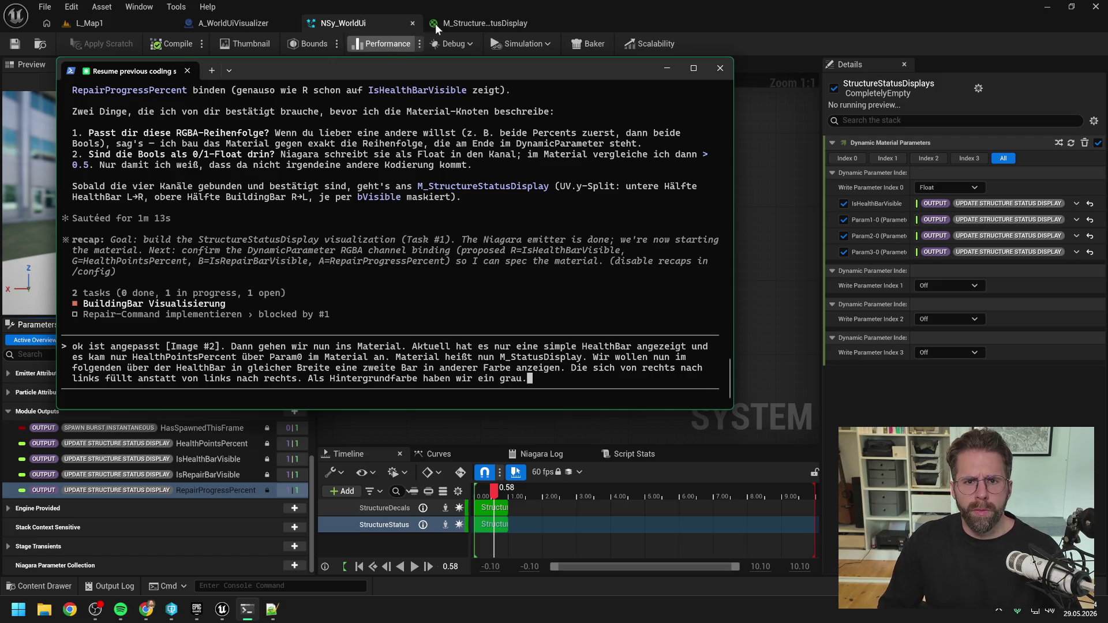
left_click(485, 23)
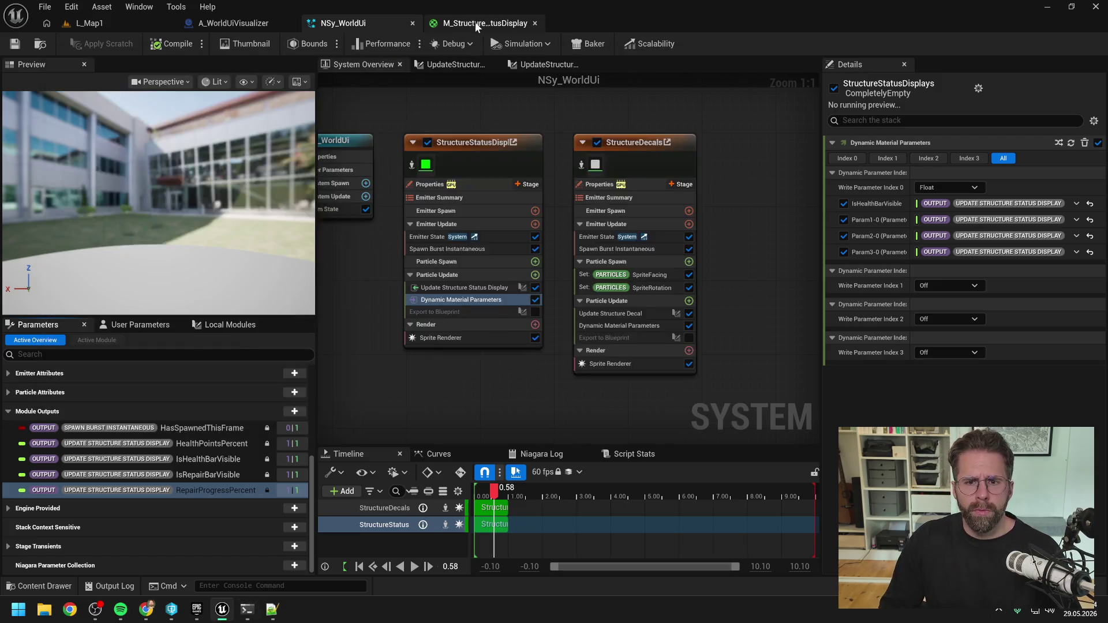
- End the prompt with a period, attach a screenshot of the M_StructureStatusDisplay graph, and send it
left_click_drag(654, 178, 637, 175)
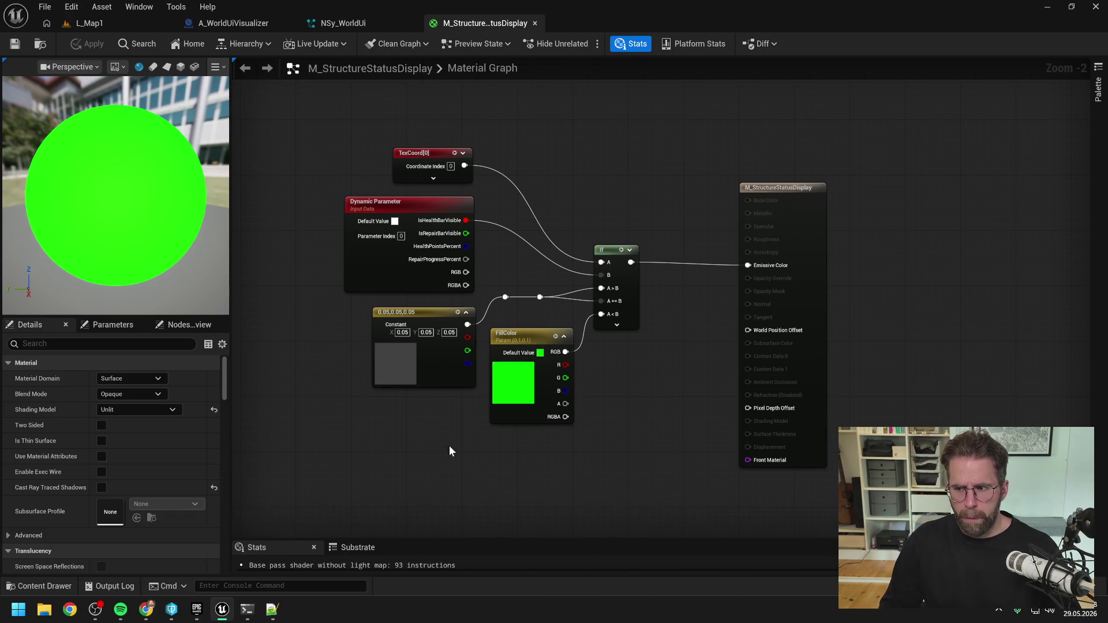
left_click(247, 607)
type("links füllt anstatt von links nach rechts. Als Hintergrundfarbe haben wir ein grau.")
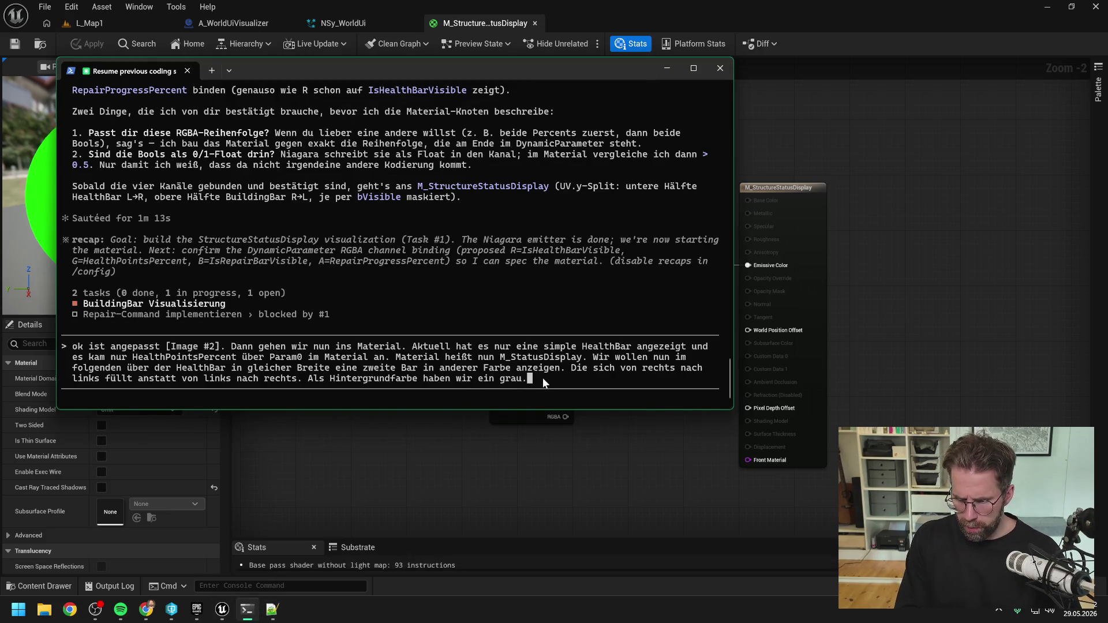
key("BackSpace")
key("BackSpace")
type(".")
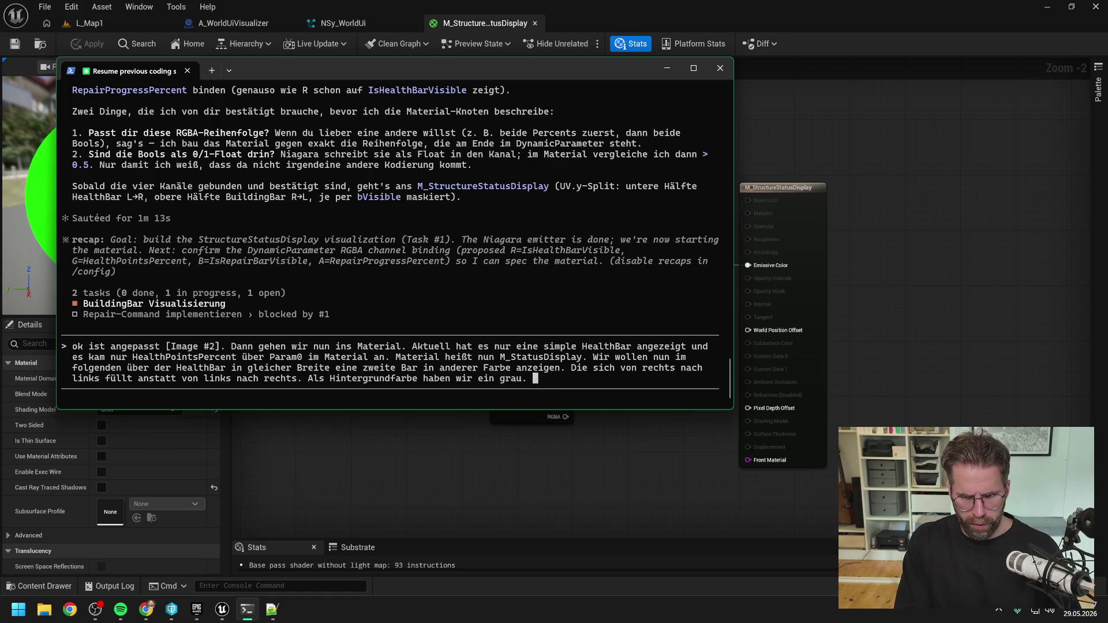
key("alt+v")
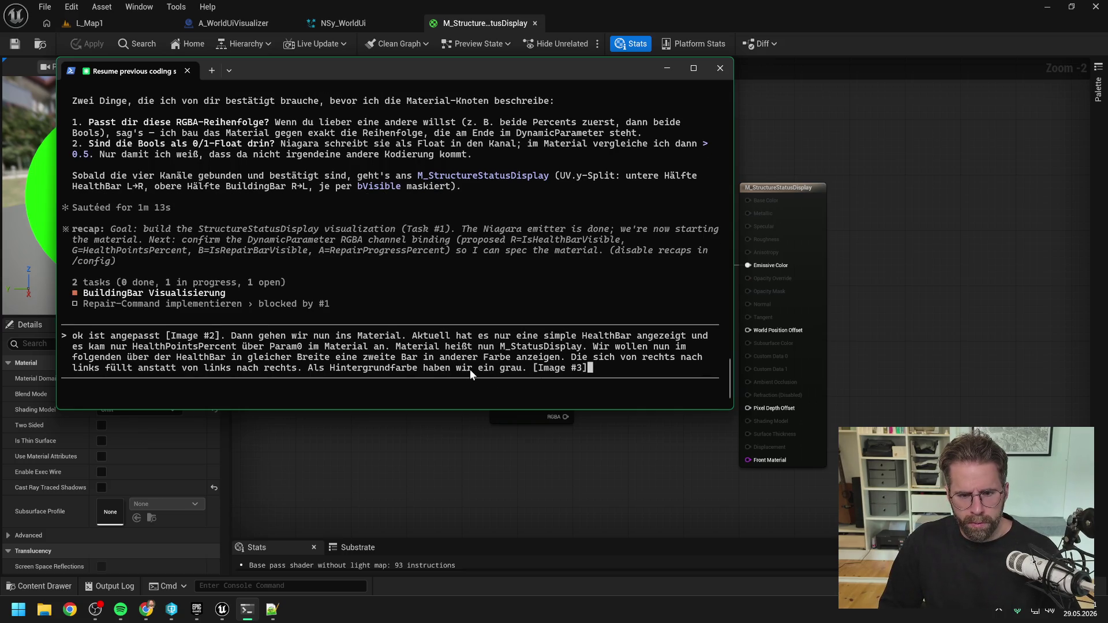
key("Return")
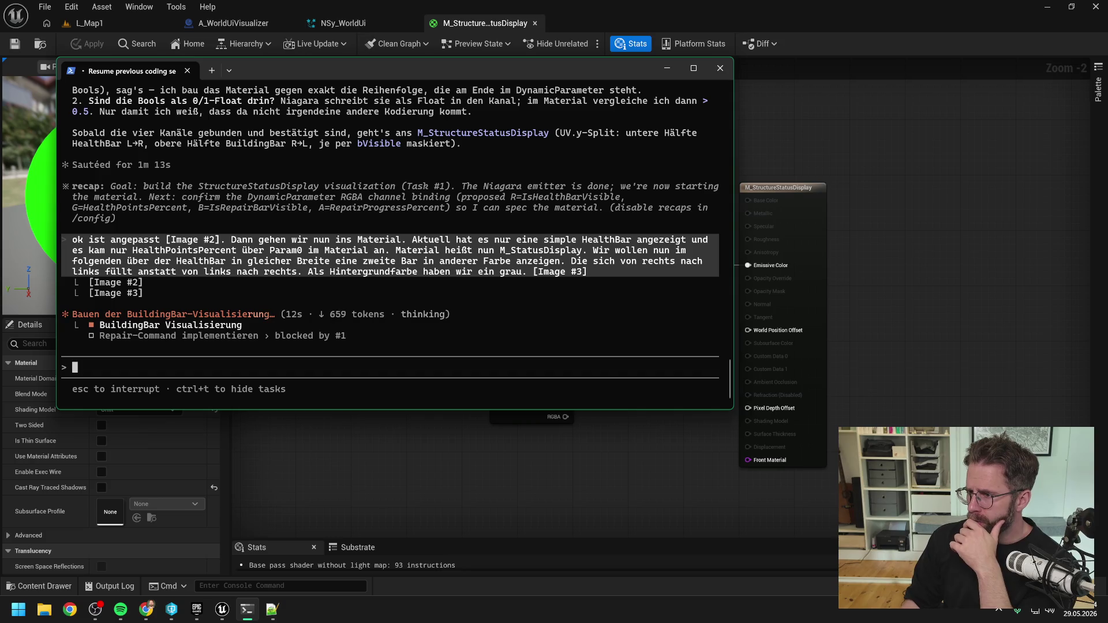
- Leave Claude Code thinking about the BuildingBar visualisation and switch back to the other window
key("alt+Tab")
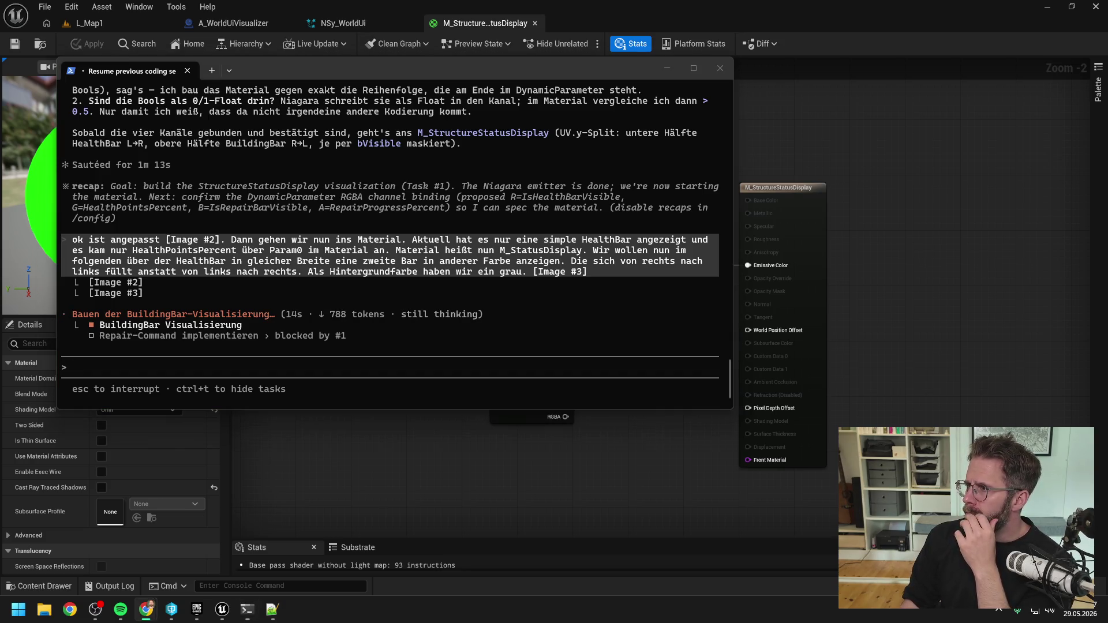
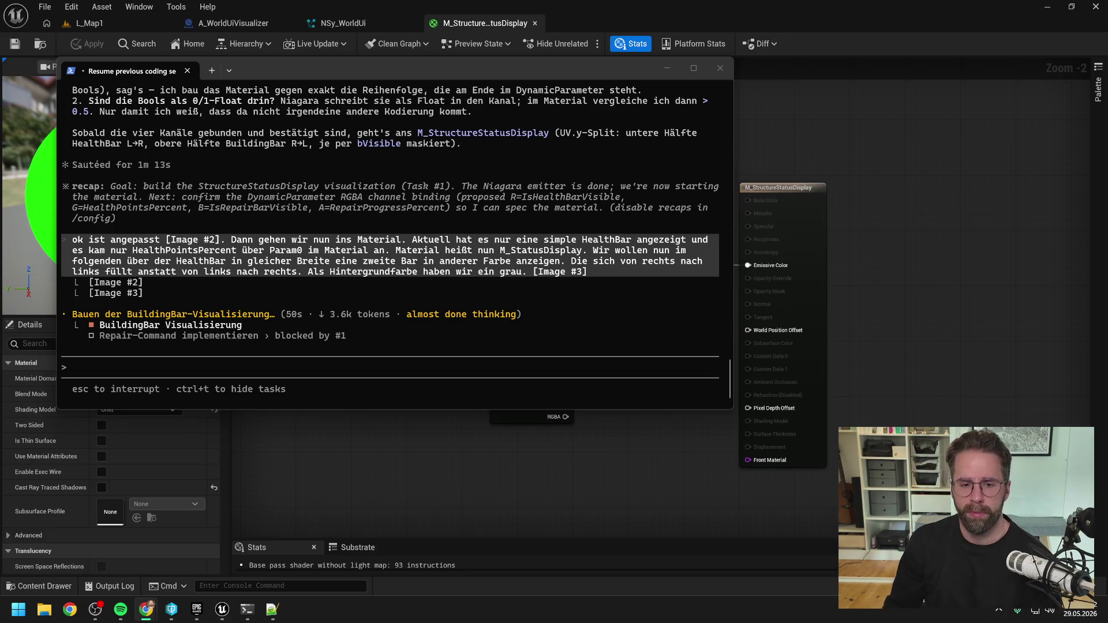
- Read the assistant's node plan in Claude Code, then return to the M_StructureStatusDisplay material graph
left_click(922, 257)
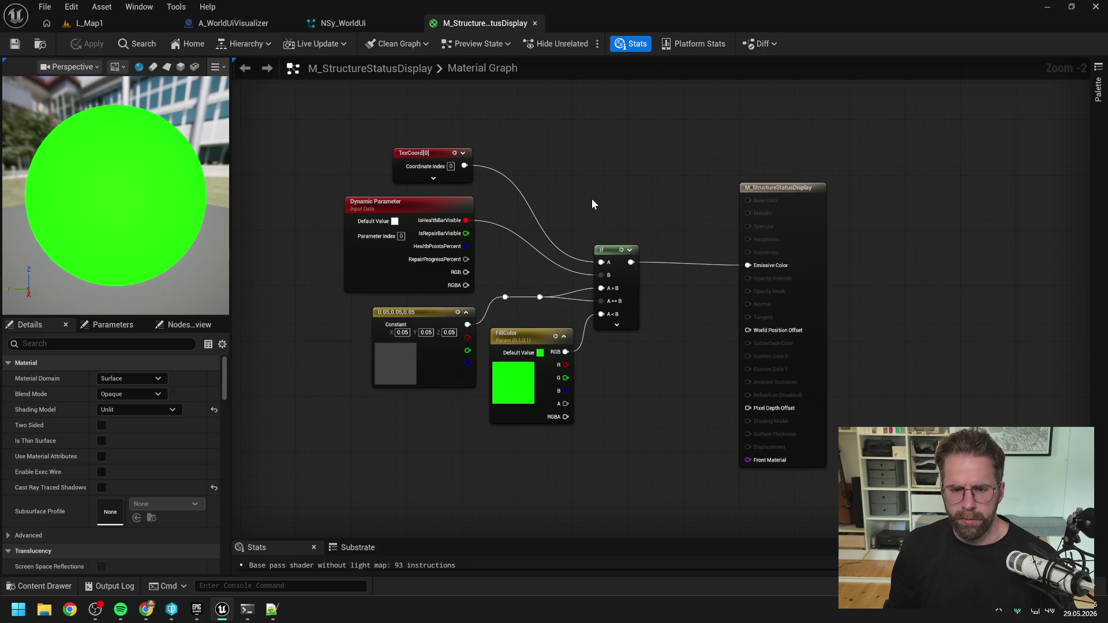
left_click_drag(586, 181, 554, 160)
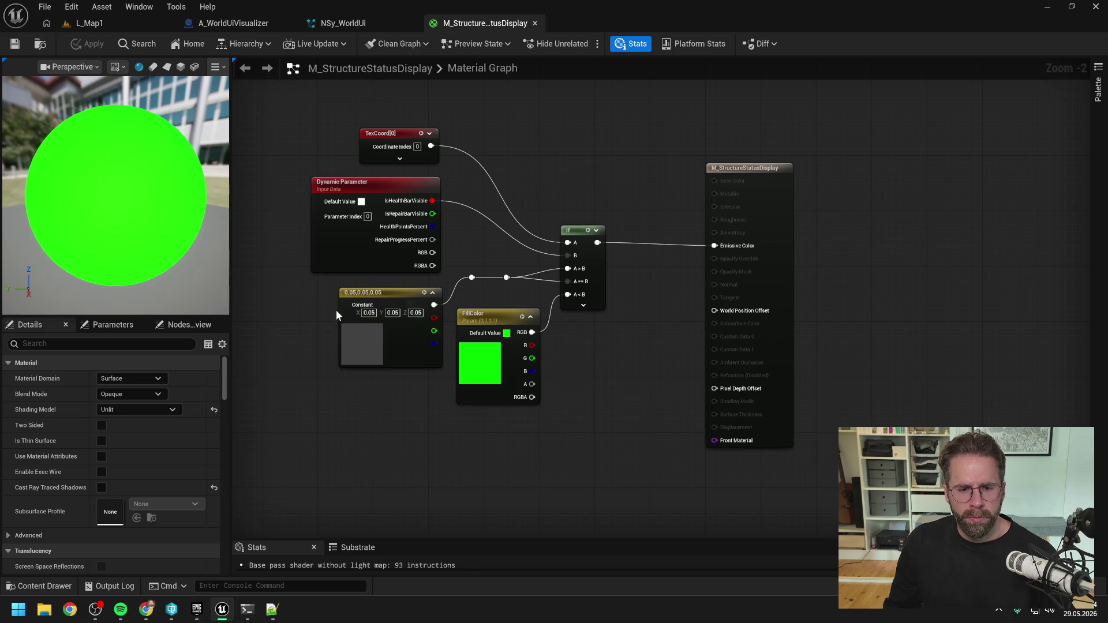
left_click(247, 609)
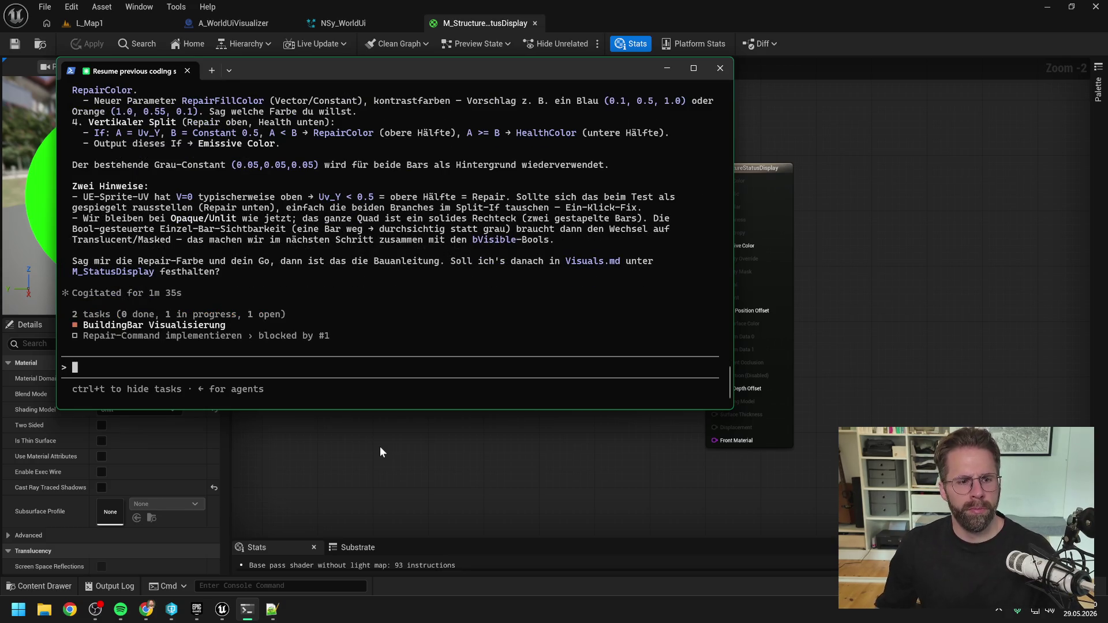
scroll(361, 286, "up", 8)
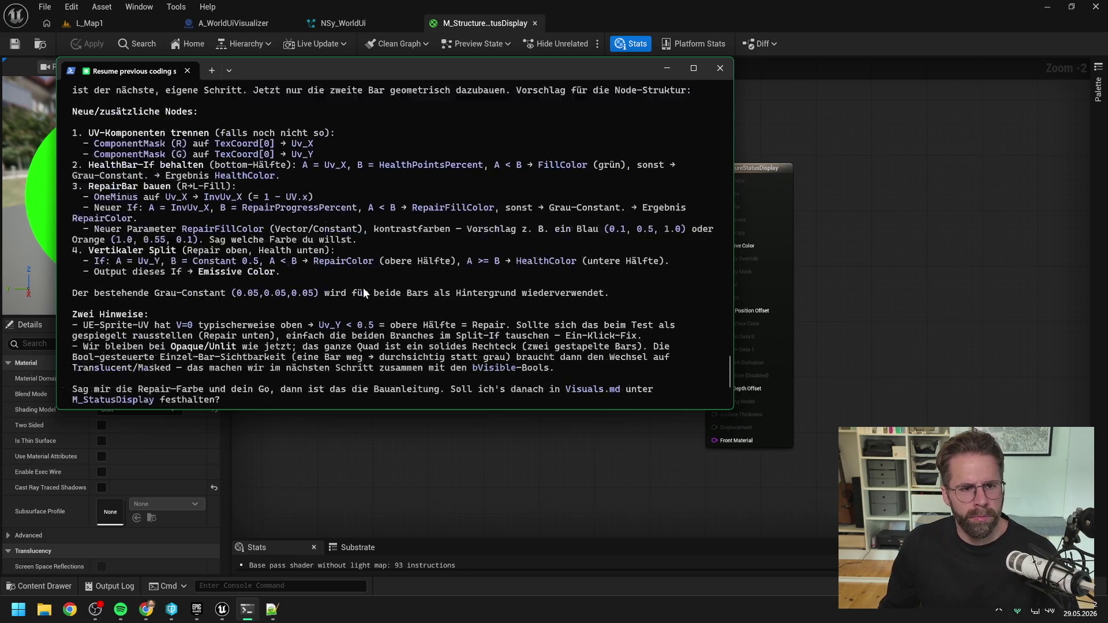
scroll(362, 291, "up", 3)
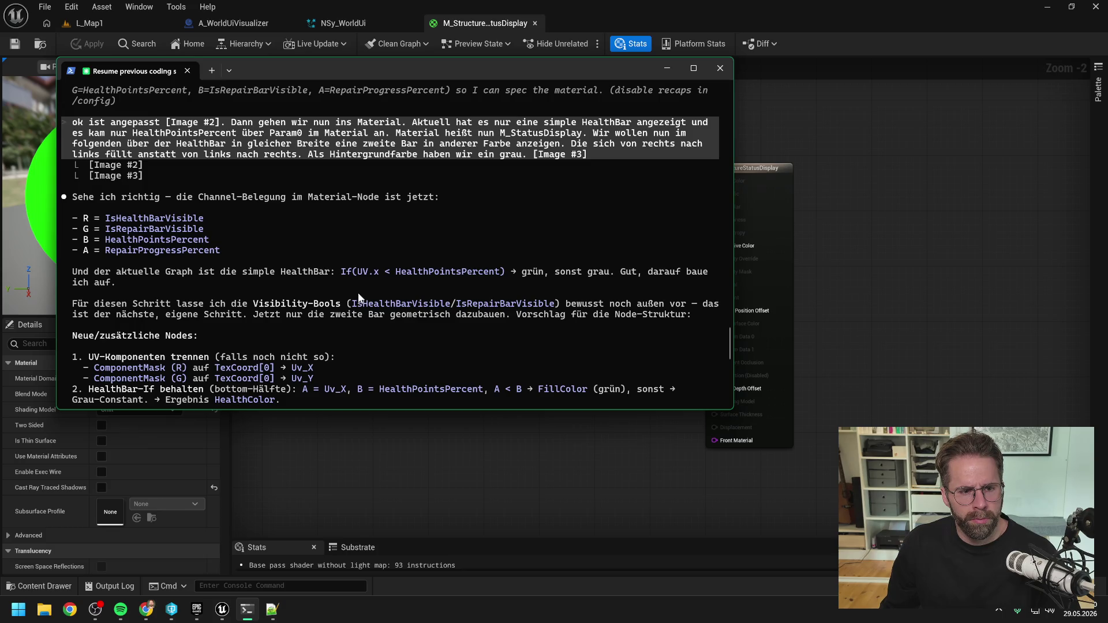
left_click(468, 36)
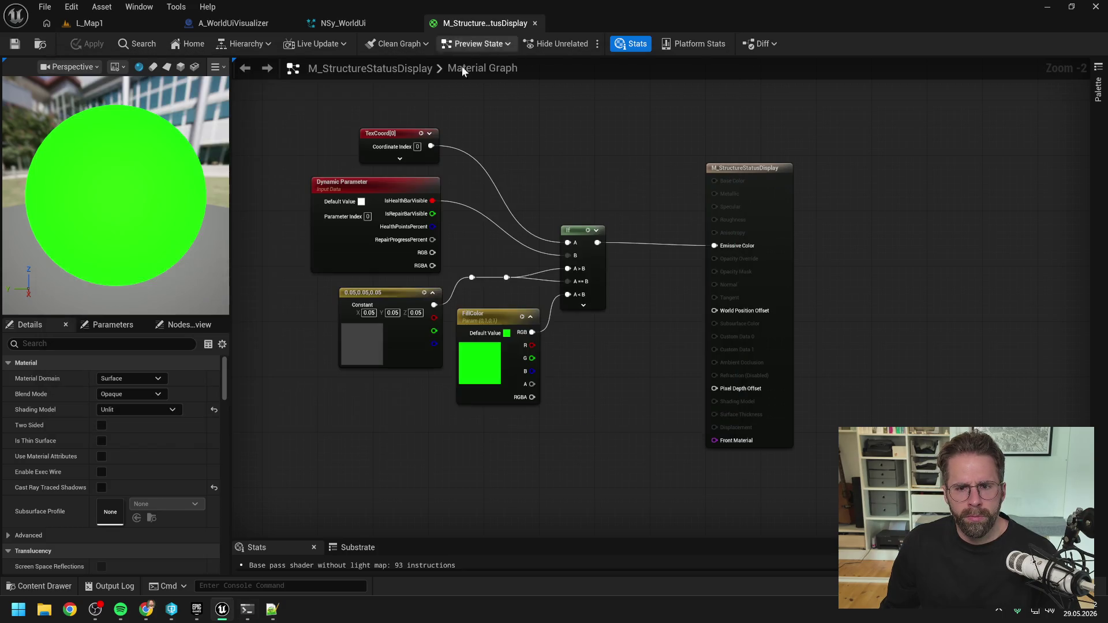
- Set the Dynamic Parameter's Param Names [1] and [2] to HealthPointsPercent and IsRepairBarVisible
left_click(345, 257)
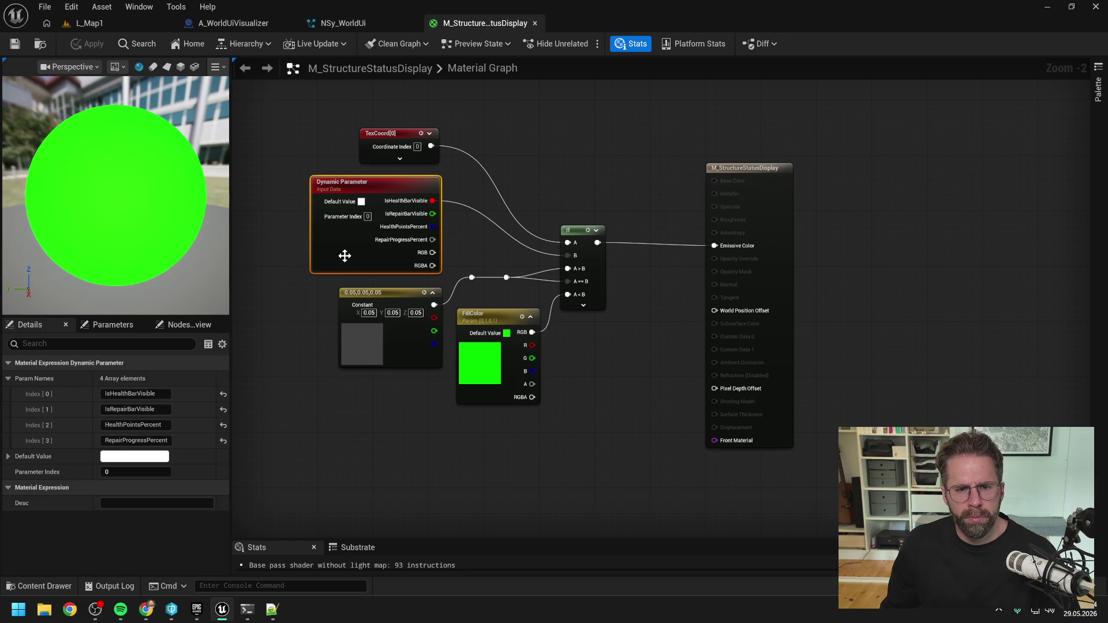
left_click(153, 409)
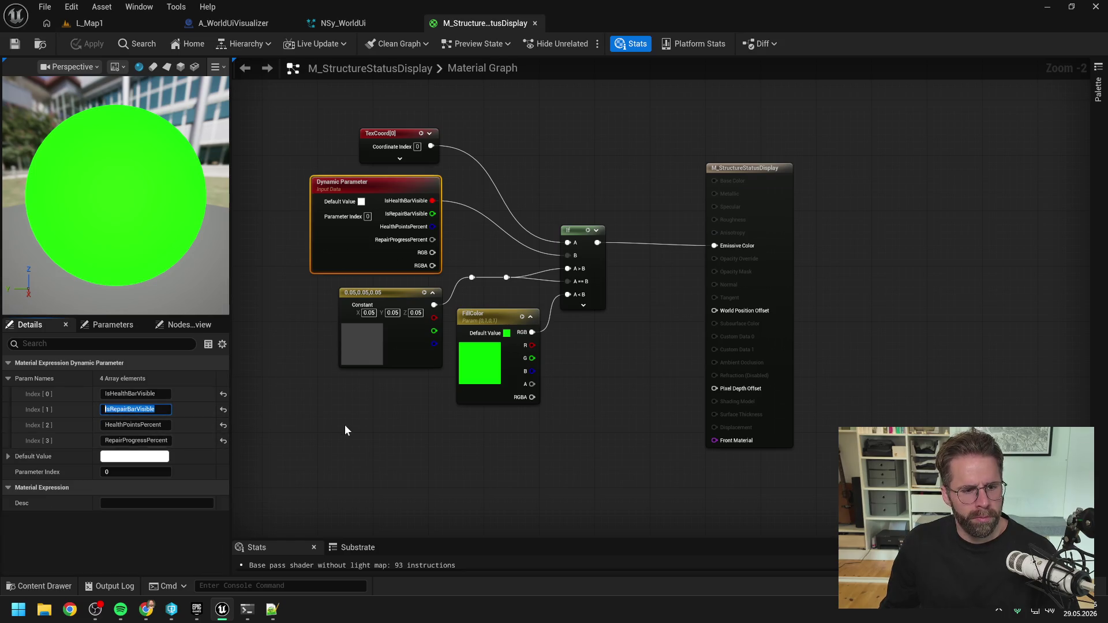
left_click(156, 425)
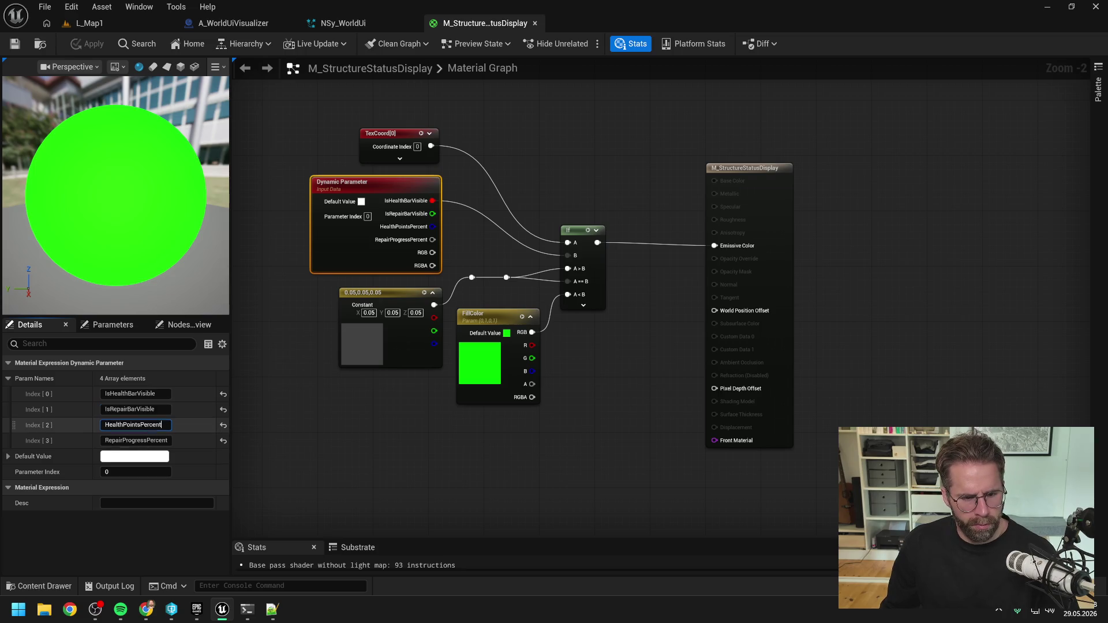
key("ctrl+c")
left_click(144, 410)
key("ctrl+v")
left_click(147, 426)
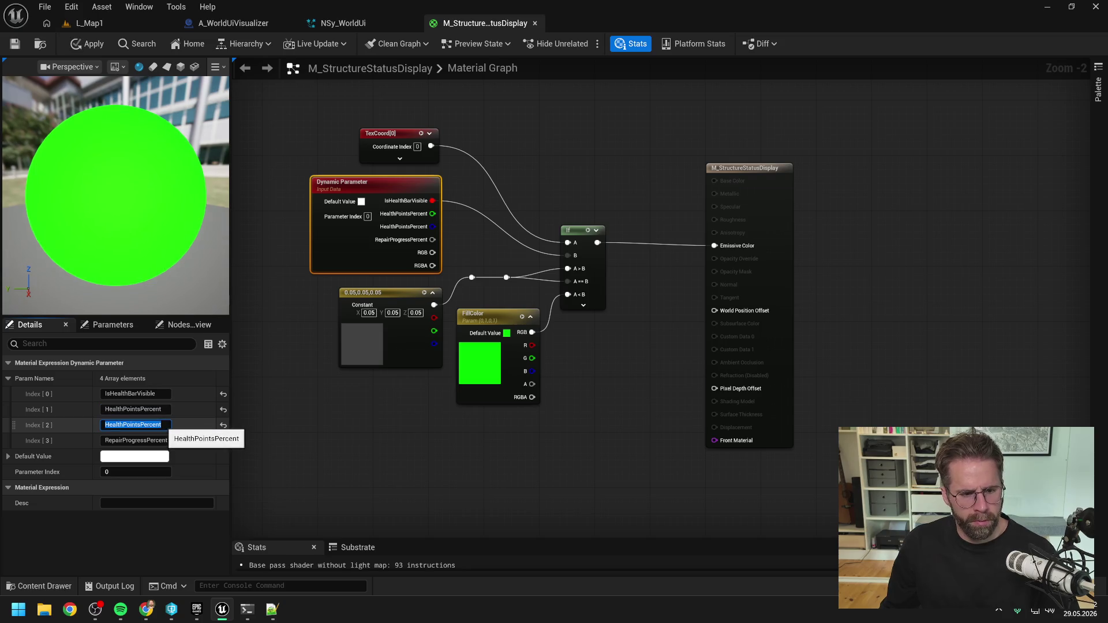
type("IsRepair")
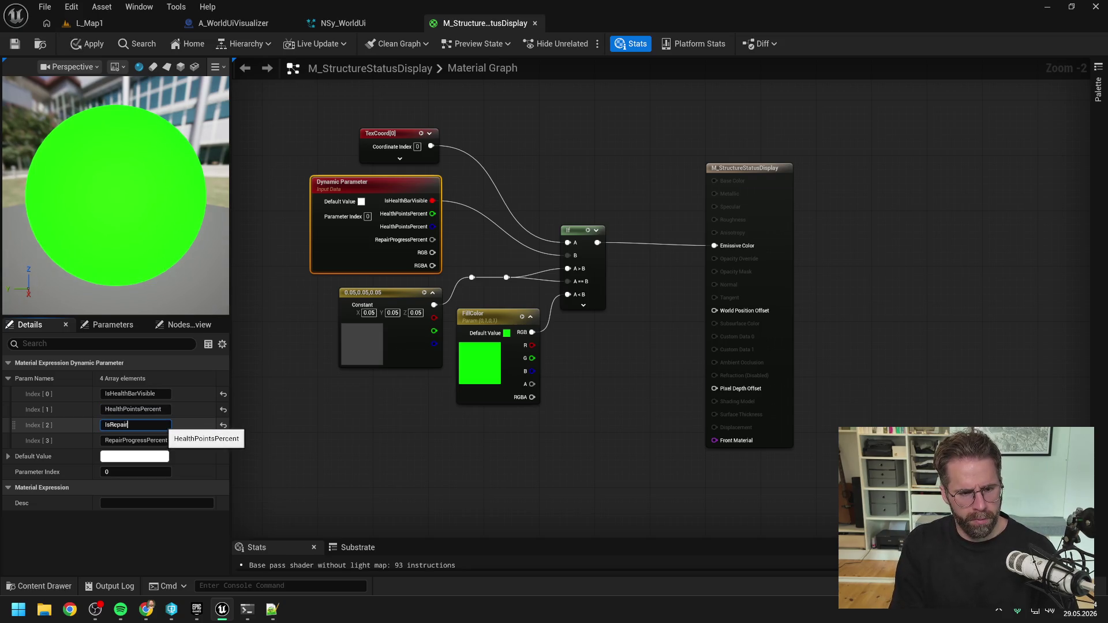
type("BarVisible")
key("Return")
left_click(363, 426)
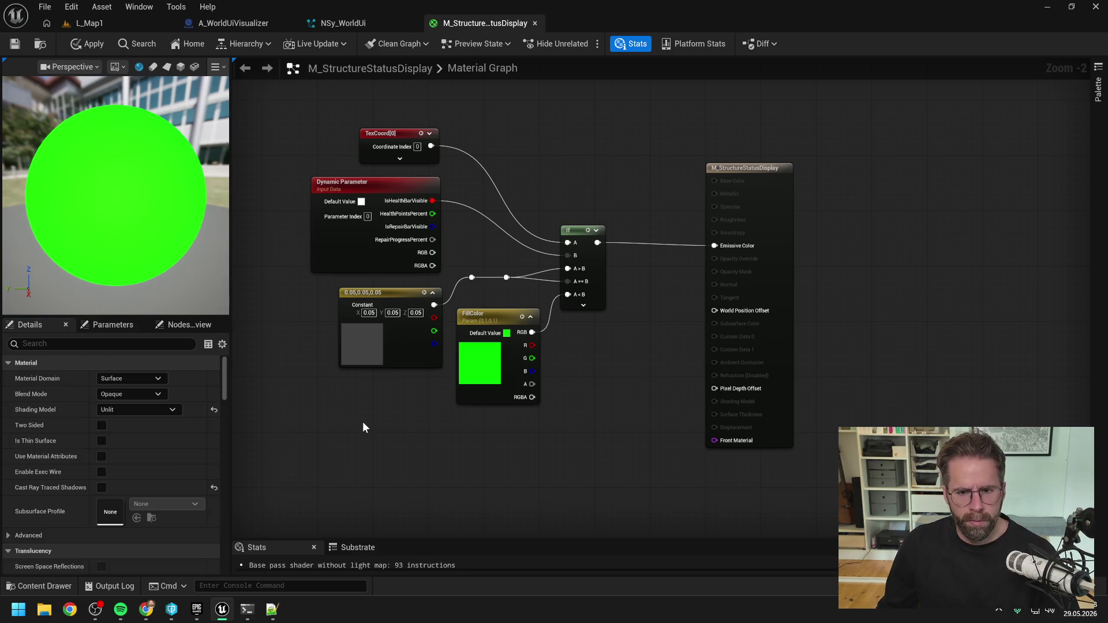
left_click(248, 609)
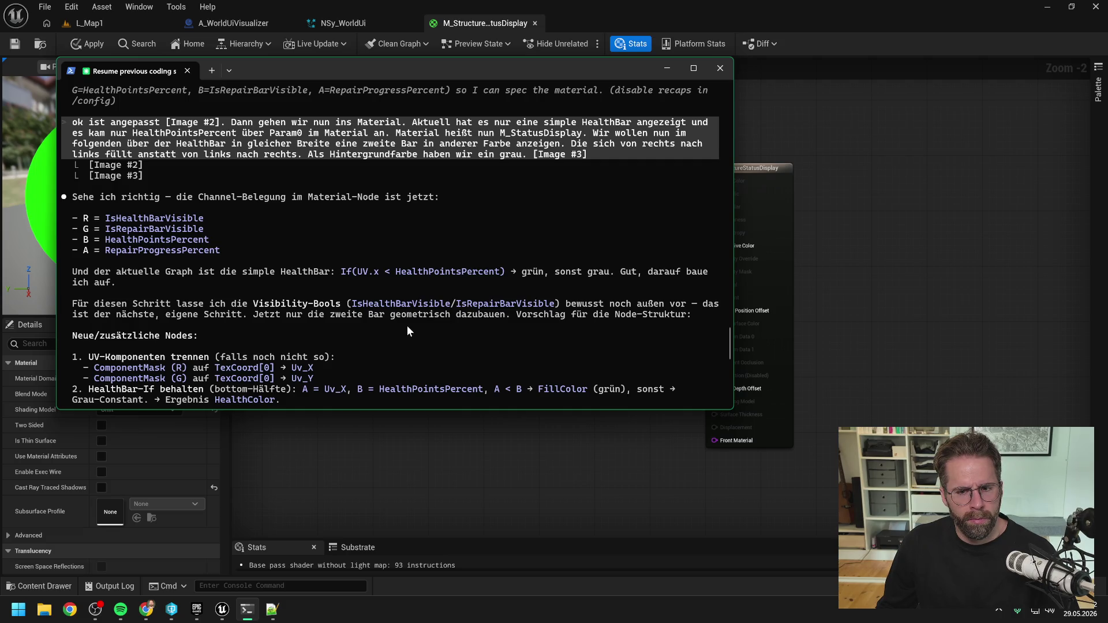
- Paste a screenshot into the Claude Code prompt with the note 'war nur noch nicht aktualisiert im Material die Reihenfolge'
scroll(407, 321, "down", 10)
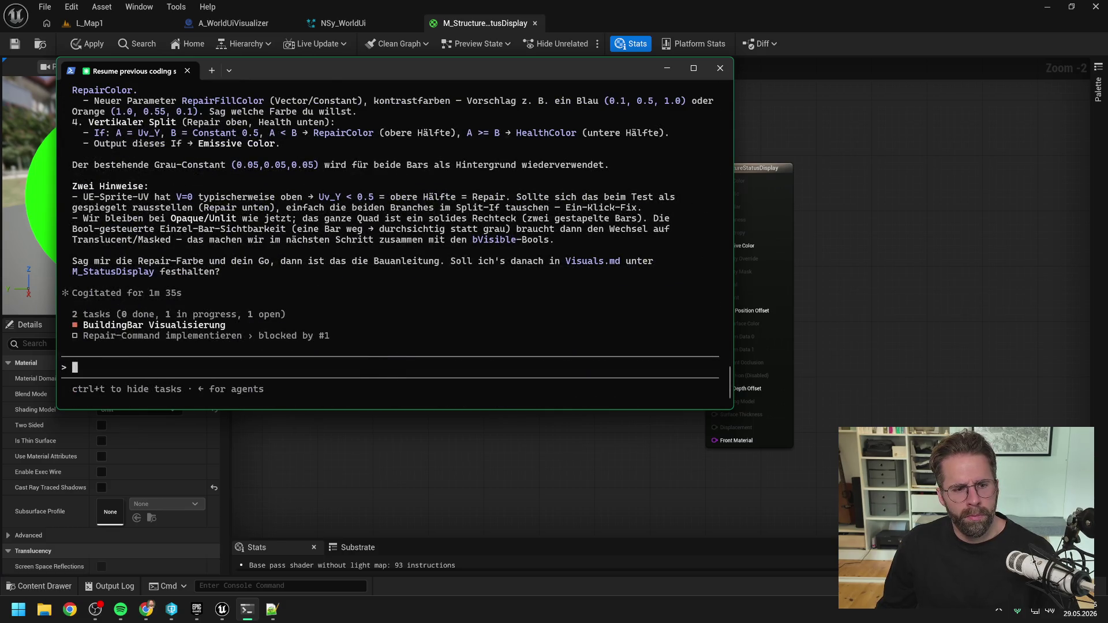
key("alt+v")
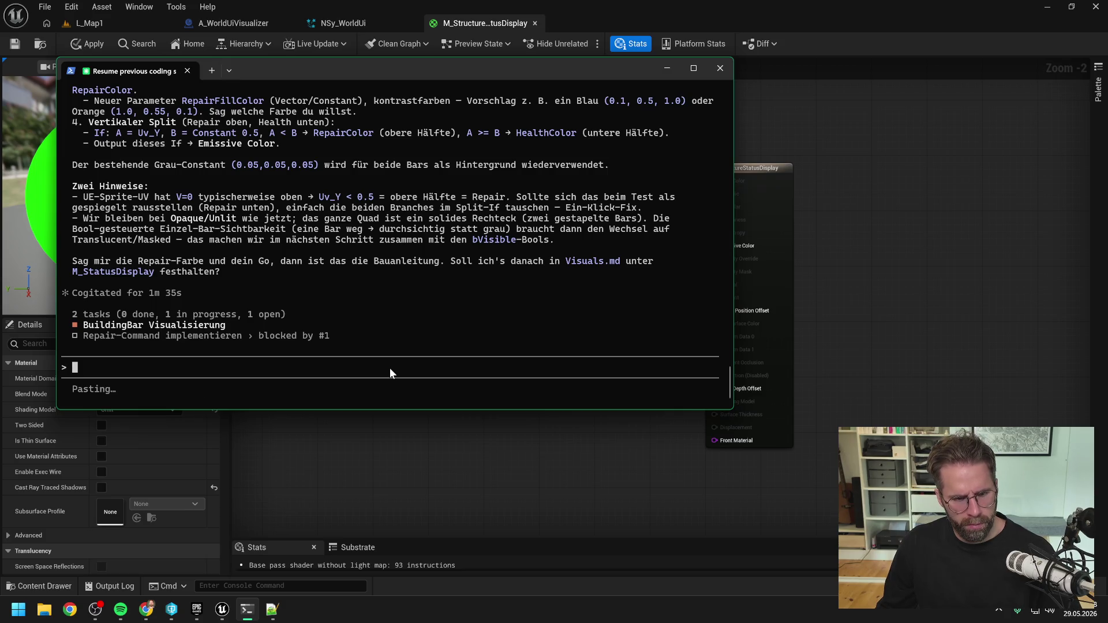
type("war nur ")
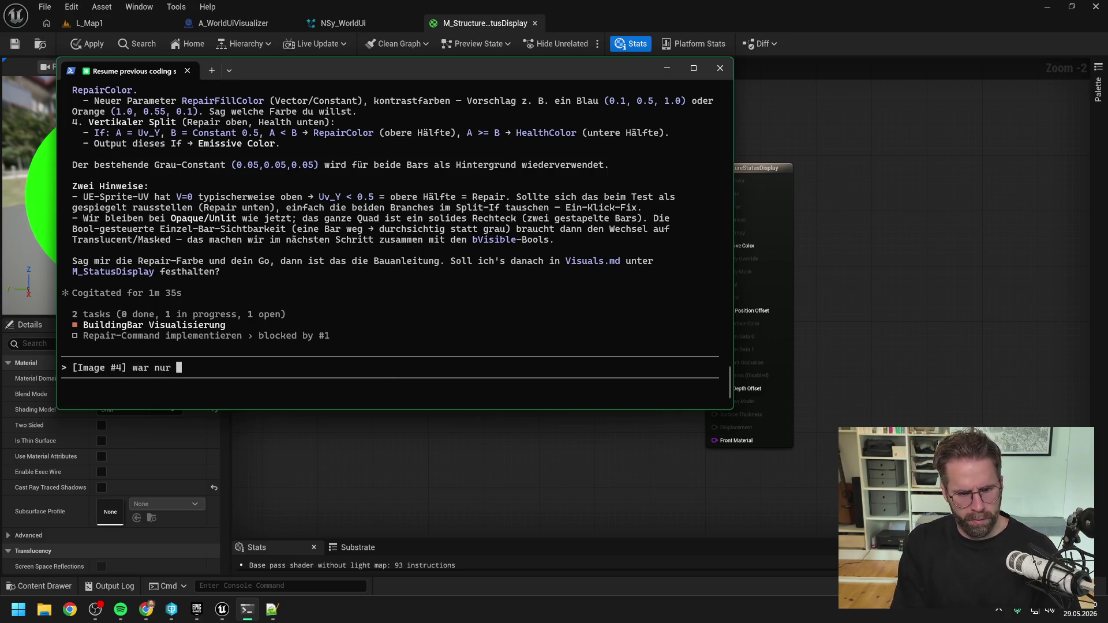
type("noch nicht aktu")
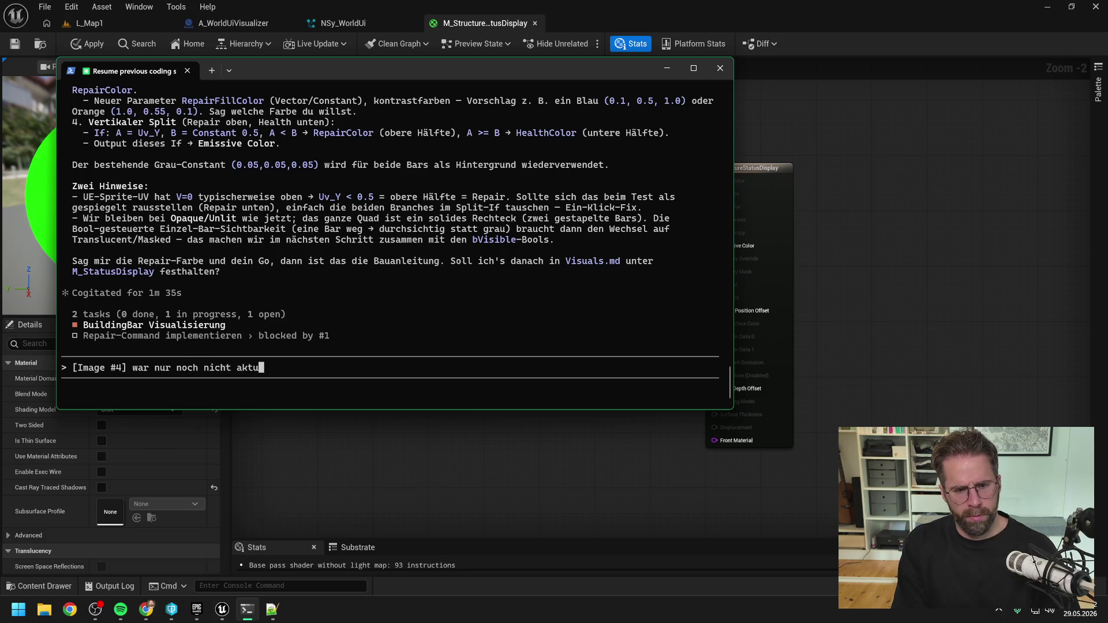
type("alisiert die")
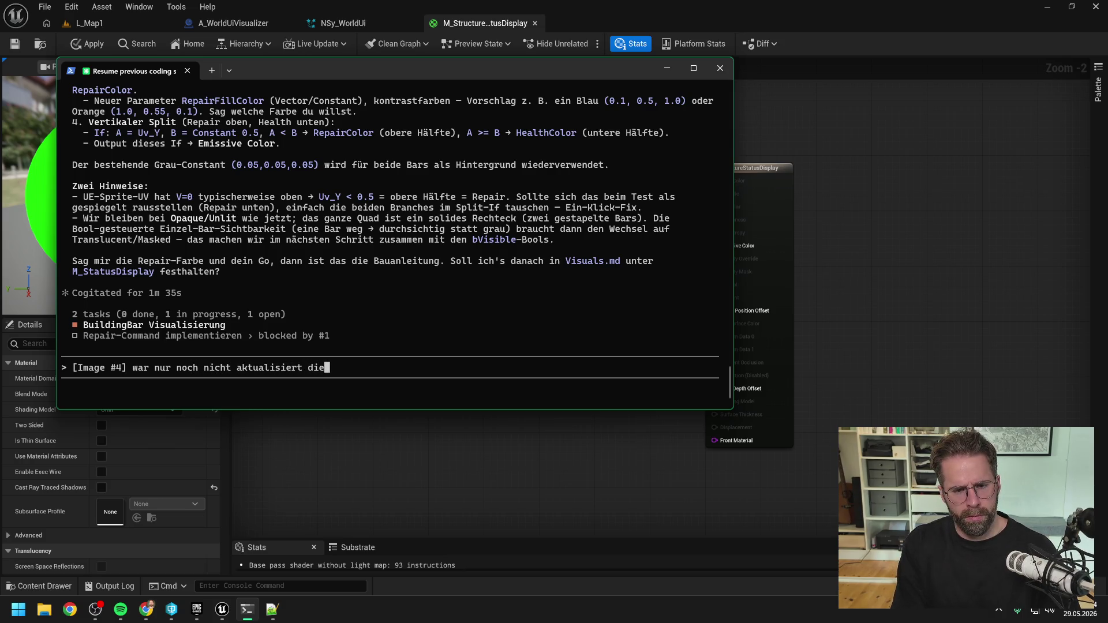
key("BackSpace")
key("BackSpace")
key("BackSpace")
type("im Material ")
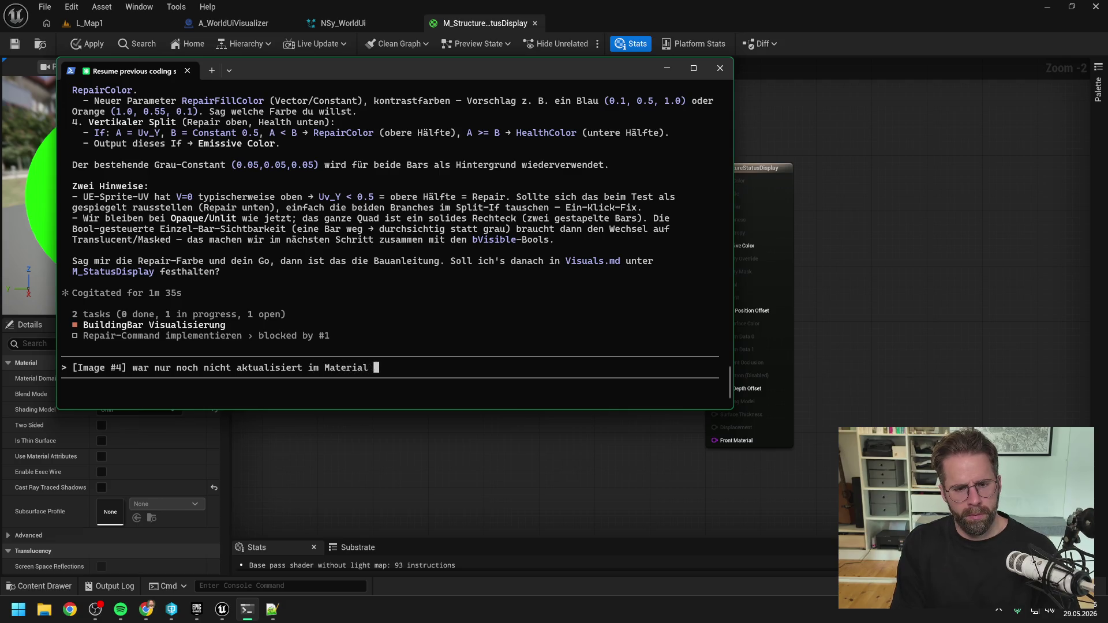
type("die Reihenfolge")
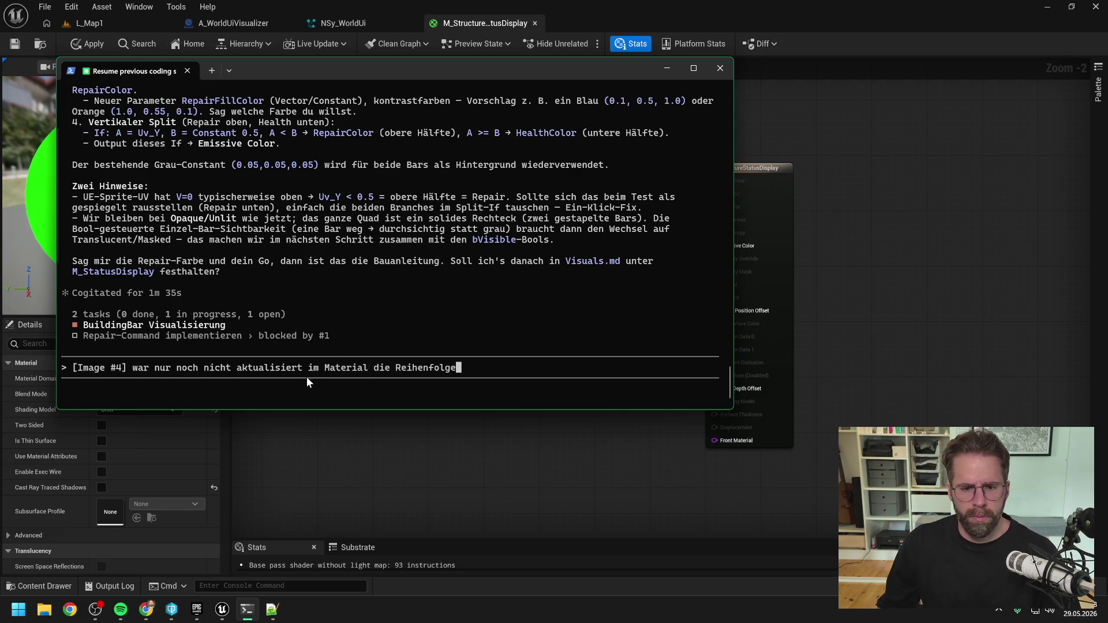
left_click(379, 442)
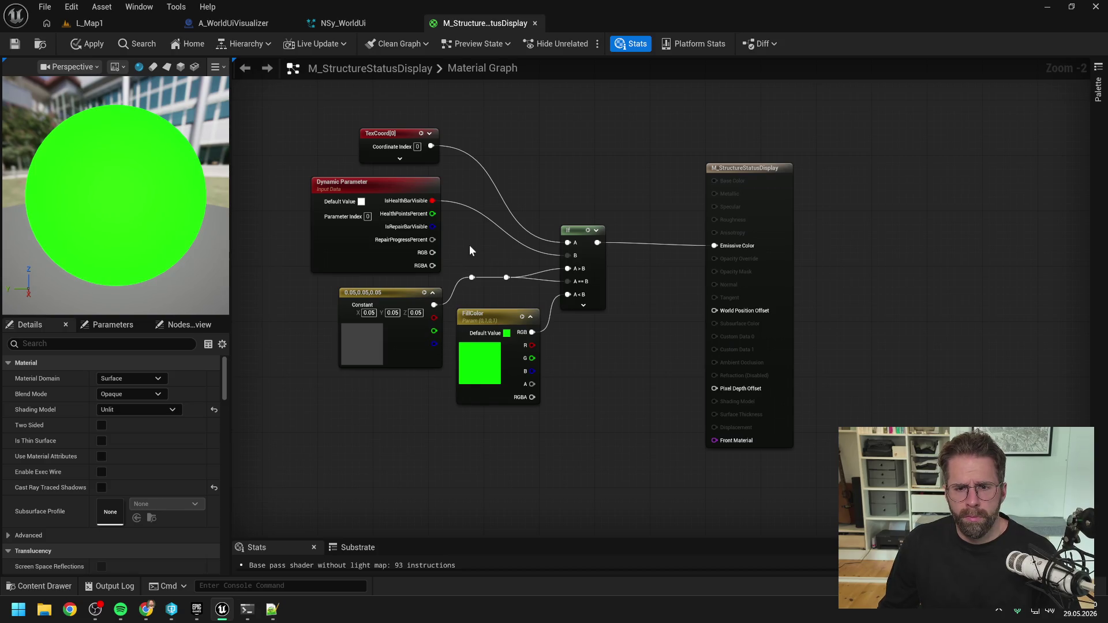
- Wire HealthPointsPercent into the If node's B input and apply the material
scroll(466, 244, "up", 1)
mouse_move(430, 209)
left_mouse_down()
mouse_move(526, 254)
mouse_move(585, 258)
left_mouse_up()
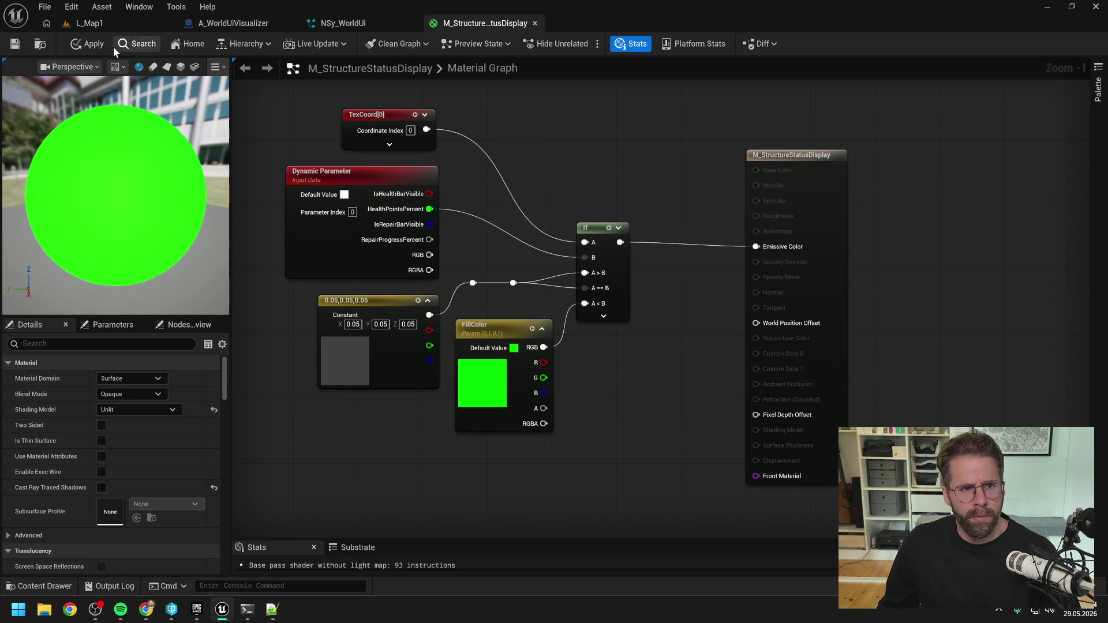
left_click(89, 44)
- Play-test L_Map1 by selecting and deselecting the cube building, then stop with Esc
scroll(483, 188, "down", 1)
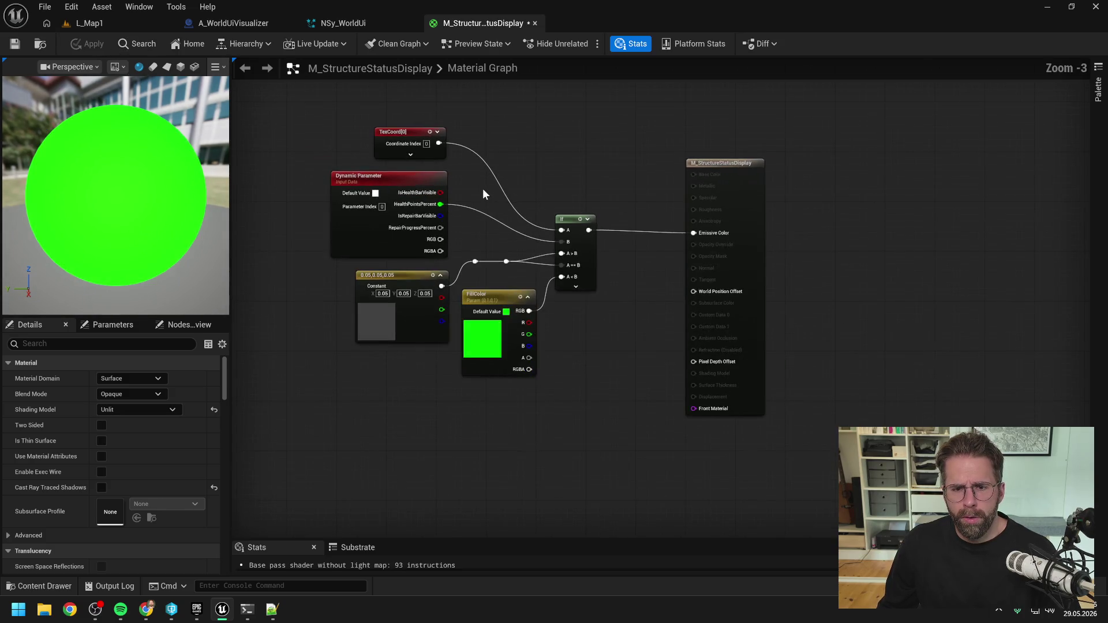
left_click(168, 24)
left_click(287, 43)
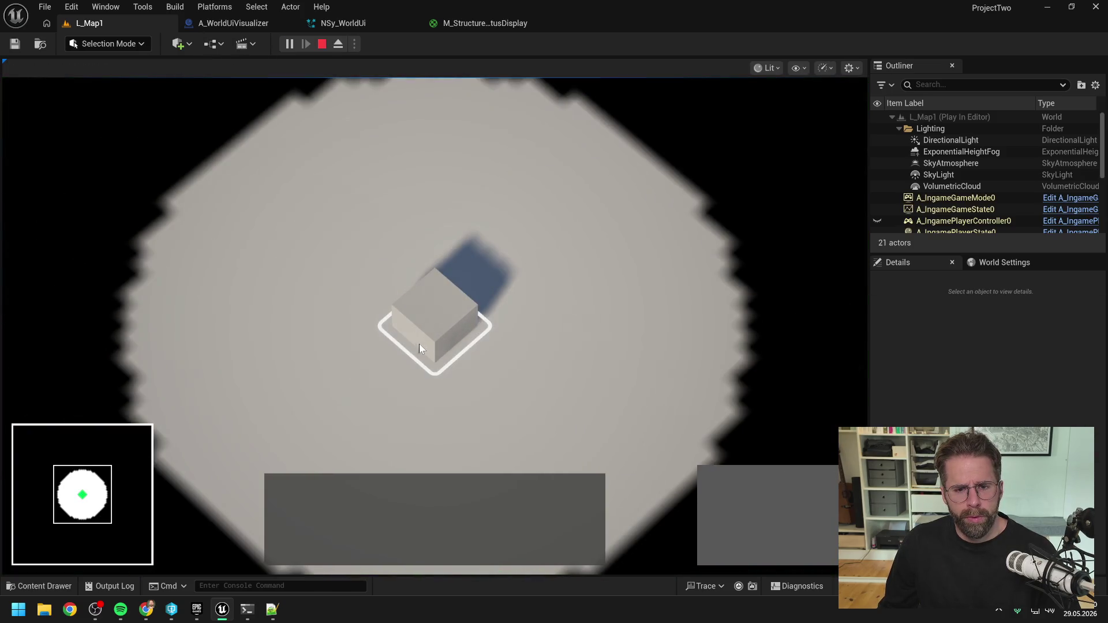
left_click(421, 335)
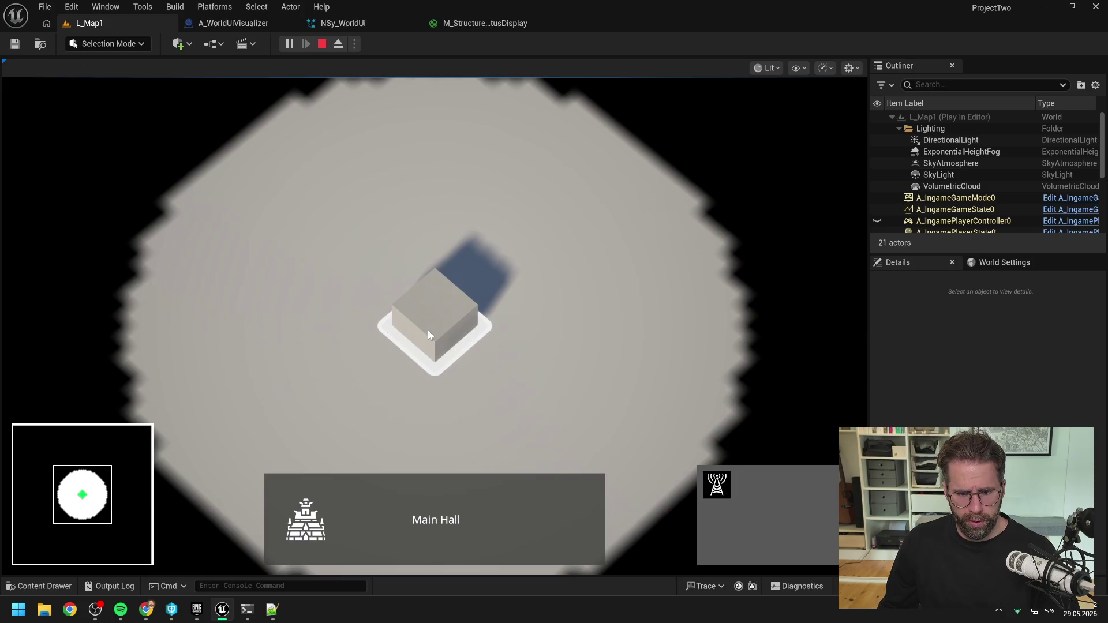
left_click(580, 266)
key("Escape")
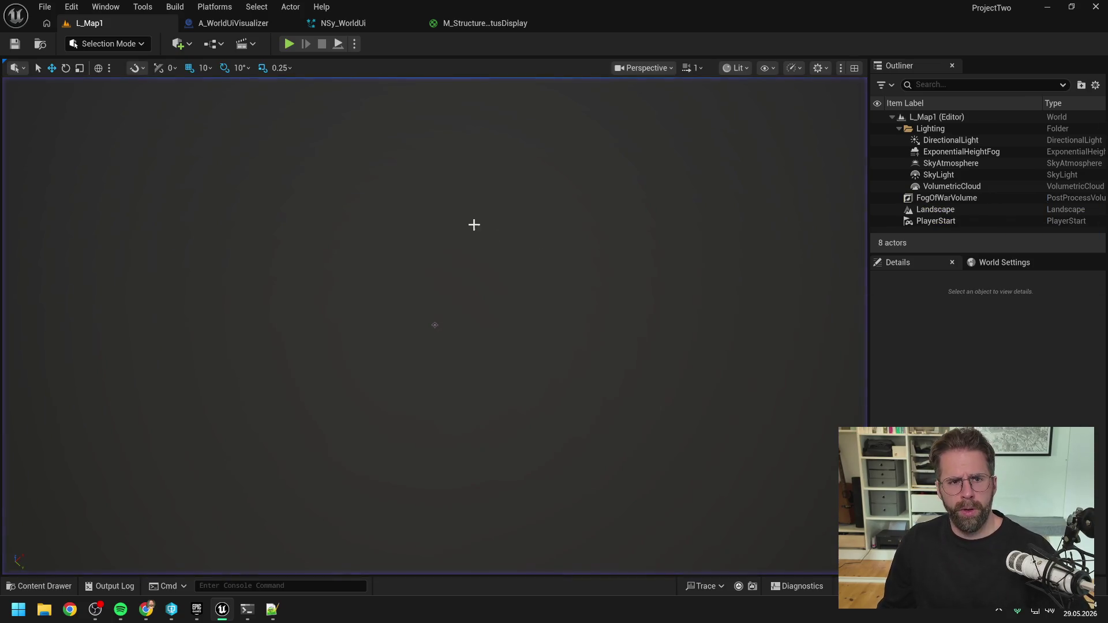
left_click(247, 22)
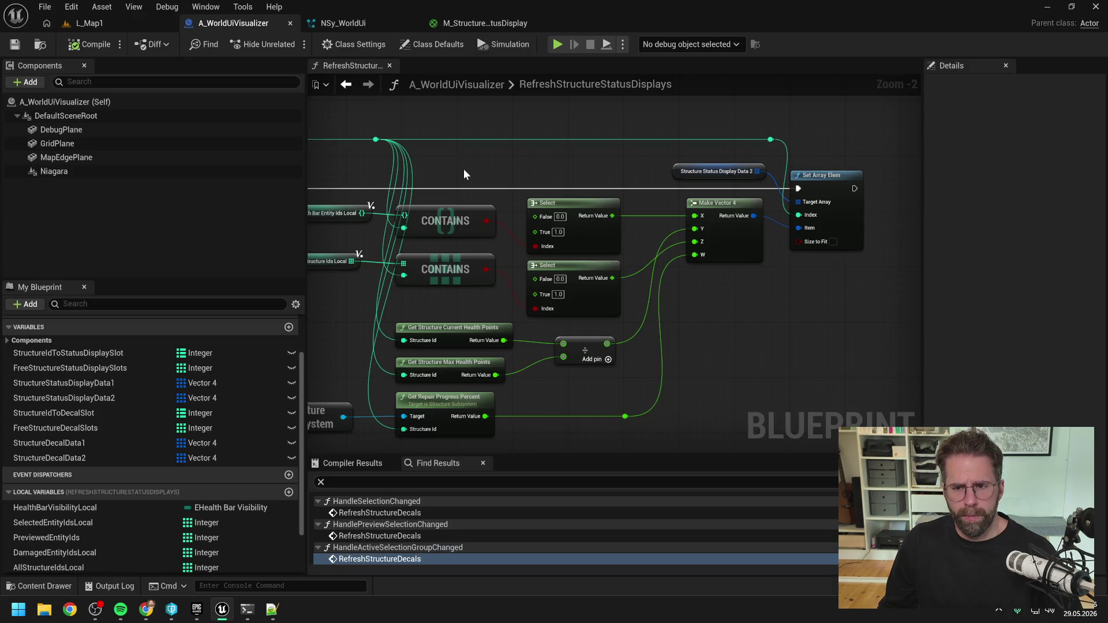
scroll(461, 171, "down", 2)
mouse_move(459, 174)
left_mouse_down()
mouse_move(584, 176)
mouse_move(574, 178)
mouse_move(743, 205)
left_mouse_up()
scroll(586, 193, "down", 2)
mouse_move(586, 192)
left_mouse_down()
mouse_move(663, 244)
mouse_move(663, 331)
left_mouse_up()
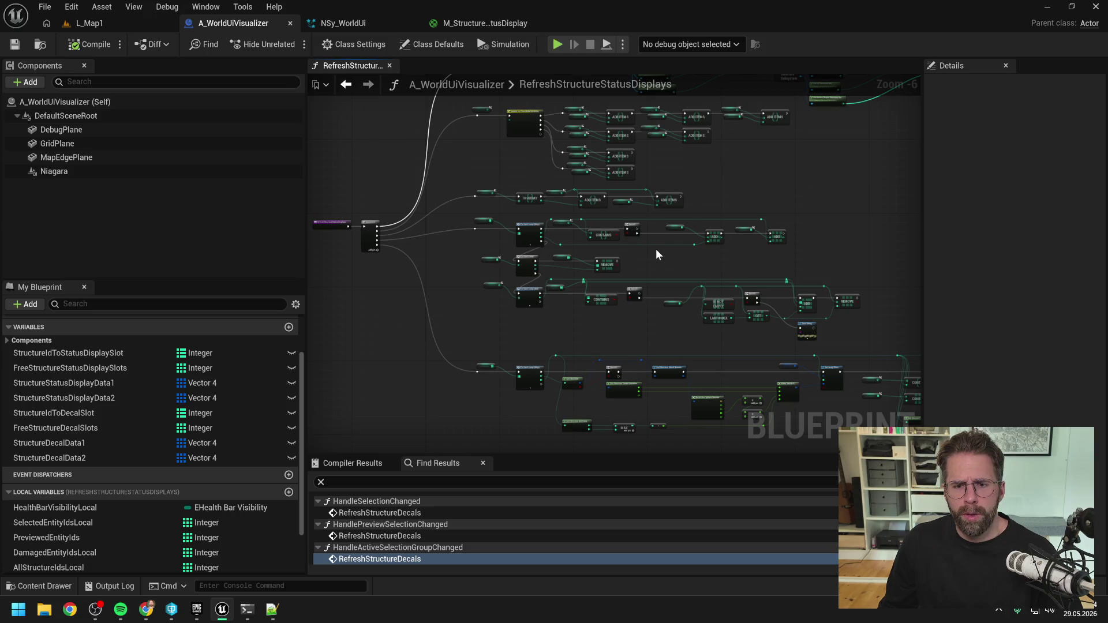
left_click_drag(631, 317, 557, 277)
scroll(556, 278, "up", 3)
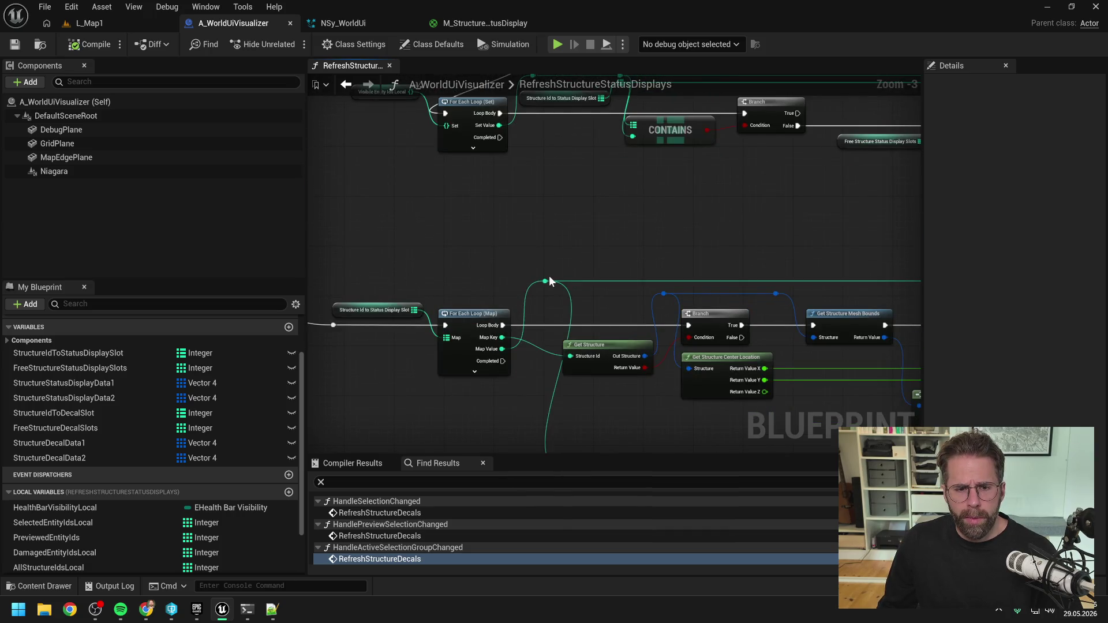
scroll(550, 281, "down", 4)
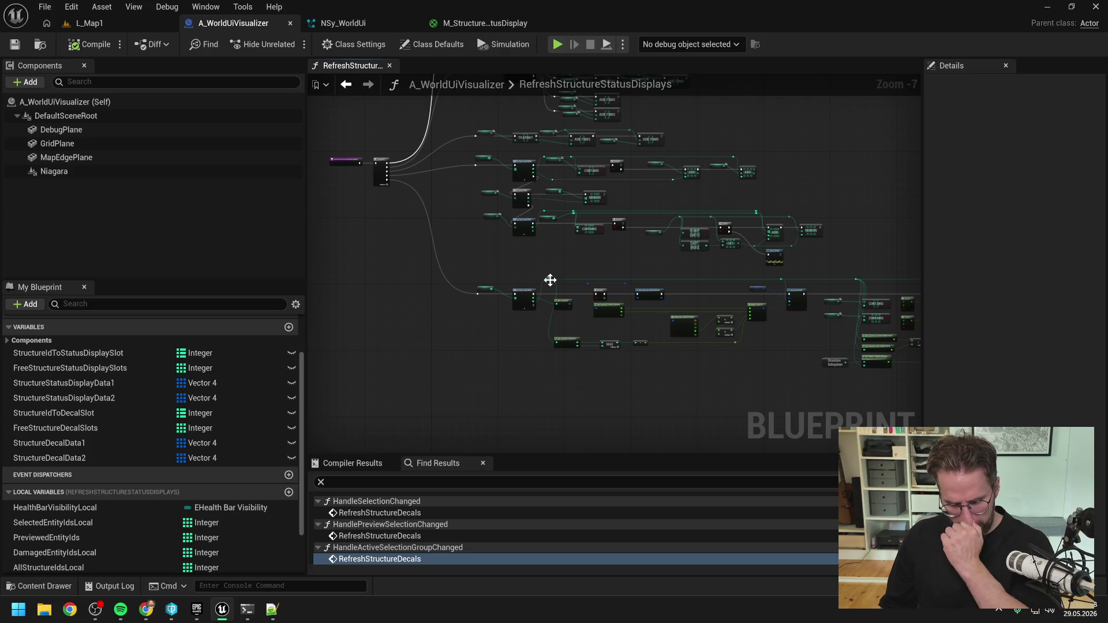
mouse_move(550, 280)
left_mouse_down()
mouse_move(579, 337)
mouse_move(656, 215)
mouse_move(649, 240)
left_mouse_up()
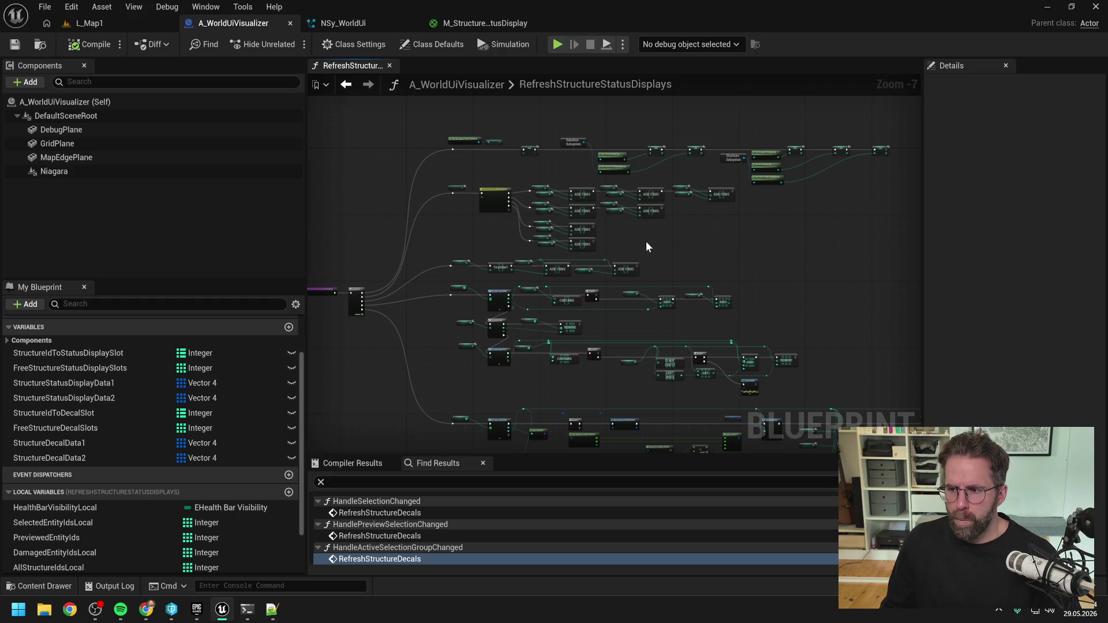
scroll(638, 238, "up", 3)
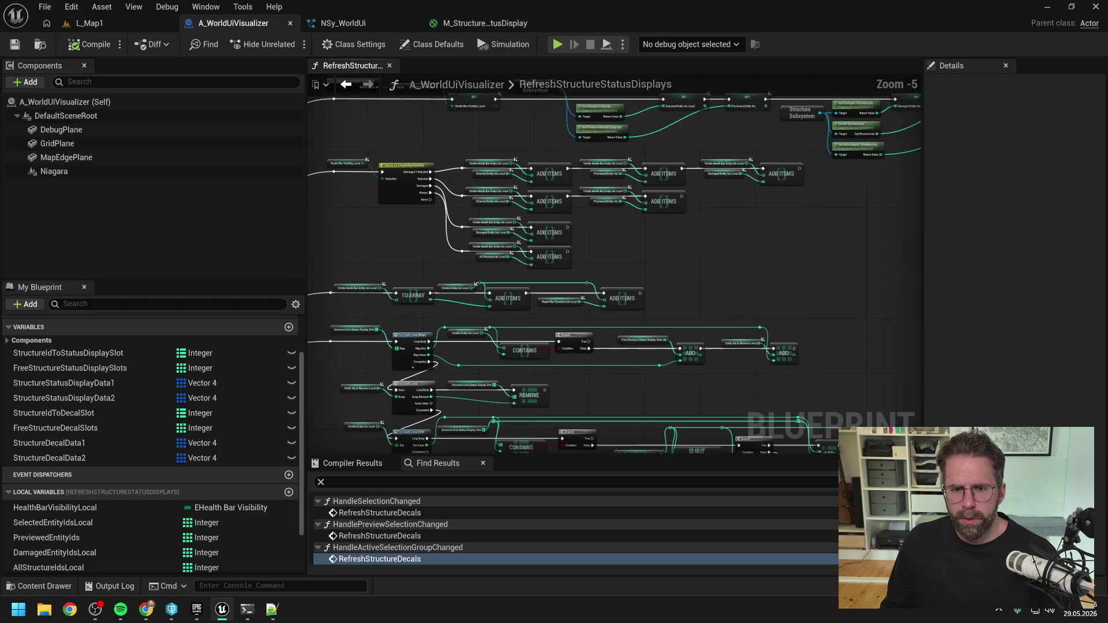
scroll(487, 192, "up", 1)
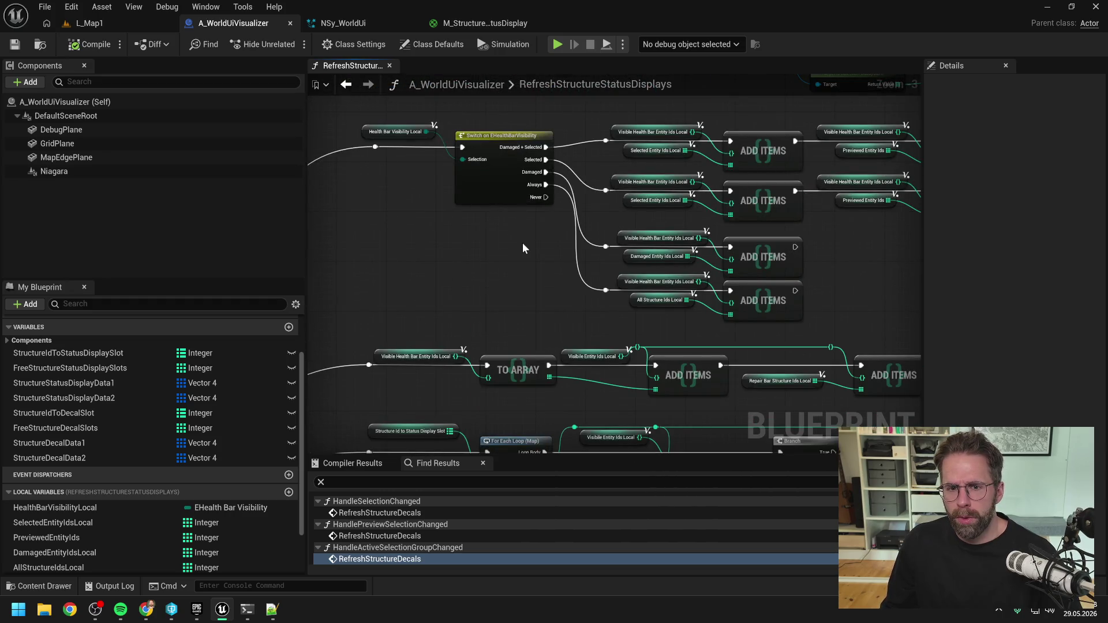
scroll(522, 243, "down", 1)
left_click(490, 192)
left_click(497, 270)
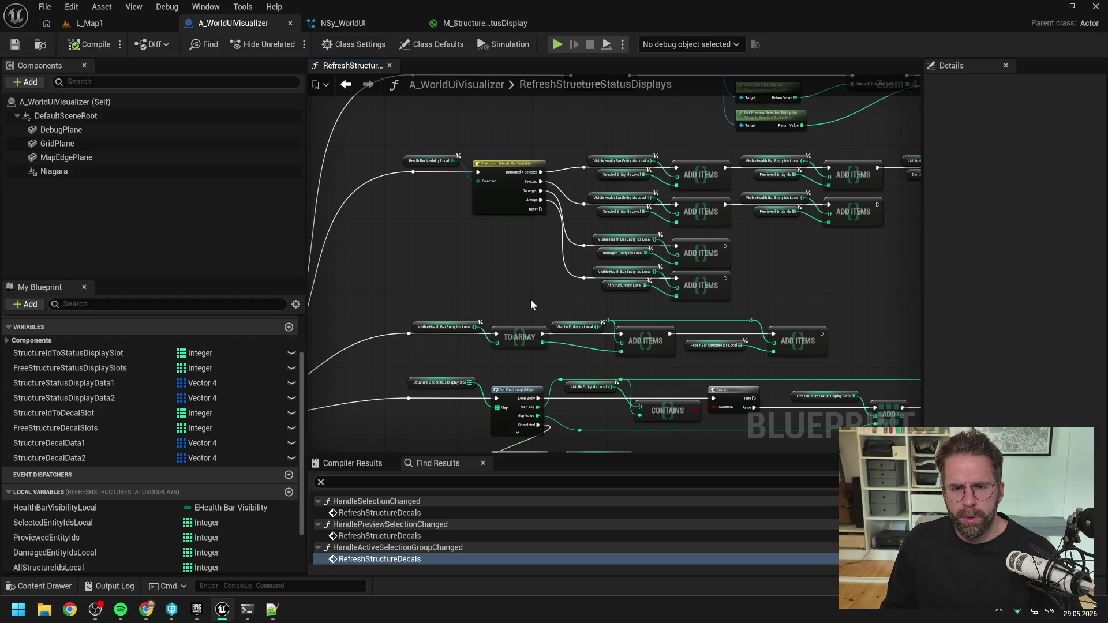
left_click_drag(531, 299, 535, 247)
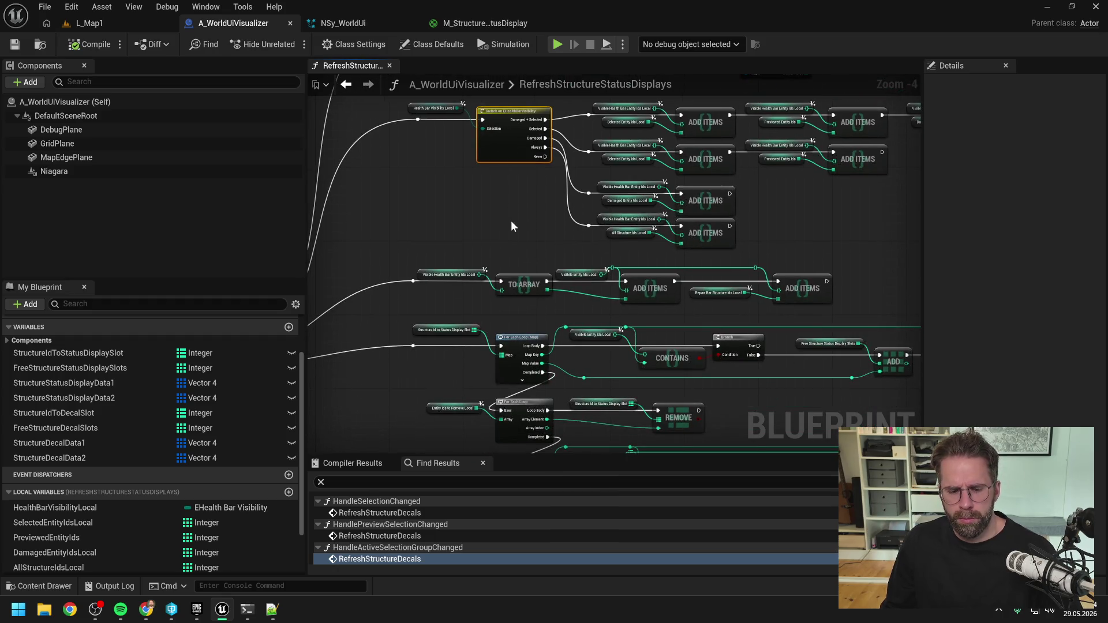
- Run L_Map1 briefly, then stop the play session
left_click(87, 23)
left_click(271, 45)
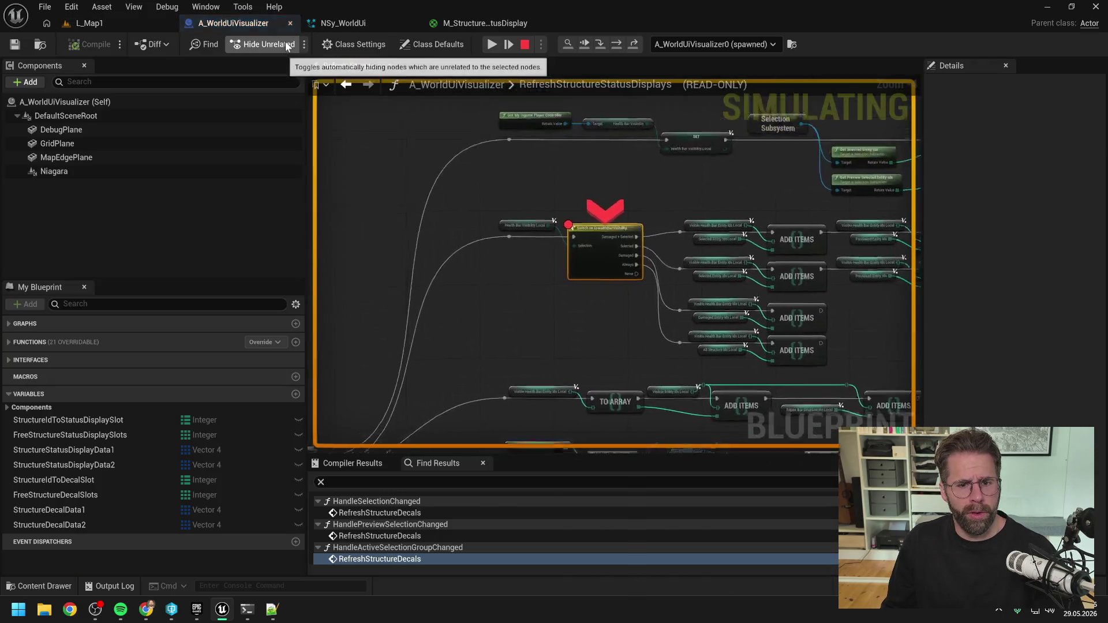
mouse_move(500, 210)
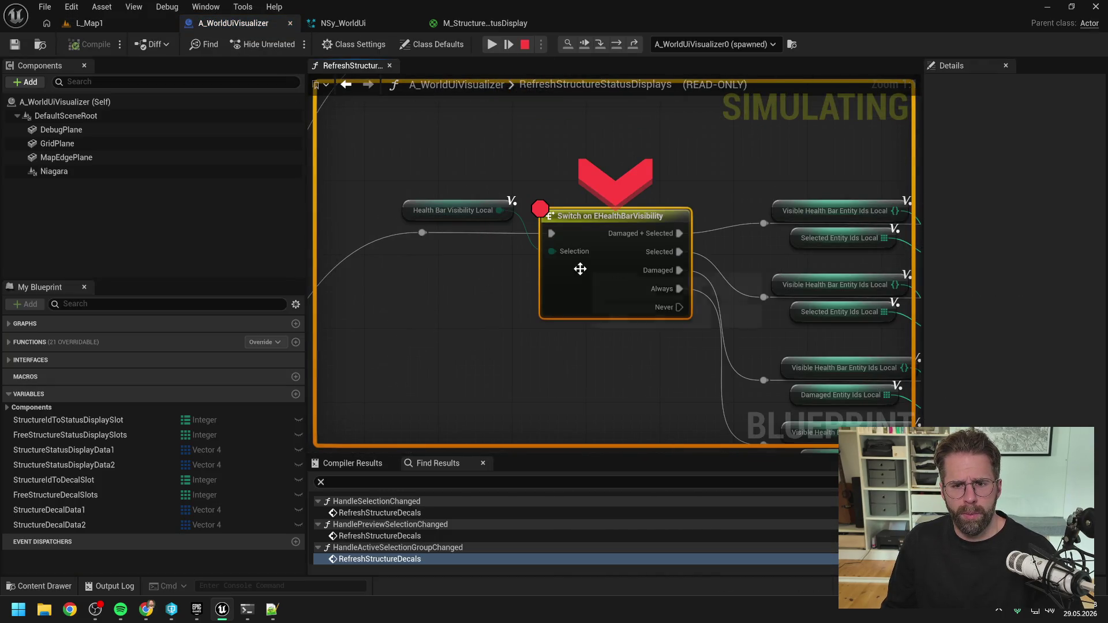
scroll(582, 265, "down", 3)
left_click(525, 47)
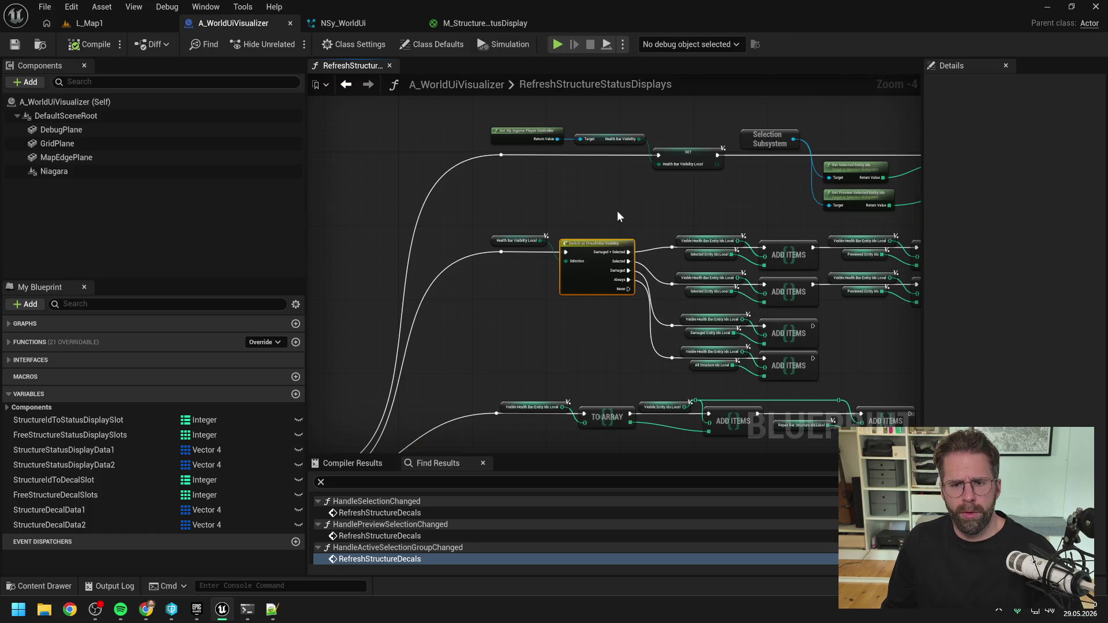
- Set an F9 breakpoint on the Branch node inside the status display slot loop
scroll(553, 161, "down", 2)
scroll(556, 267, "up", 2)
scroll(557, 264, "down", 2)
left_click_drag(612, 314, 566, 263)
scroll(524, 294, "up", 1)
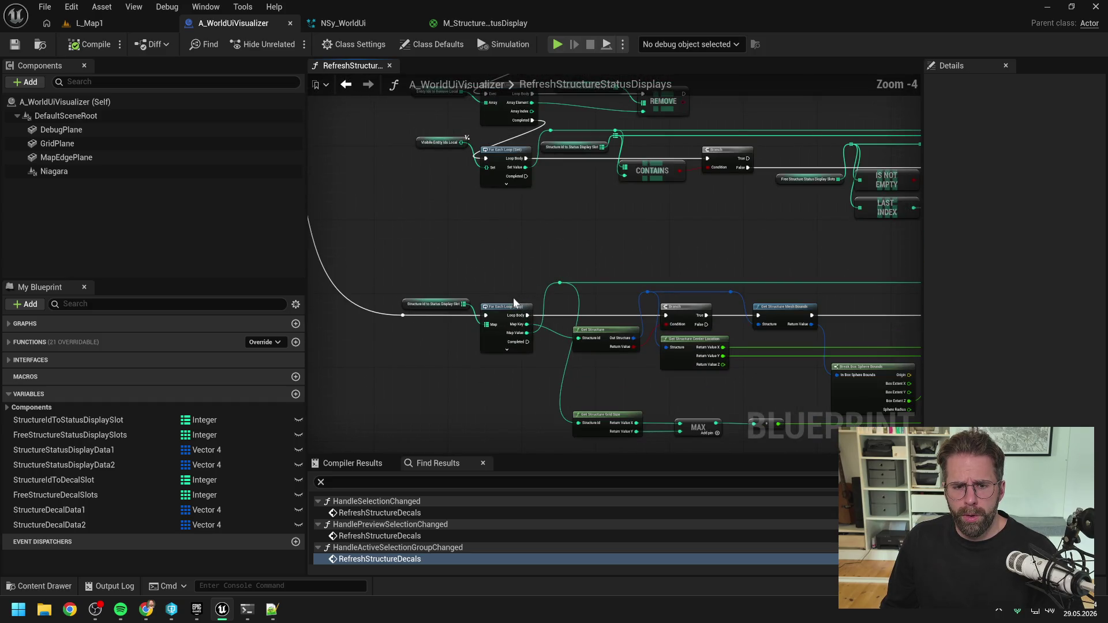
left_click(688, 310)
key("F9")
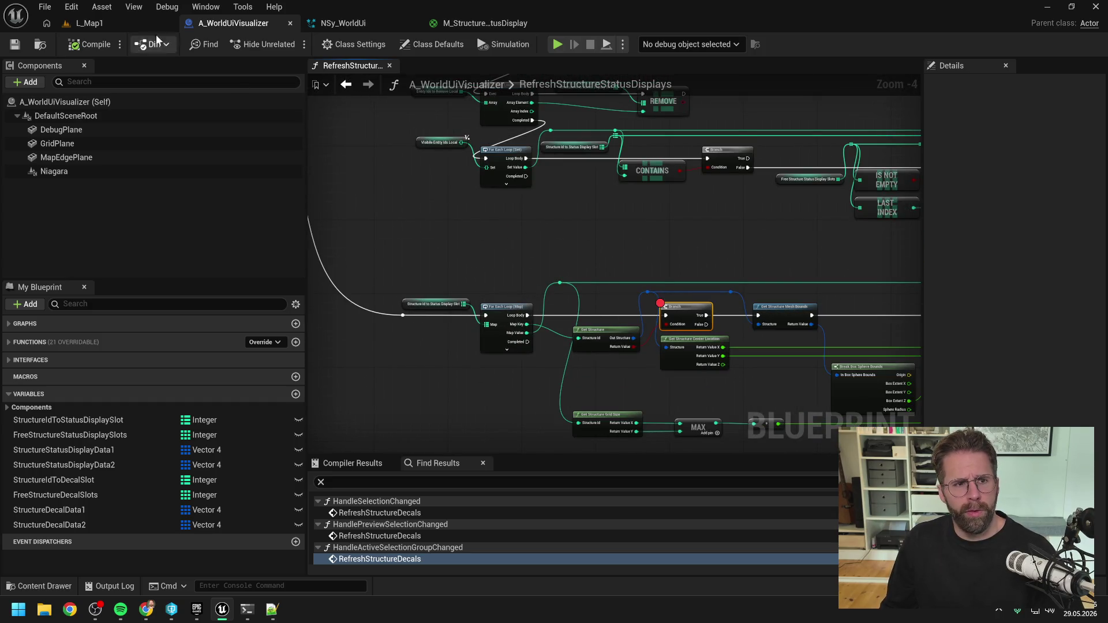
- Play the level again and step execution past the Branch to Set Array Elem
left_click(156, 23)
left_click(289, 43)
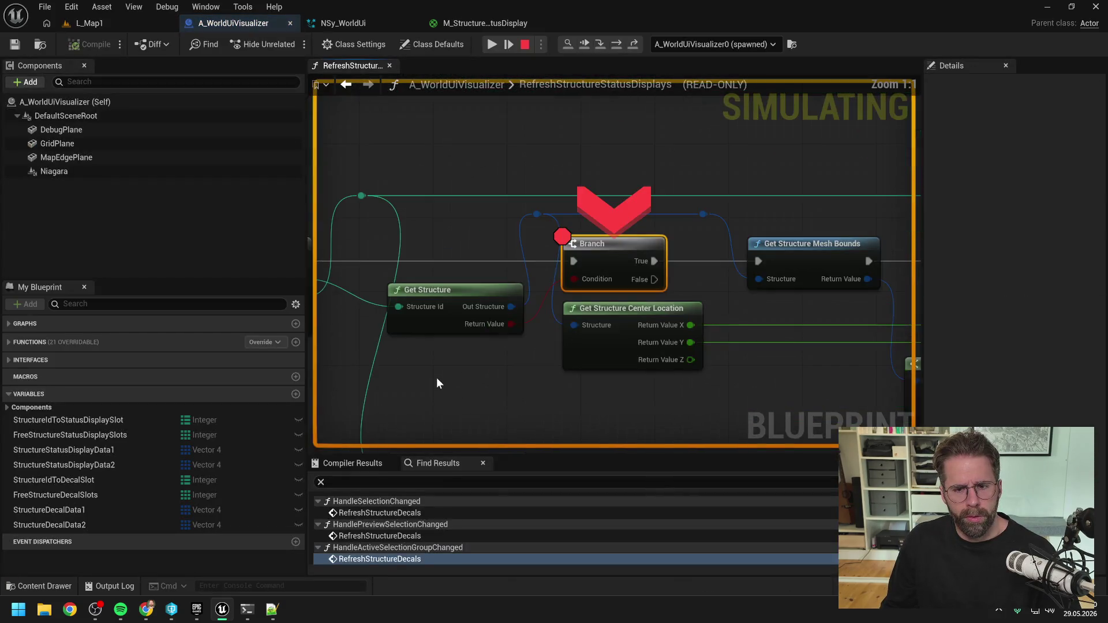
left_click_drag(436, 378, 663, 362)
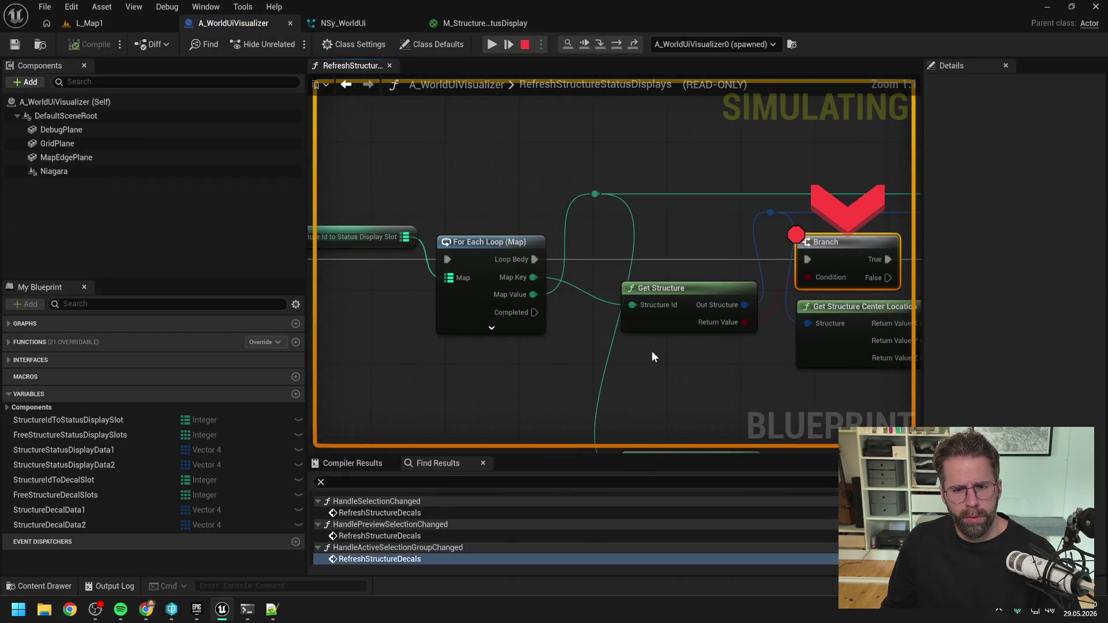
mouse_move(400, 236)
left_click_drag(731, 183, 517, 189)
scroll(517, 188, "down", 2)
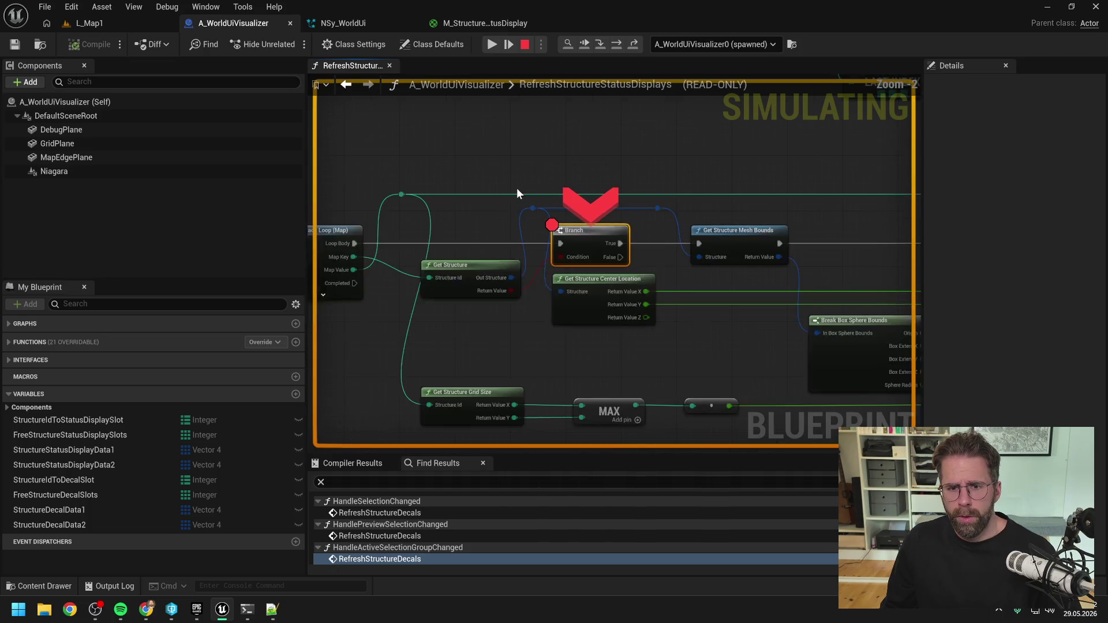
mouse_move(508, 279)
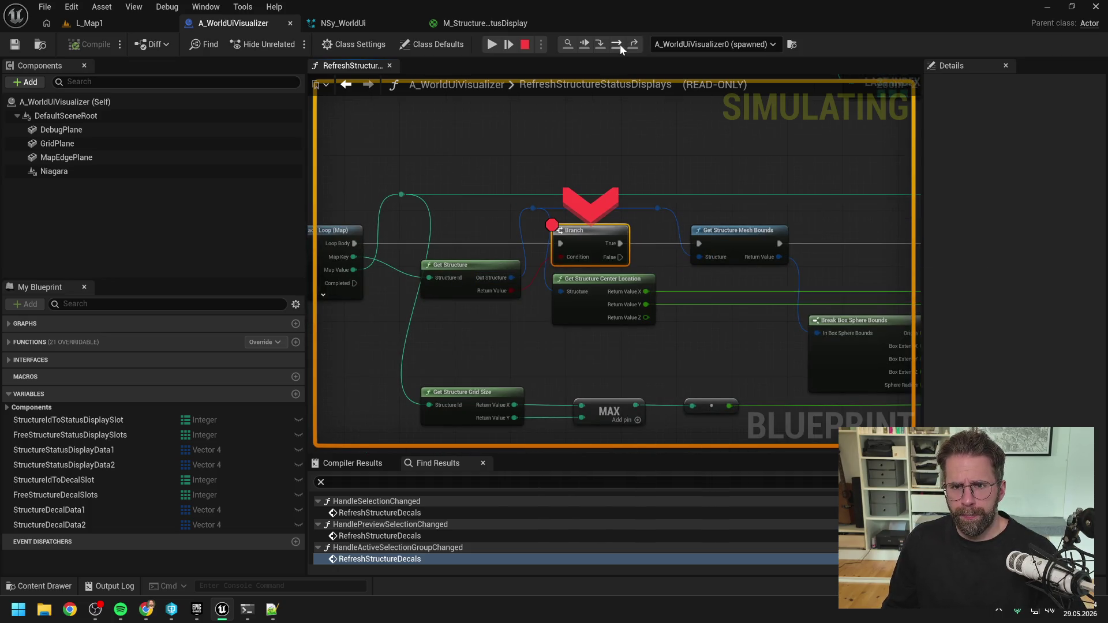
left_click(617, 44)
left_click(618, 44)
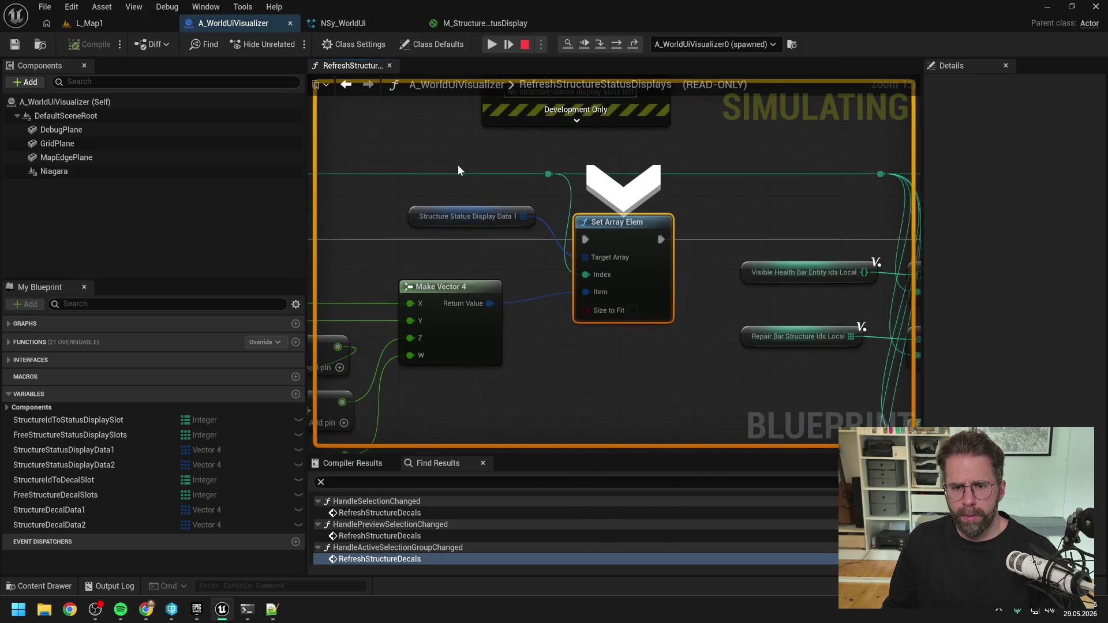
scroll(646, 186, "down", 4)
- Inspect debug values on the Branch, status data vector, multiply and add nodes
left_click(455, 199)
left_click_drag(653, 196, 584, 196)
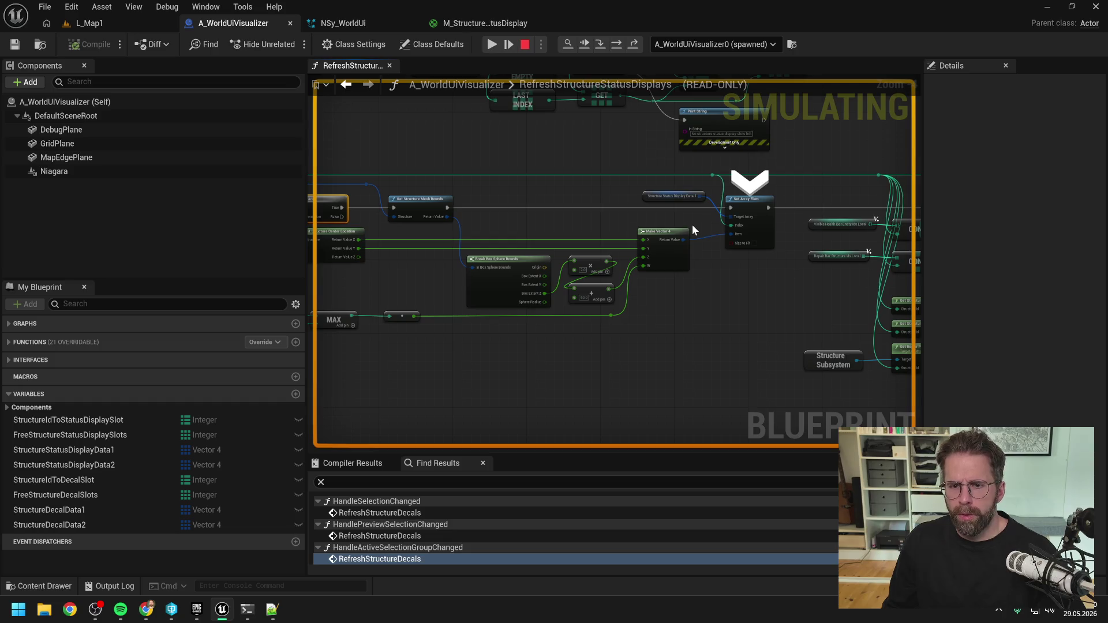
mouse_move(675, 229)
left_mouse_down()
mouse_move(738, 231)
mouse_move(662, 241)
left_mouse_up()
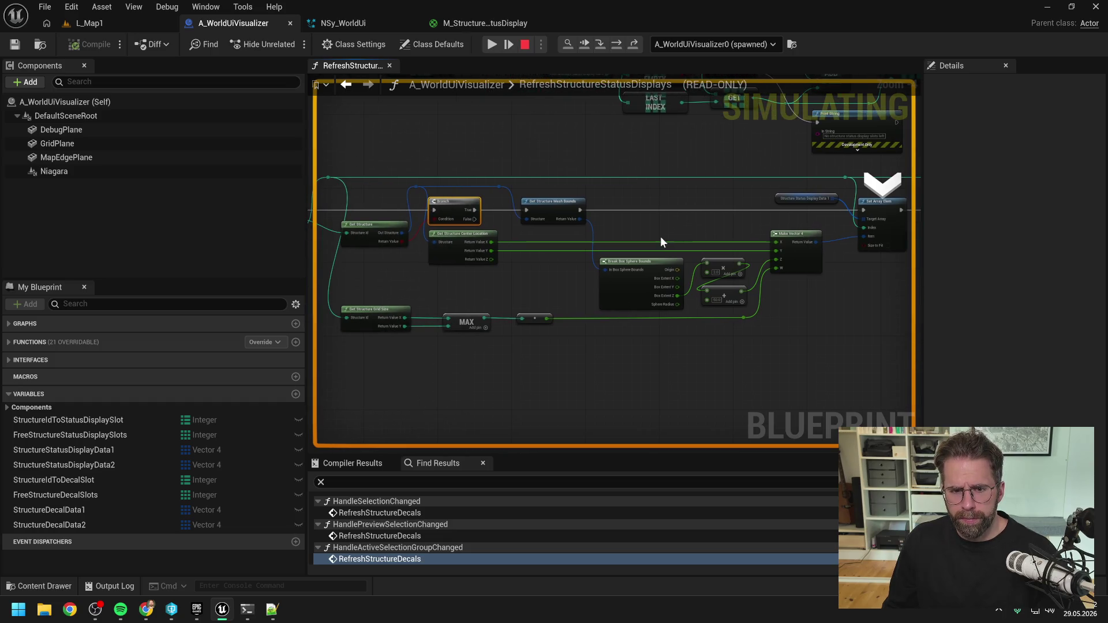
mouse_move(491, 256)
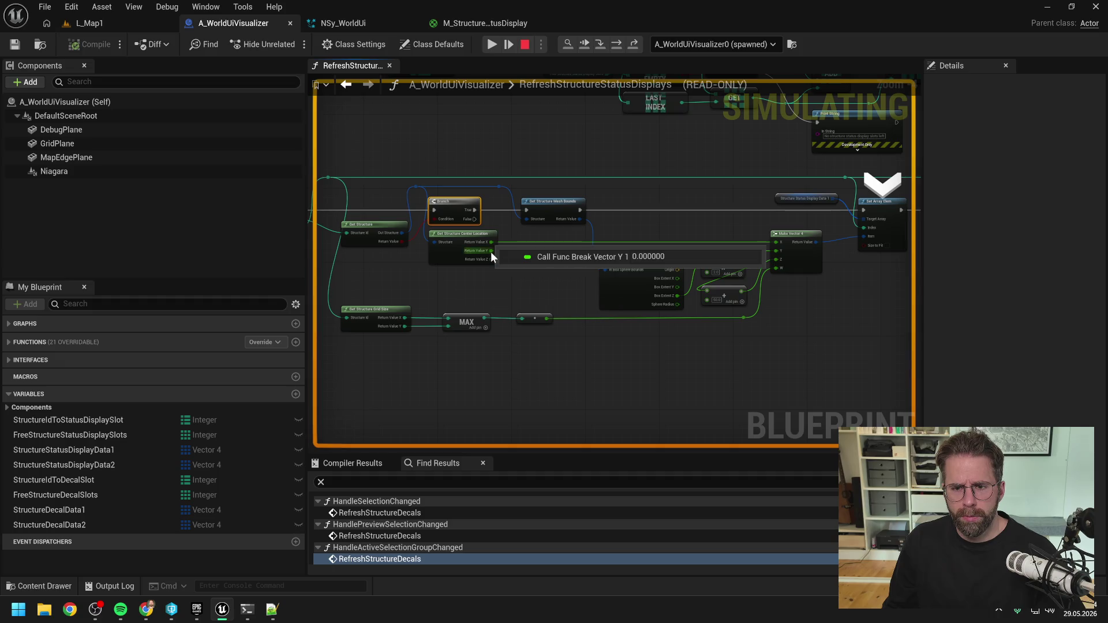
right_click(727, 346)
left_click_drag(737, 247, 614, 233)
mouse_move(625, 264)
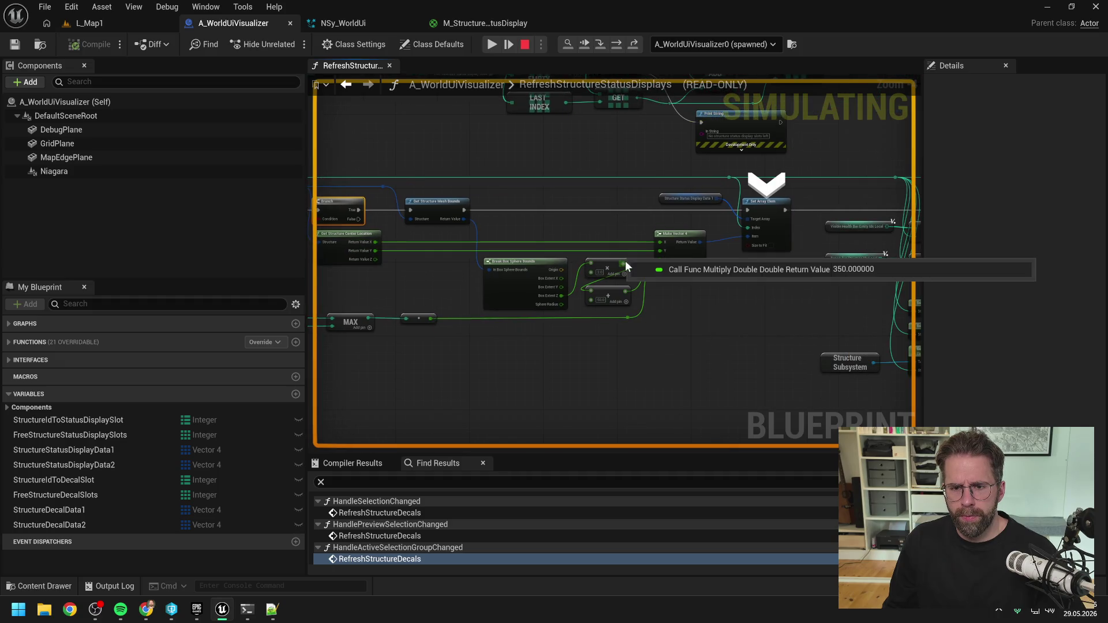
mouse_move(625, 293)
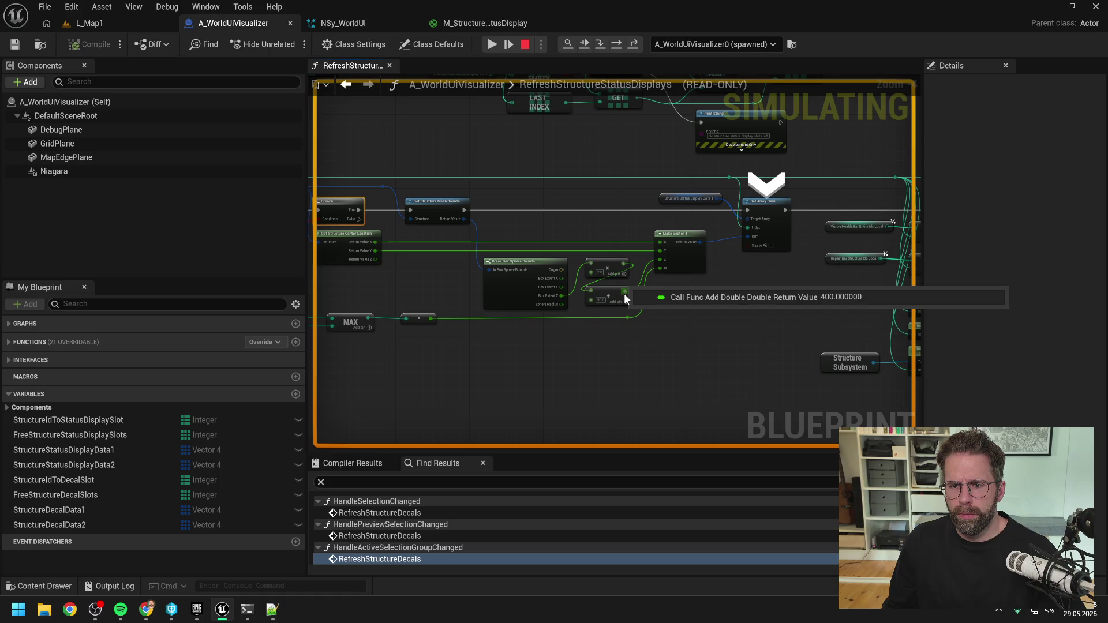
- Check the grid size and MAX values, where MAX reads 0, then enter GetStructureGridSize
mouse_move(666, 345)
left_mouse_down()
mouse_move(713, 334)
mouse_move(589, 324)
left_mouse_up()
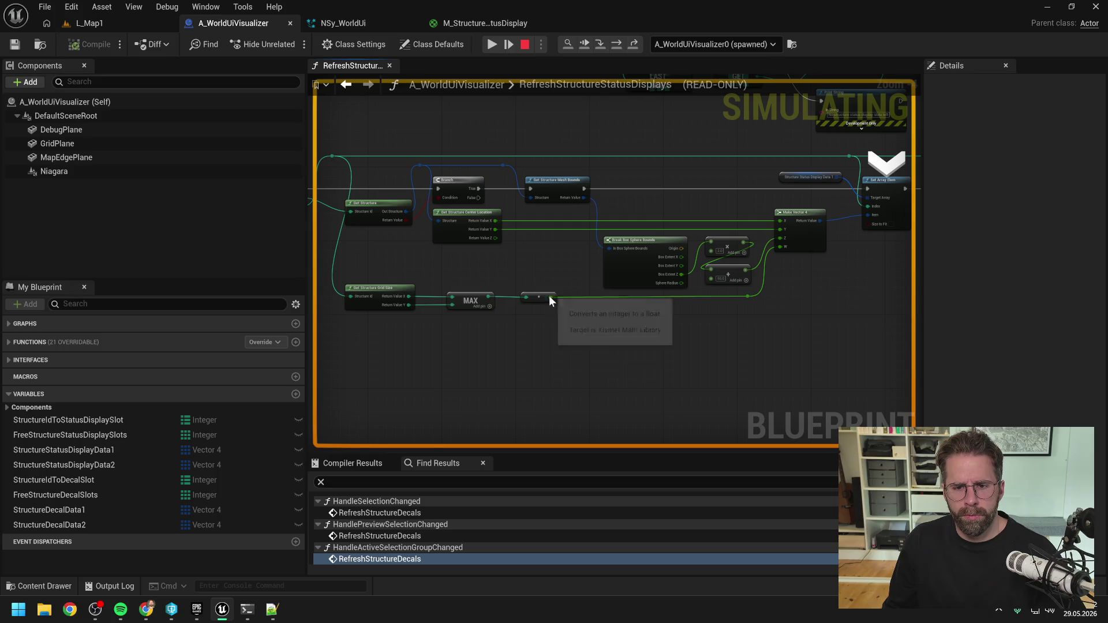
mouse_move(408, 297)
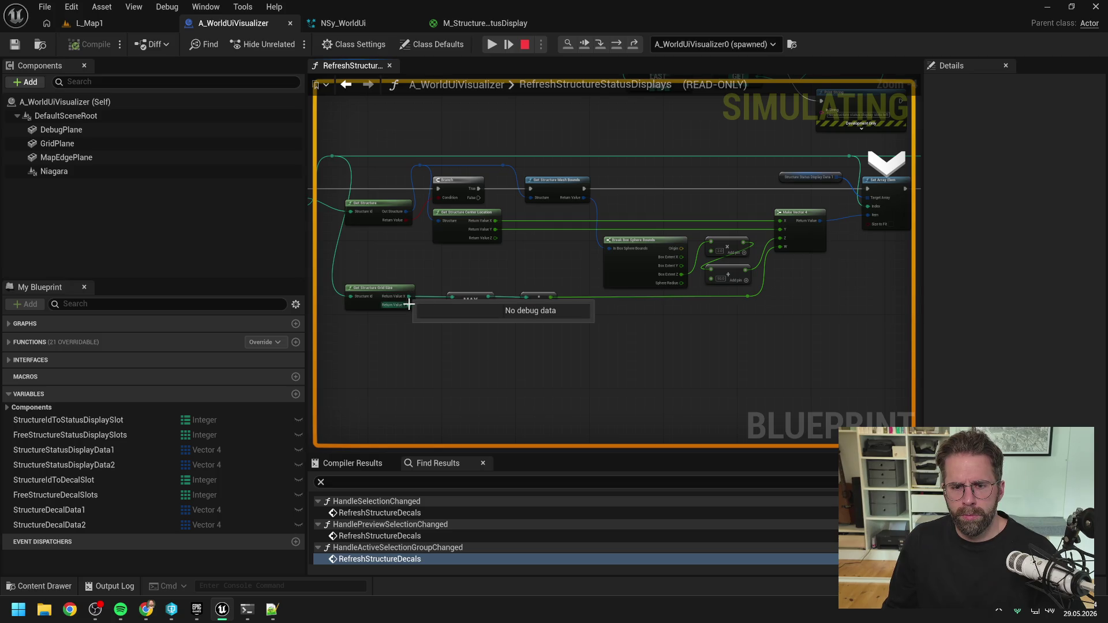
mouse_move(548, 295)
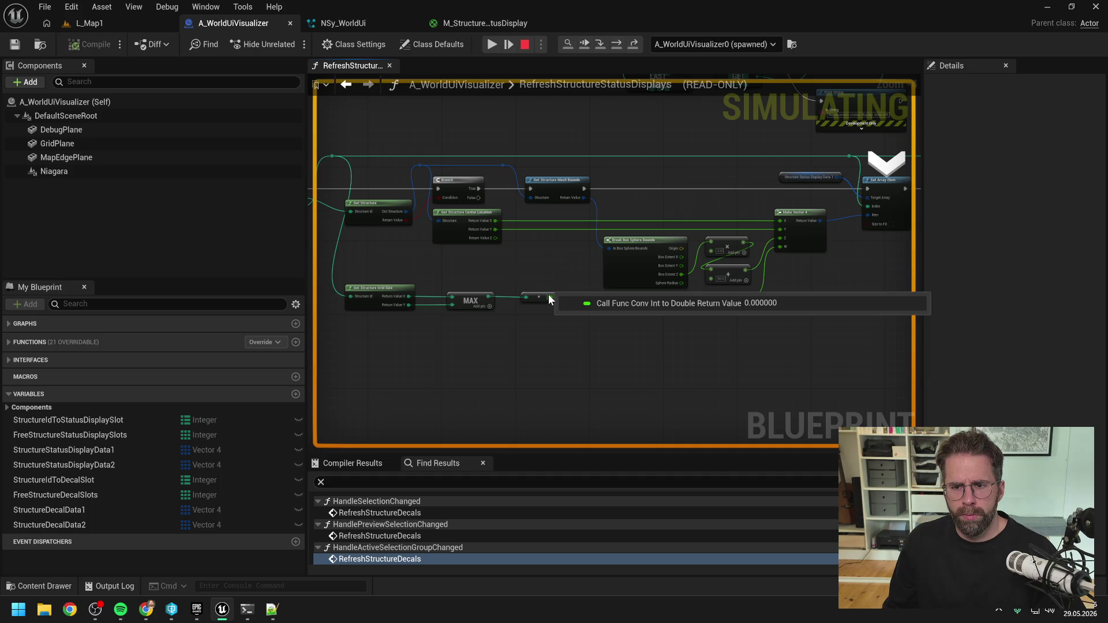
mouse_move(489, 297)
left_mouse_down()
mouse_move(543, 273)
mouse_move(594, 274)
left_mouse_up()
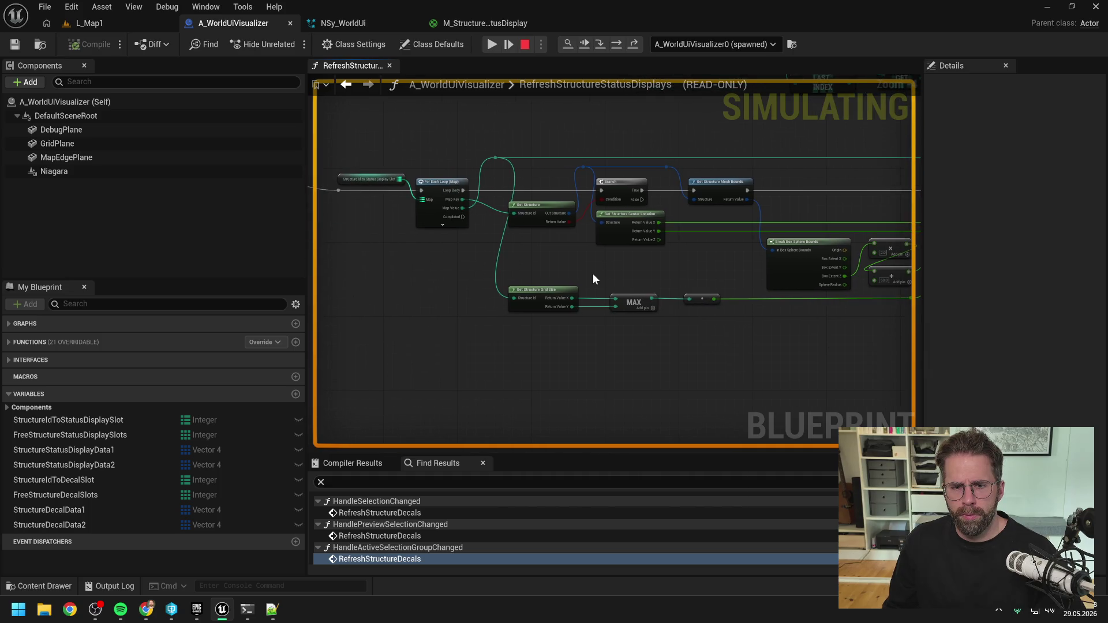
mouse_move(573, 309)
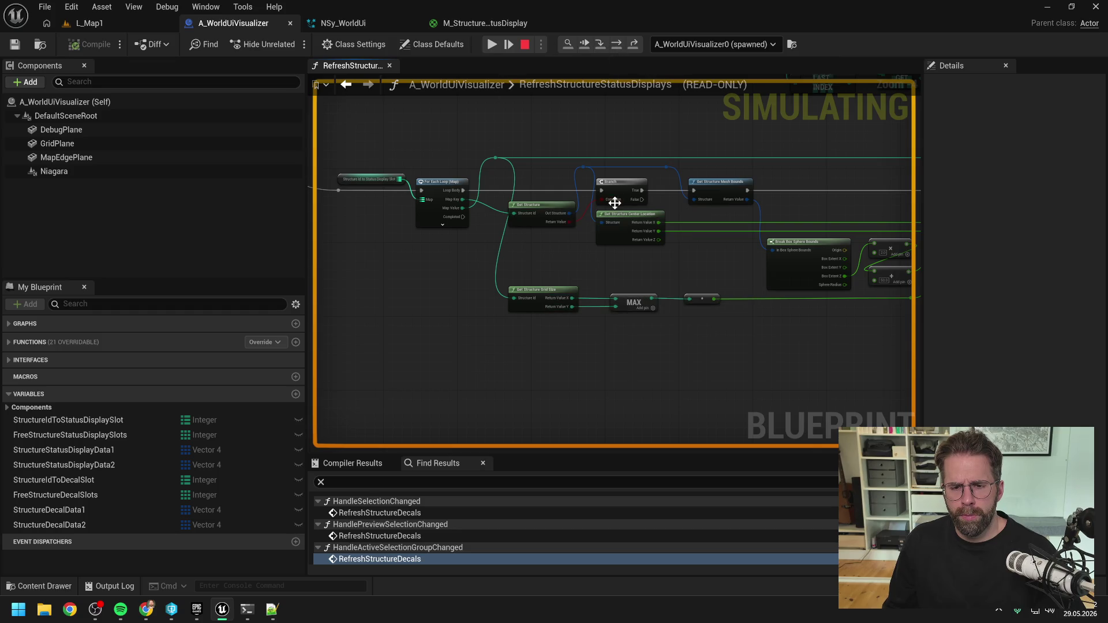
mouse_move(633, 286)
left_mouse_down()
mouse_move(582, 278)
mouse_move(590, 274)
left_mouse_up()
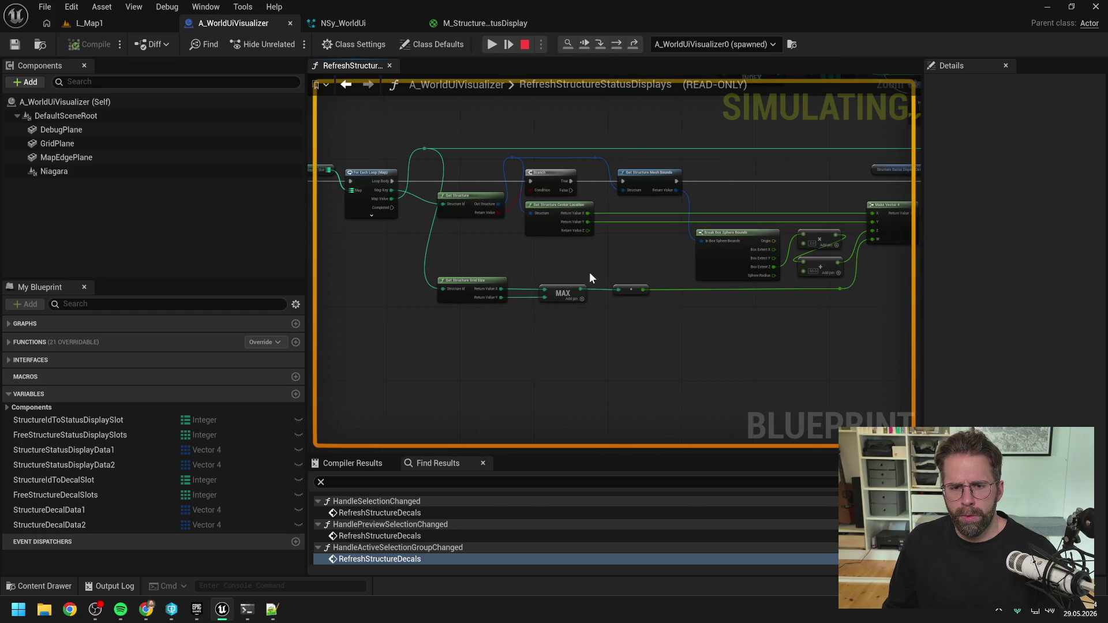
double_click(468, 286)
- Step GetStructureGridSize through Get Structure Data and Is Valid to its Return Node, then step out
left_click(287, 223)
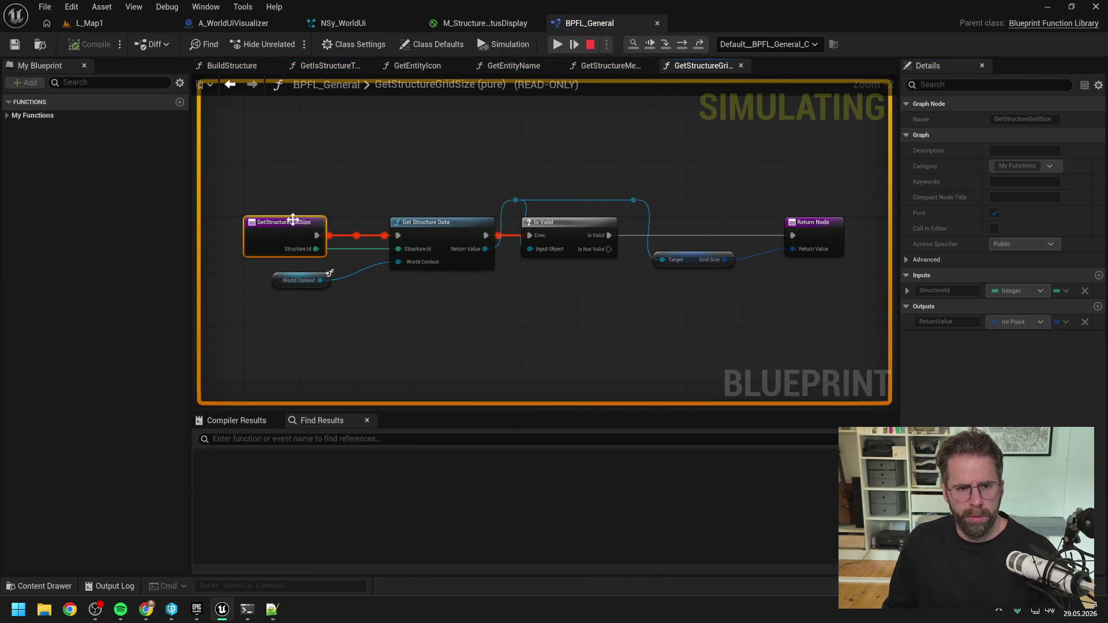
left_click(89, 23)
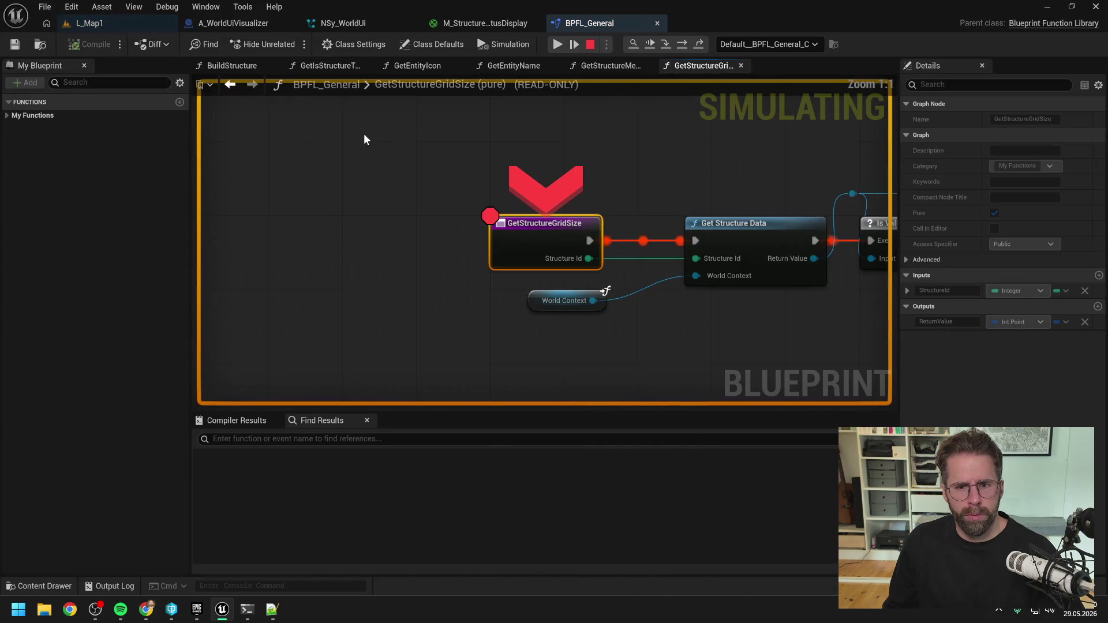
left_click(666, 45)
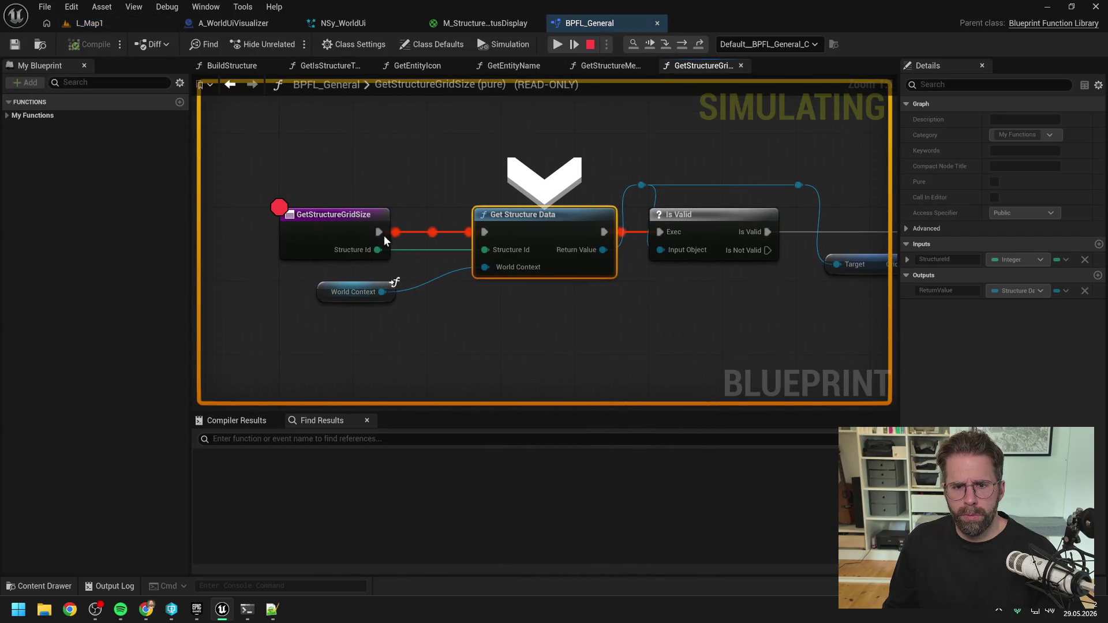
mouse_move(377, 250)
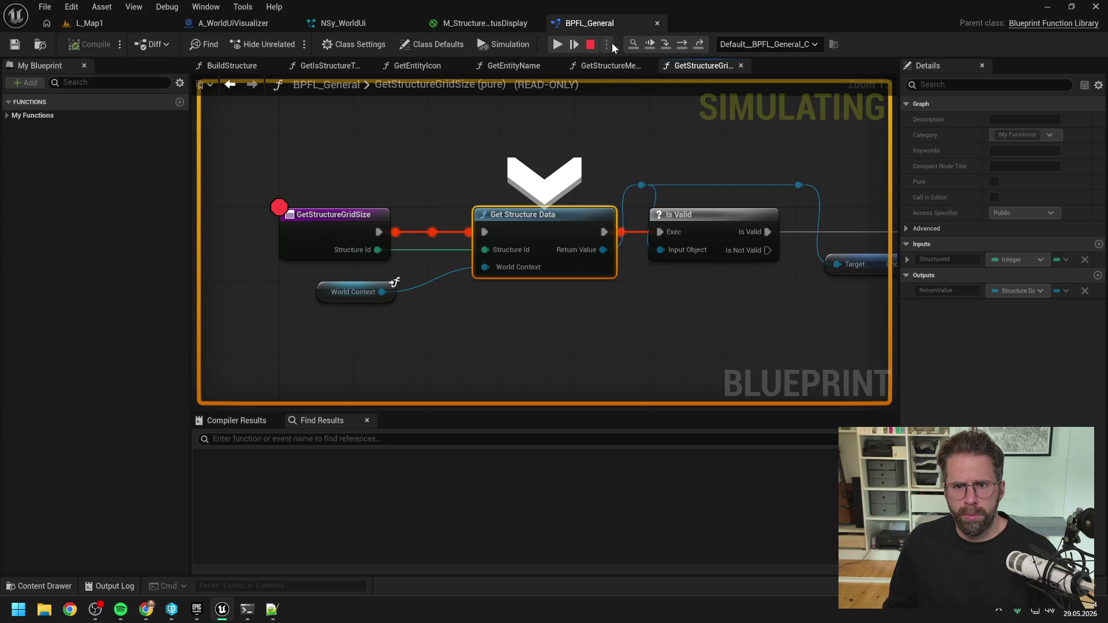
left_click(684, 46)
left_click(684, 46)
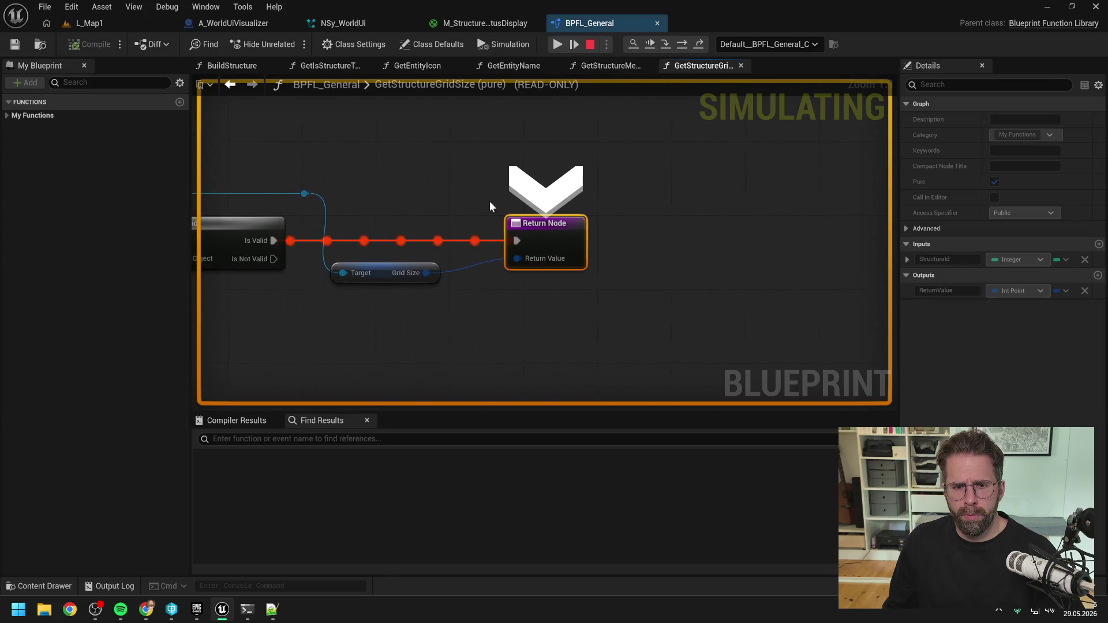
left_click_drag(451, 159, 737, 156)
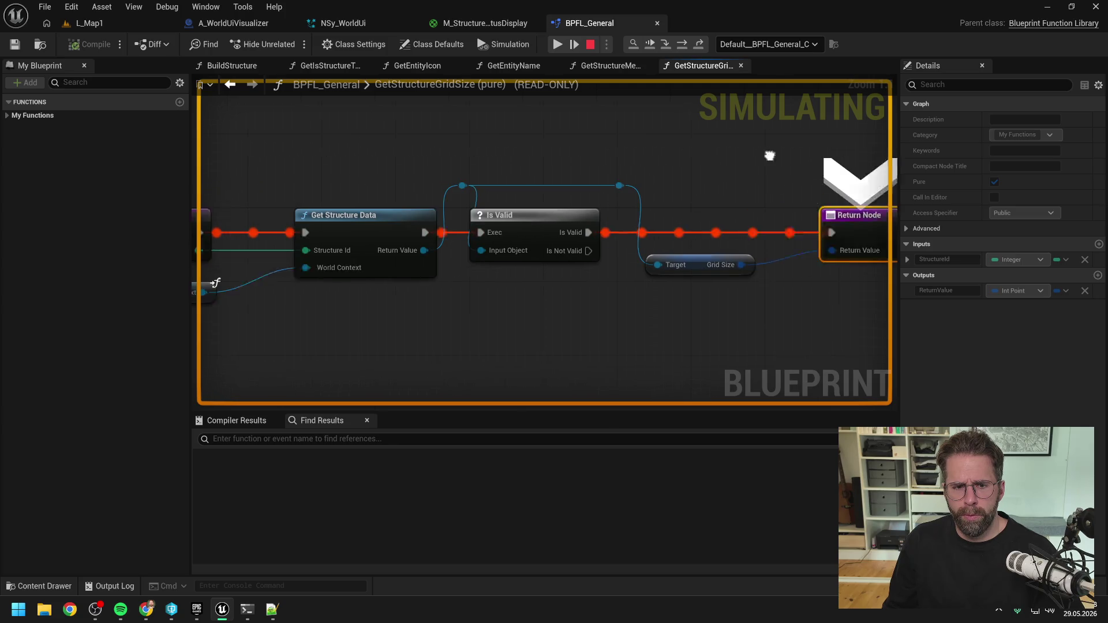
left_click_drag(392, 173, 535, 173)
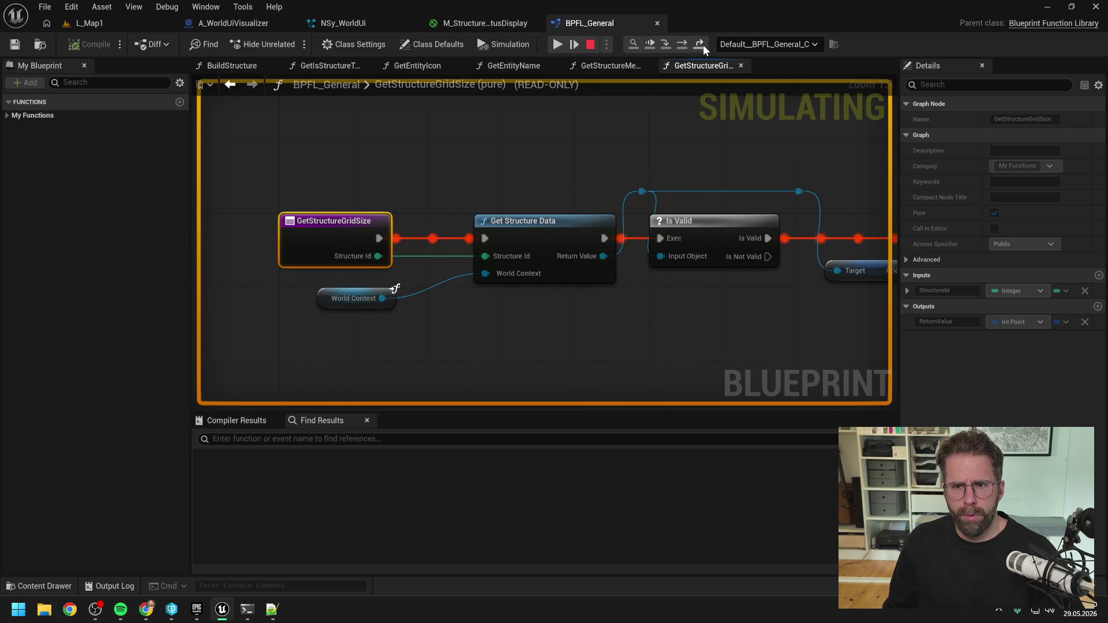
left_click(701, 44)
- Expand the Structure Decal Data 1 watch and scroll its array down to entry 127
scroll(692, 208, "down", 5)
scroll(693, 206, "up", 6)
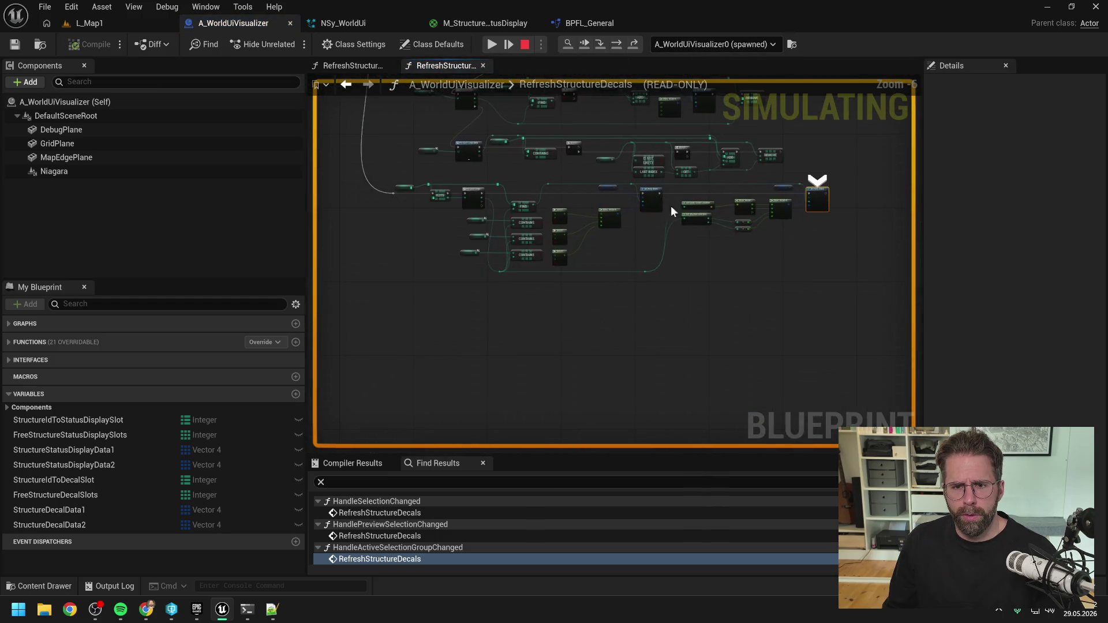
scroll(726, 271, "down", 1)
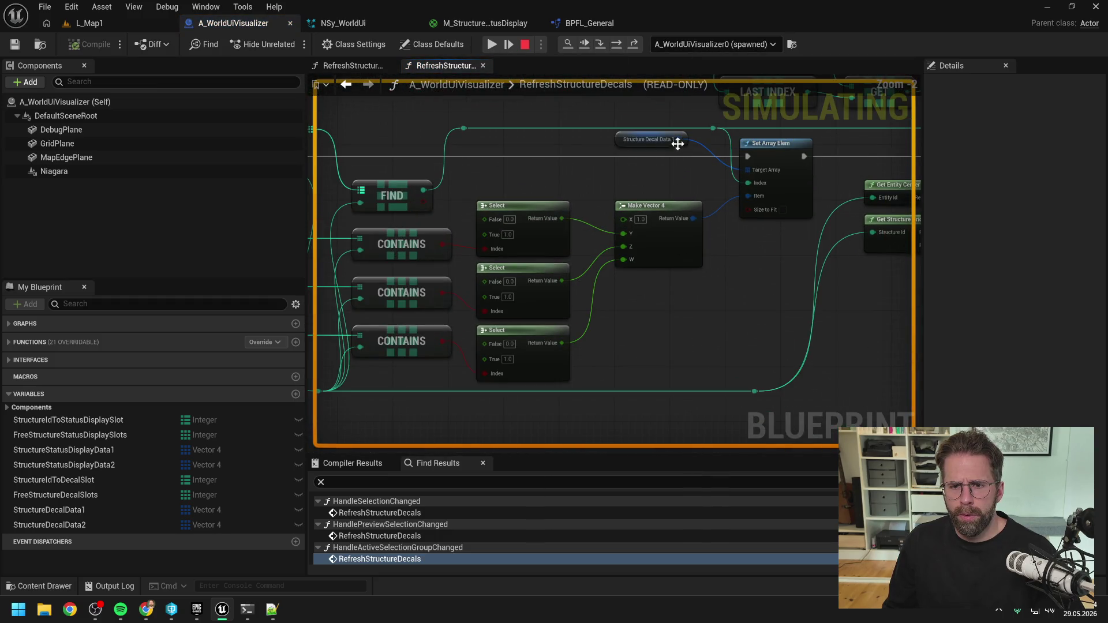
mouse_move(675, 138)
left_click(696, 155)
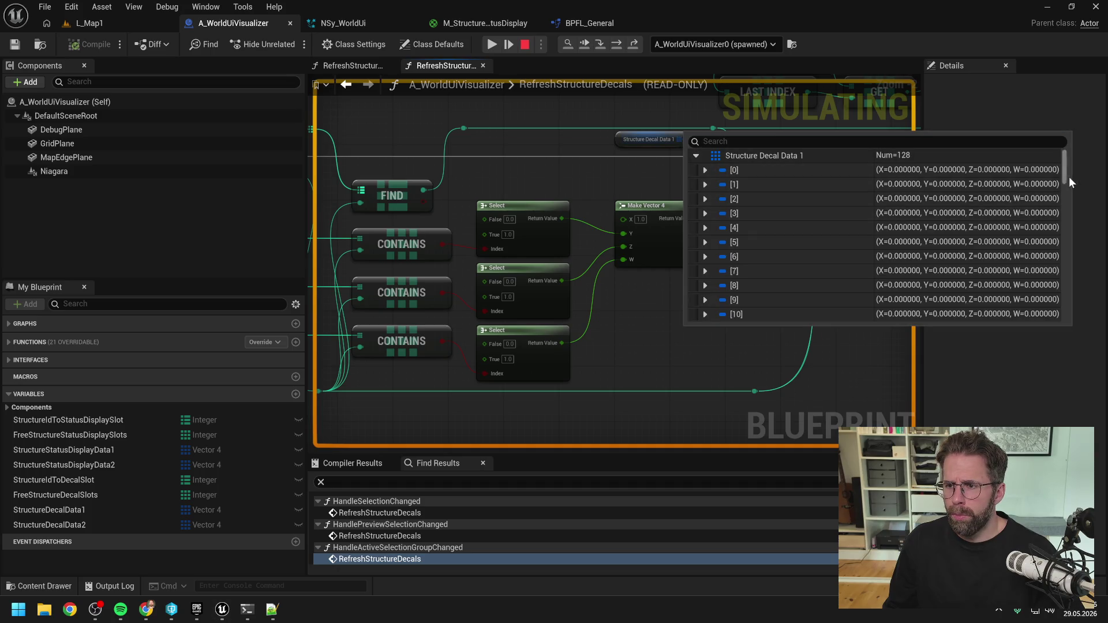
left_click_drag(1065, 173, 1061, 314)
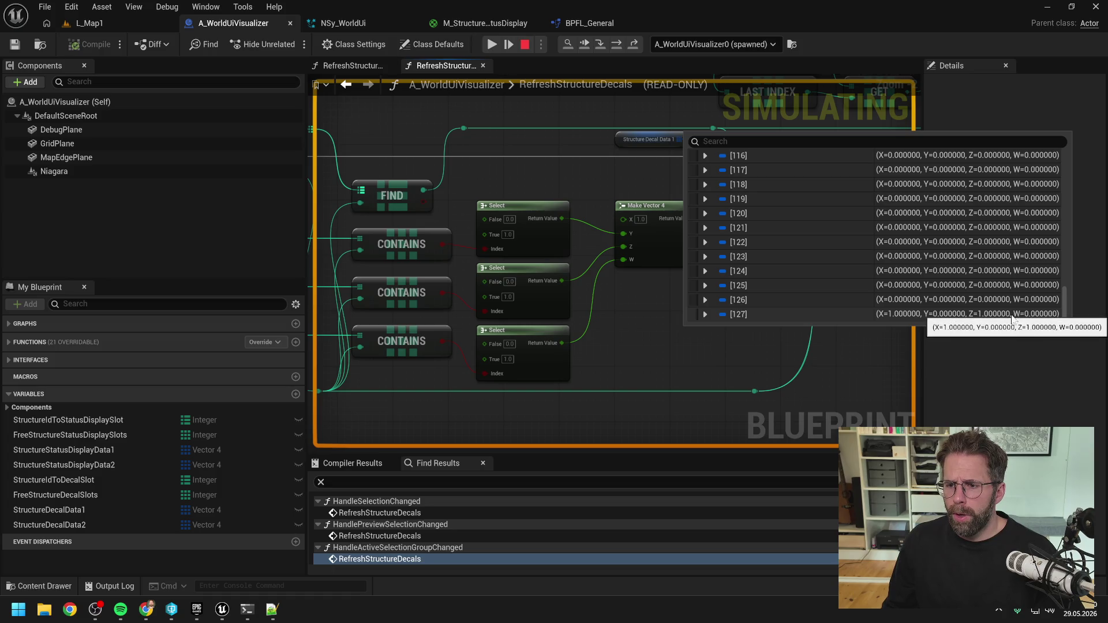
scroll(635, 249, "down", 5)
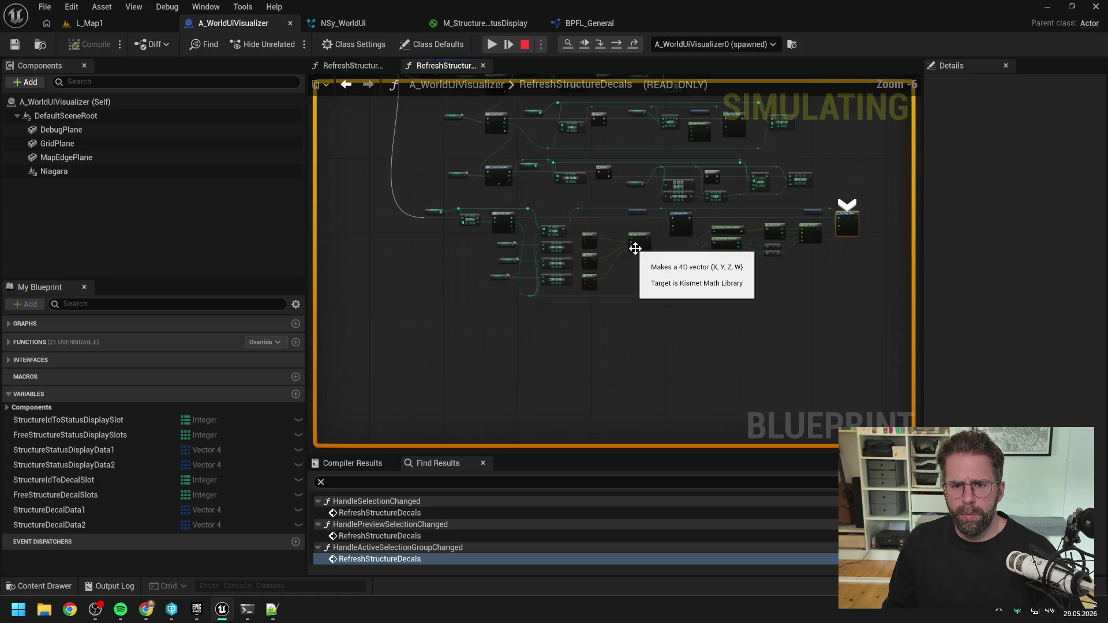
scroll(629, 242, "up", 2)
scroll(658, 211, "up", 1)
- Look over the decal update nodes and close the duplicate RefreshStructureDecals graph
mouse_move(661, 219)
left_mouse_down()
mouse_move(685, 203)
mouse_move(759, 205)
left_mouse_up()
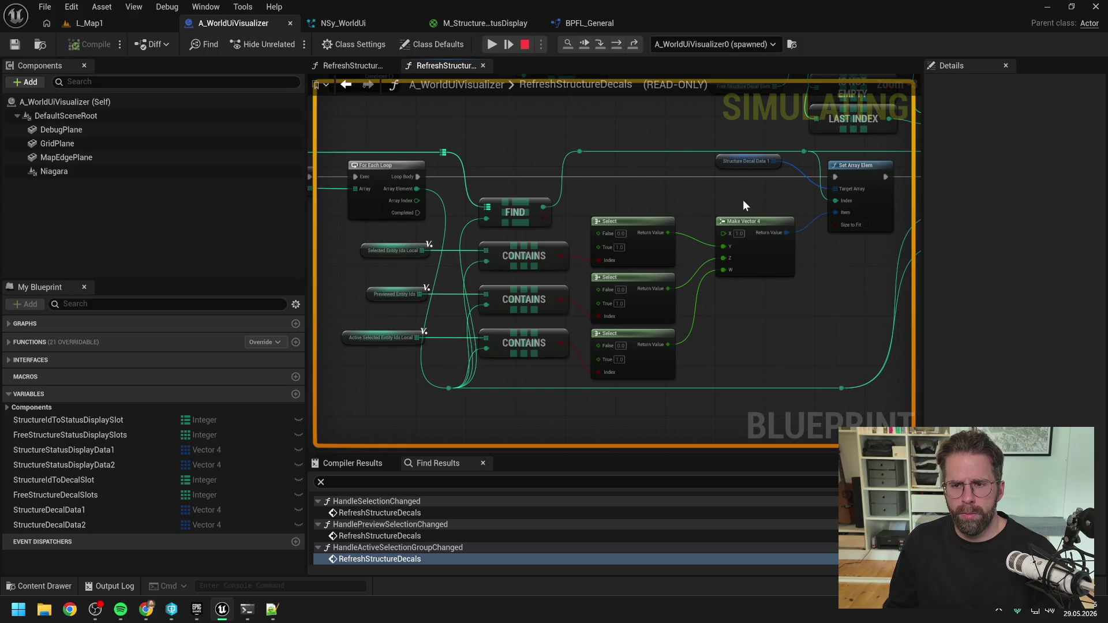
scroll(743, 203, "down", 1)
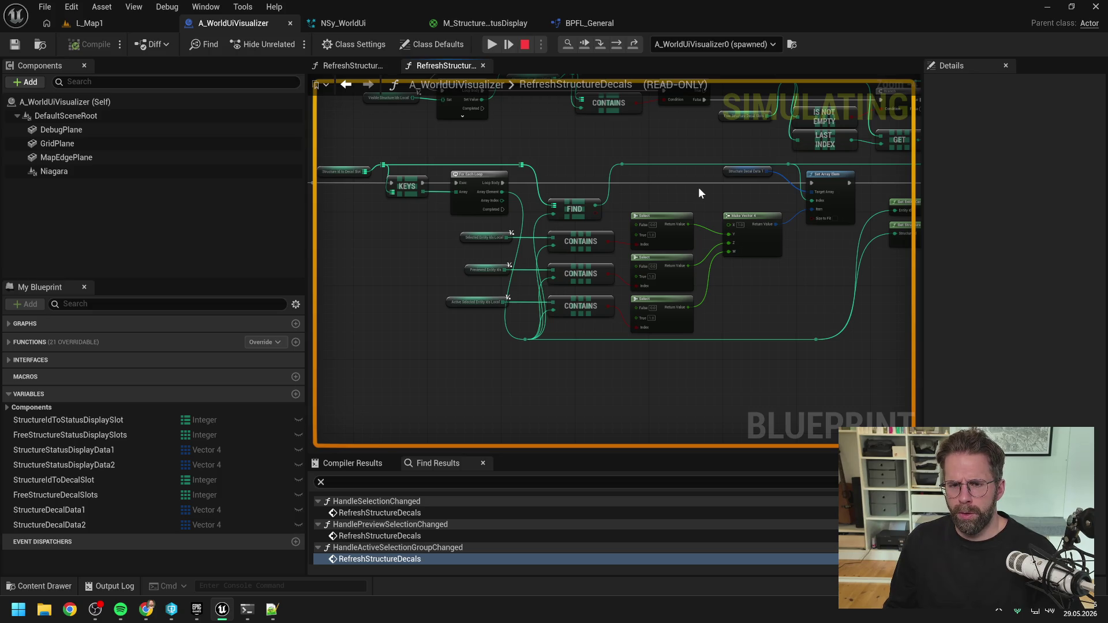
left_click_drag(718, 197, 615, 204)
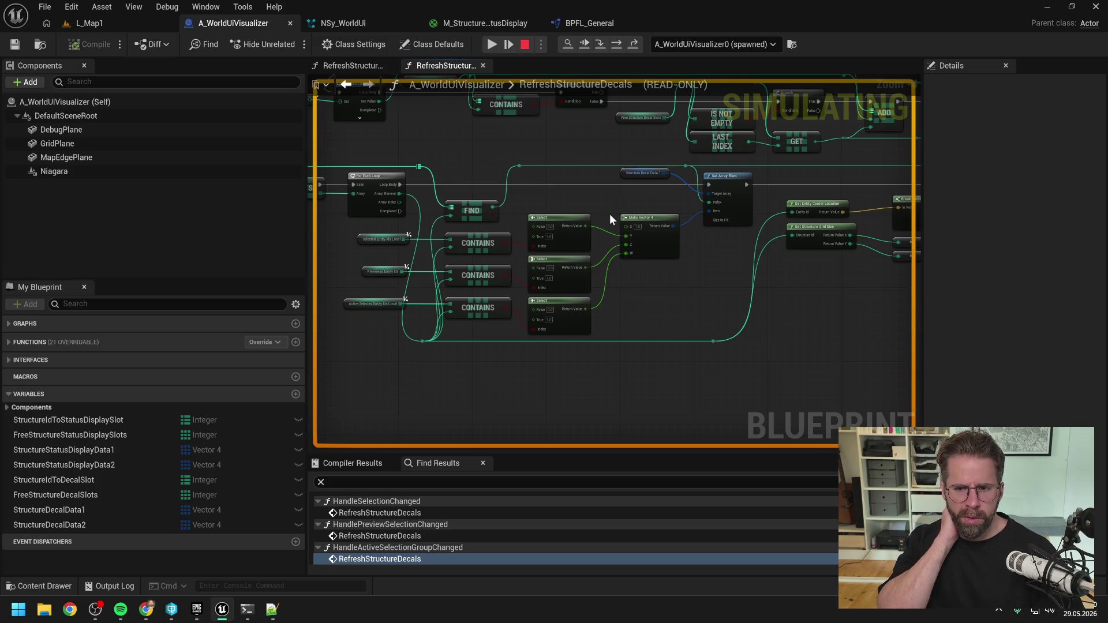
left_click(483, 67)
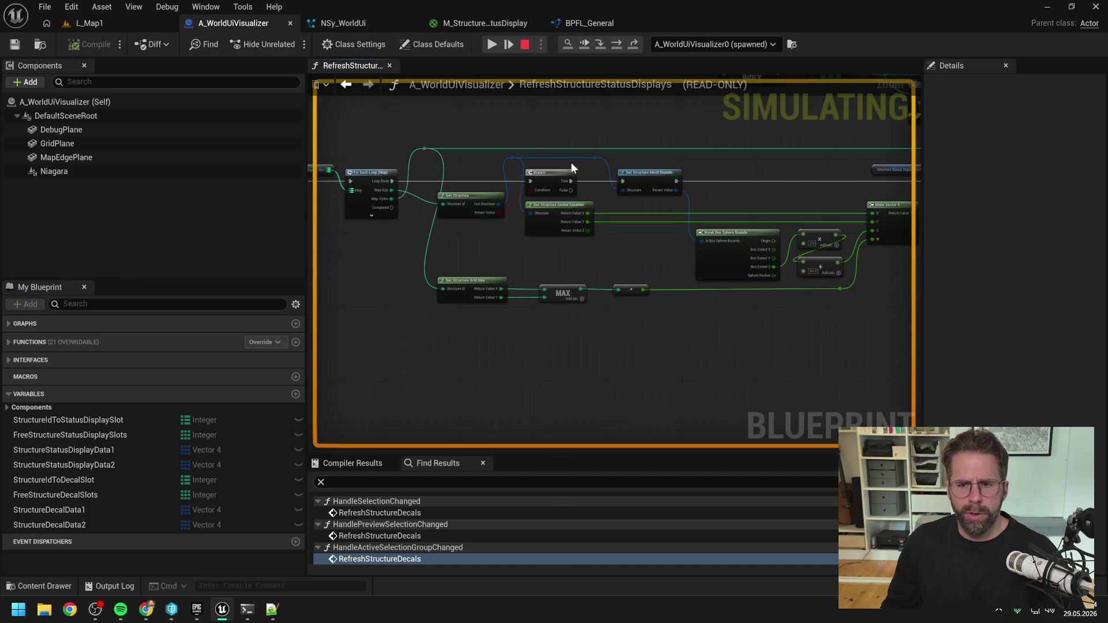
- Review the Make Vector 4, CONTAINS and Select nodes, then switch to the EventGraph
left_click_drag(757, 200, 497, 197)
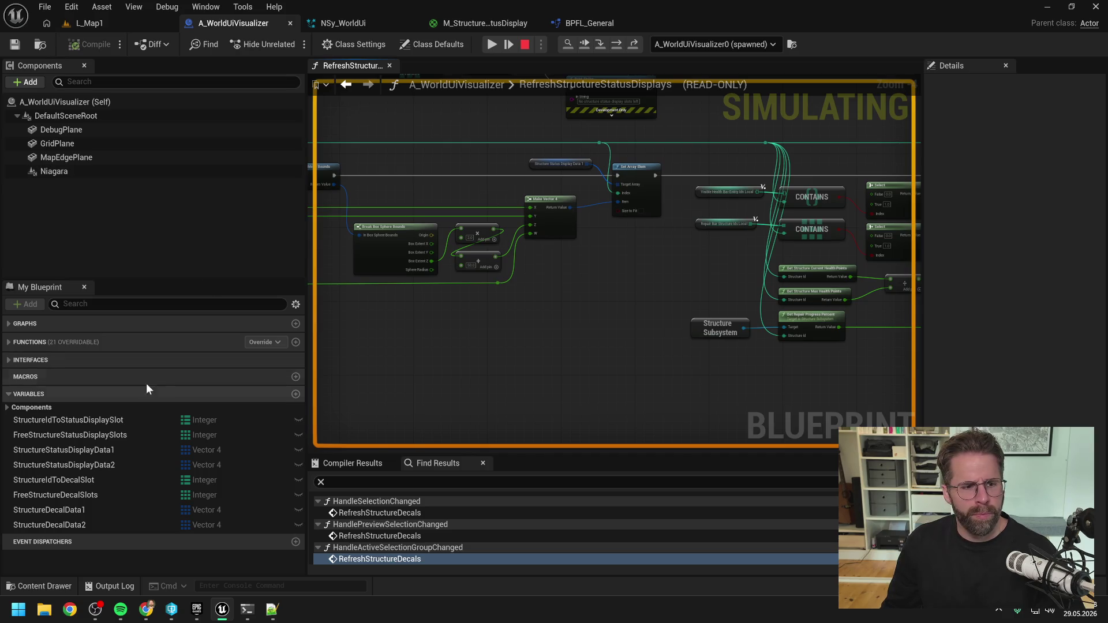
left_click_drag(599, 316, 488, 298)
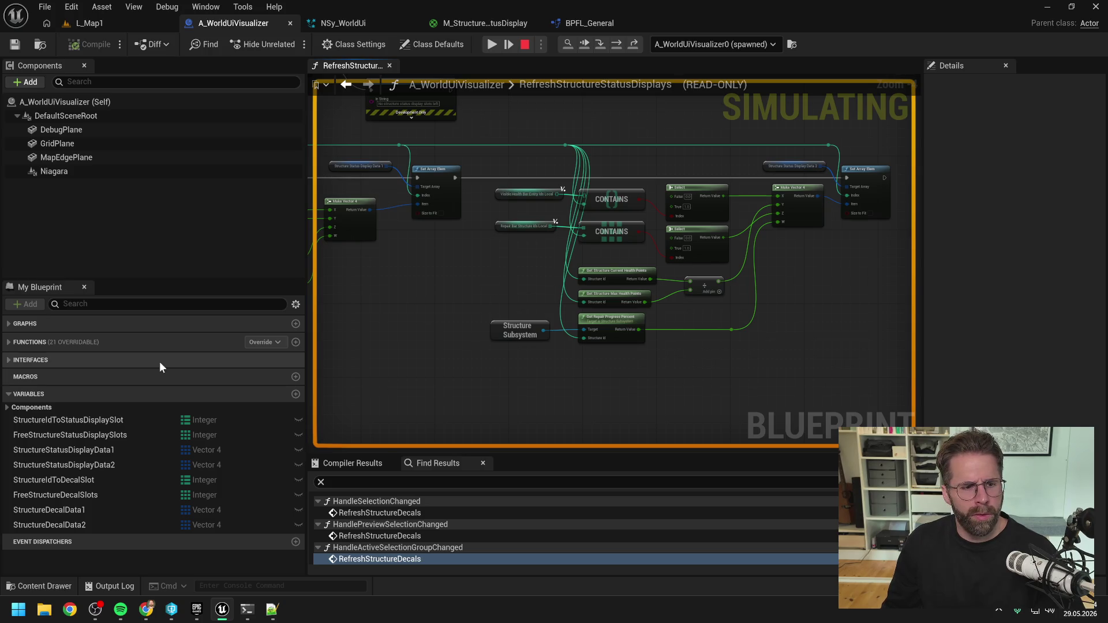
left_click(10, 343)
left_click(9, 325)
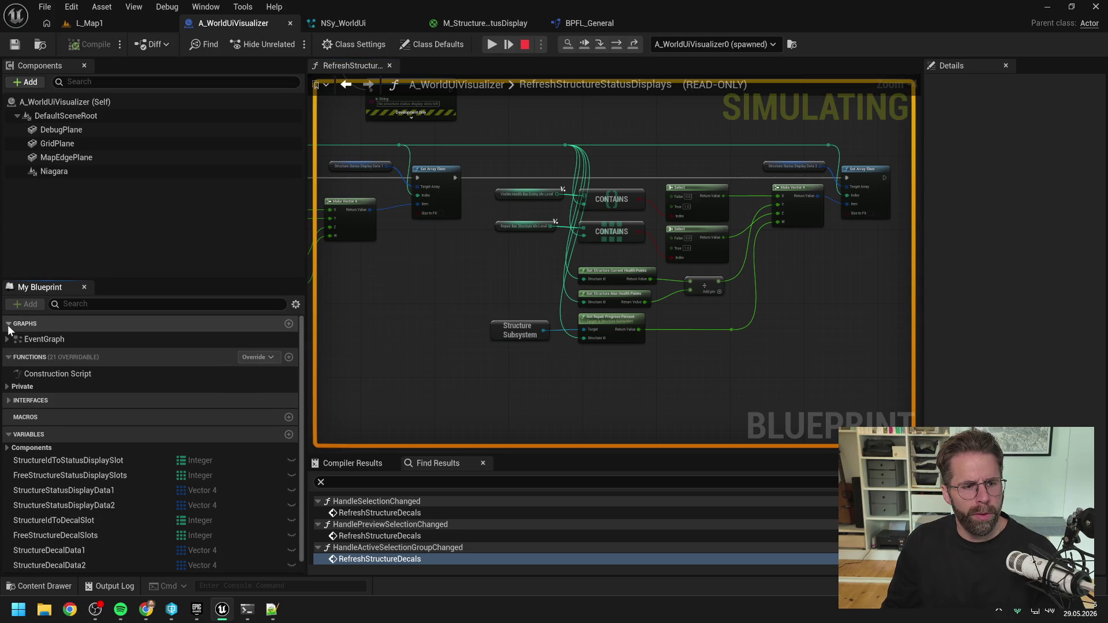
left_click(42, 341)
double_click(42, 342)
- Breakpoint the first Niagara Set Vector 4 Array node and inspect its 128-entry Structure Status Display Data 1
scroll(484, 263, "up", 5)
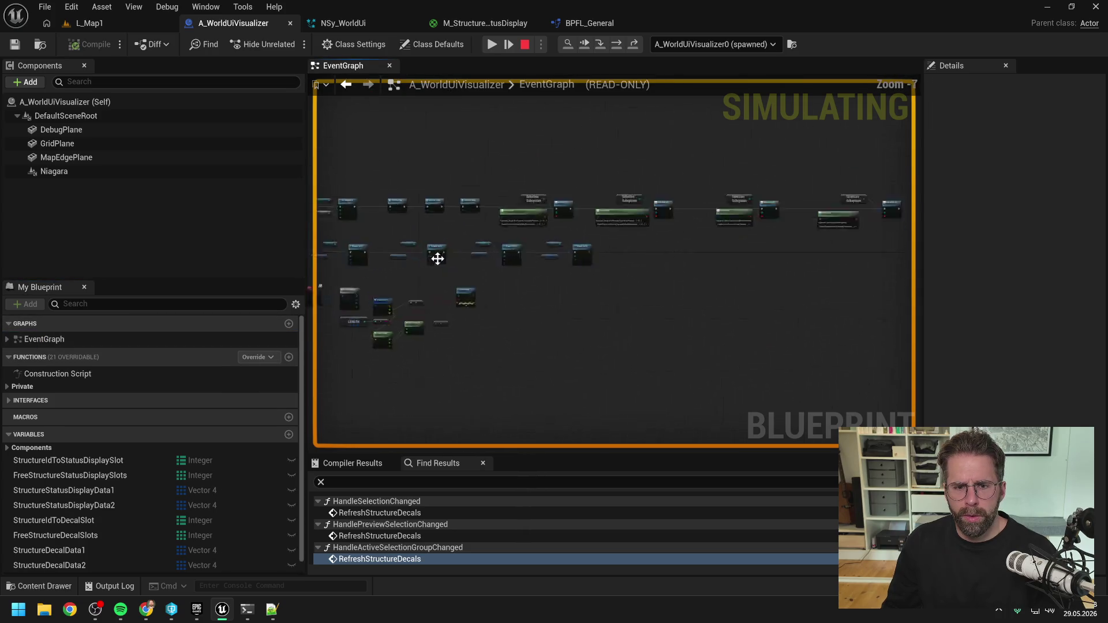
left_click_drag(415, 297, 708, 299)
left_click(501, 199)
key("F9")
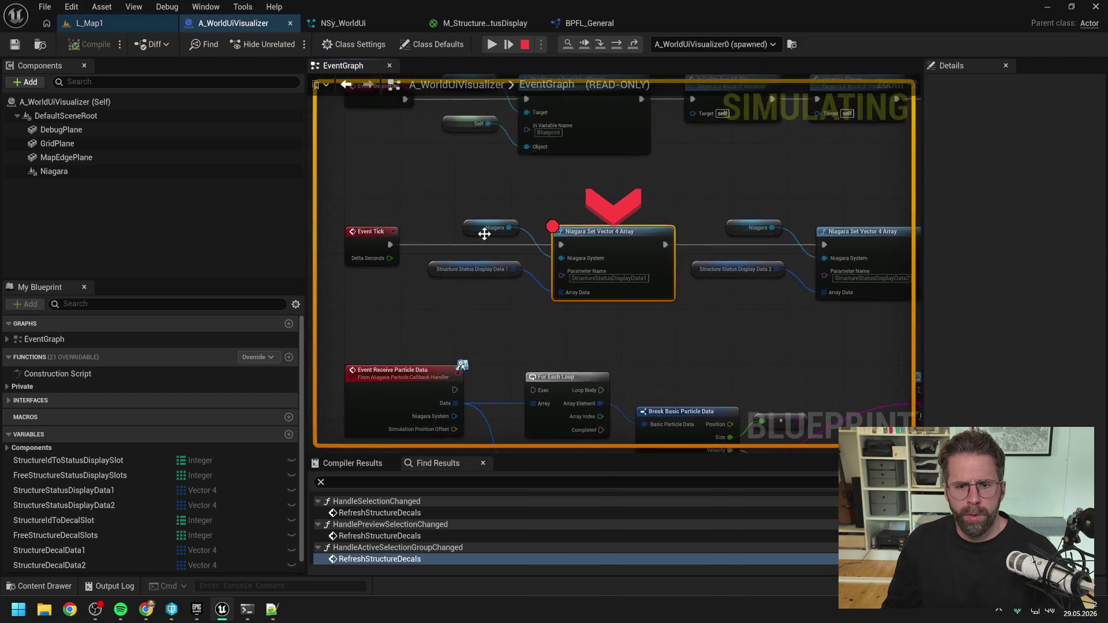
left_click(500, 284)
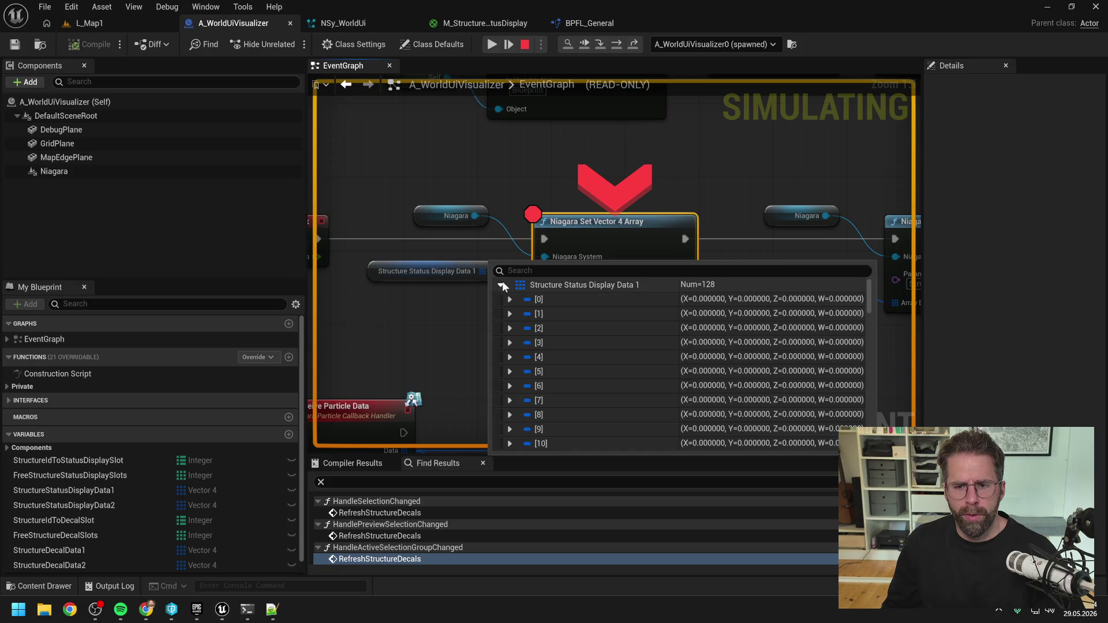
left_click_drag(871, 300, 870, 439)
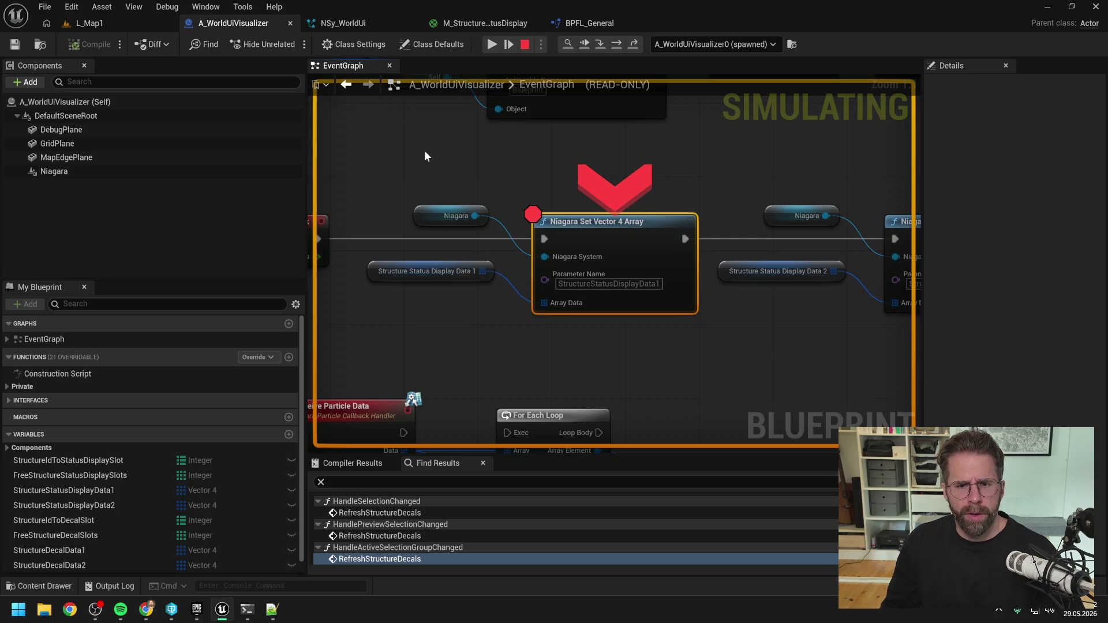
scroll(424, 150, "down", 3)
left_click(138, 303)
- Filter members by 'ref', open RefreshStructureStatusDisplays and stop the simulation
type("ref")
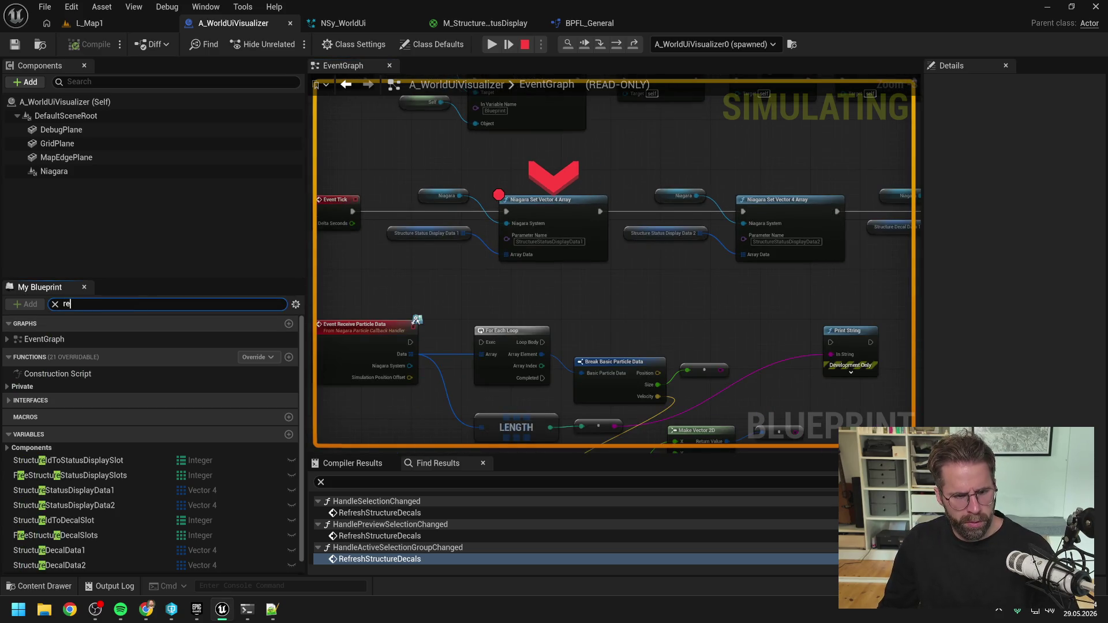
double_click(118, 387)
scroll(629, 373, "up", 5)
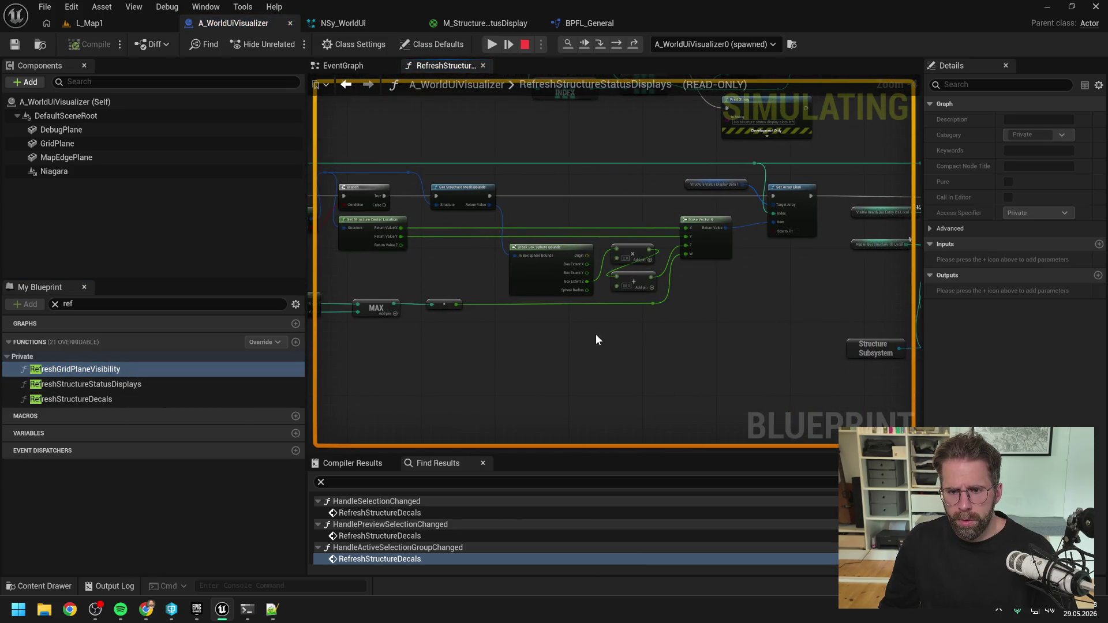
left_click_drag(577, 334, 685, 331)
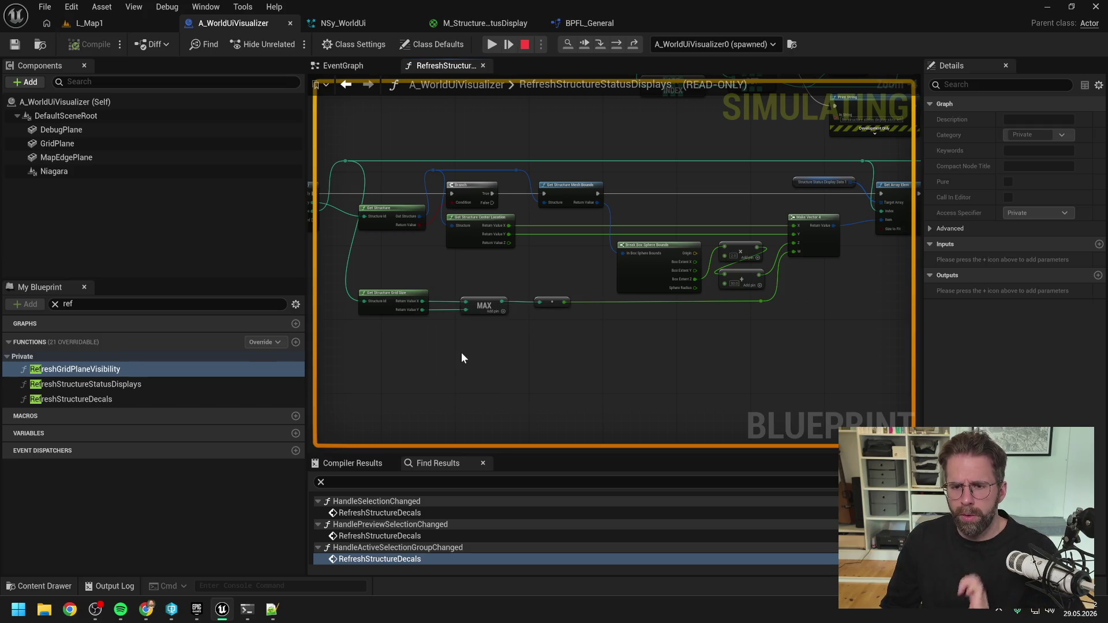
left_click_drag(456, 352, 605, 356)
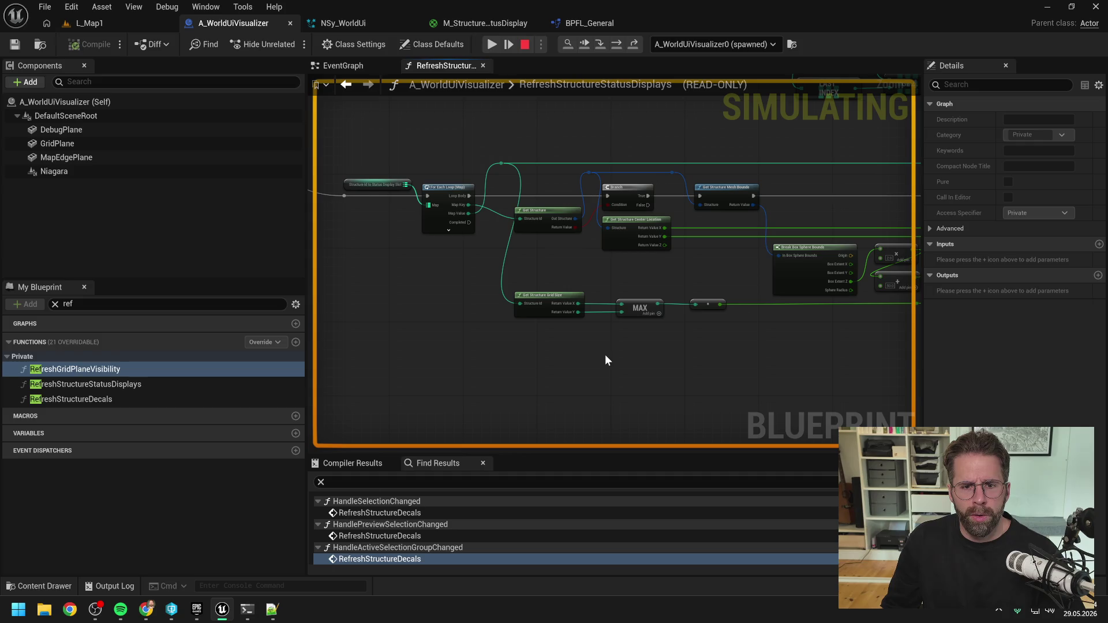
left_click(525, 44)
- Route the loop's Map Key via a reroute into Get Structure Grid Size and Get Structure's Structure Id
scroll(515, 195, "up", 2)
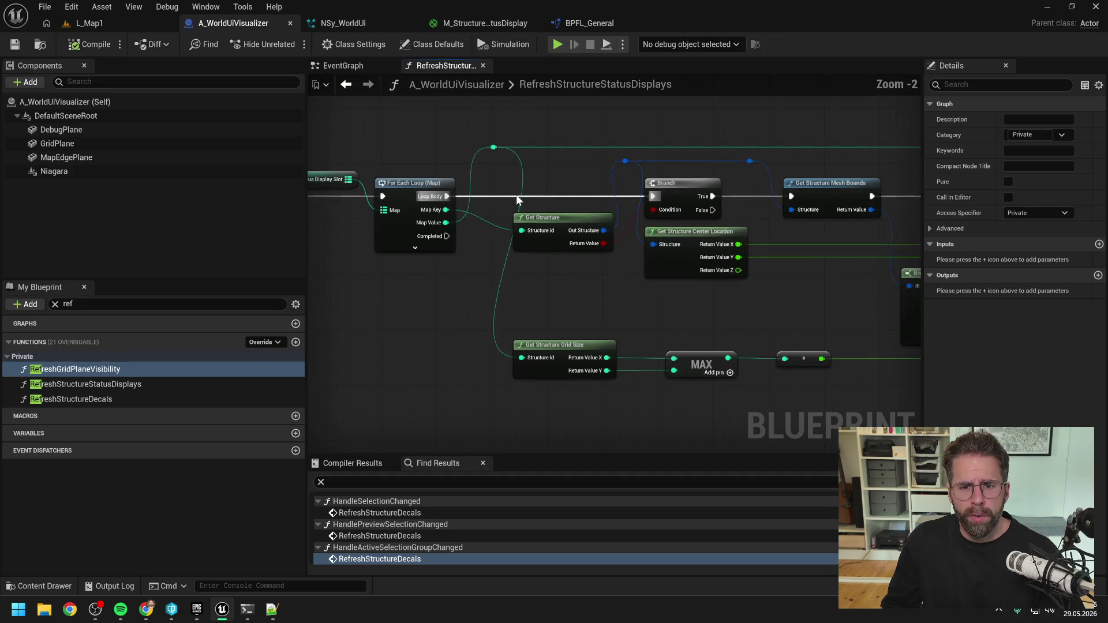
double_click(487, 219)
left_click_drag(489, 219, 519, 354)
left_click_drag(488, 217, 487, 175)
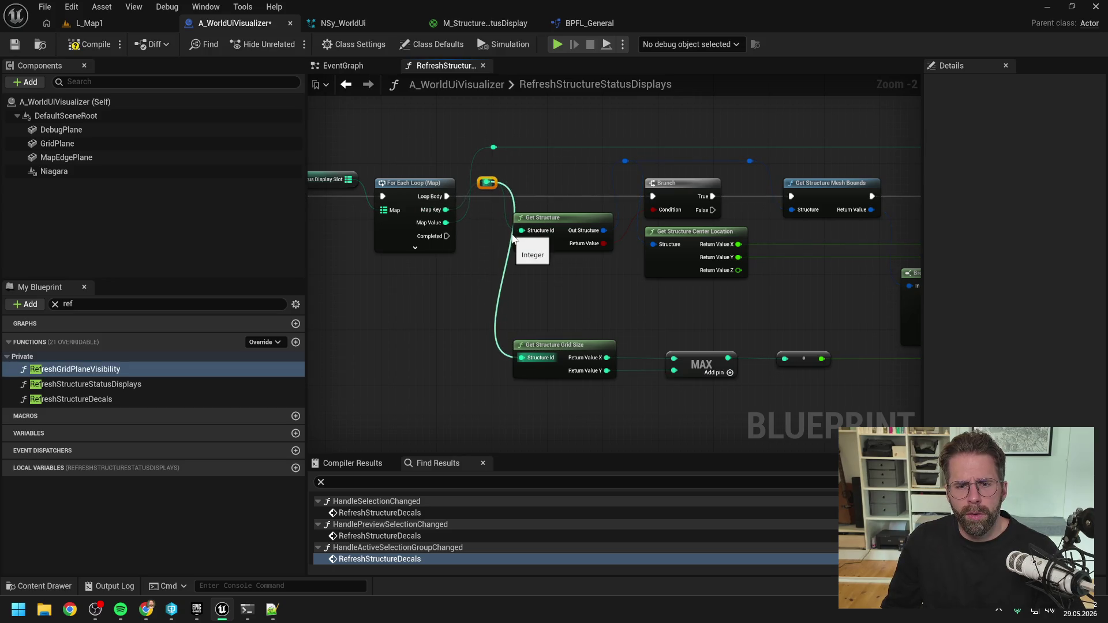
left_click(565, 180)
left_click_drag(580, 185, 506, 186)
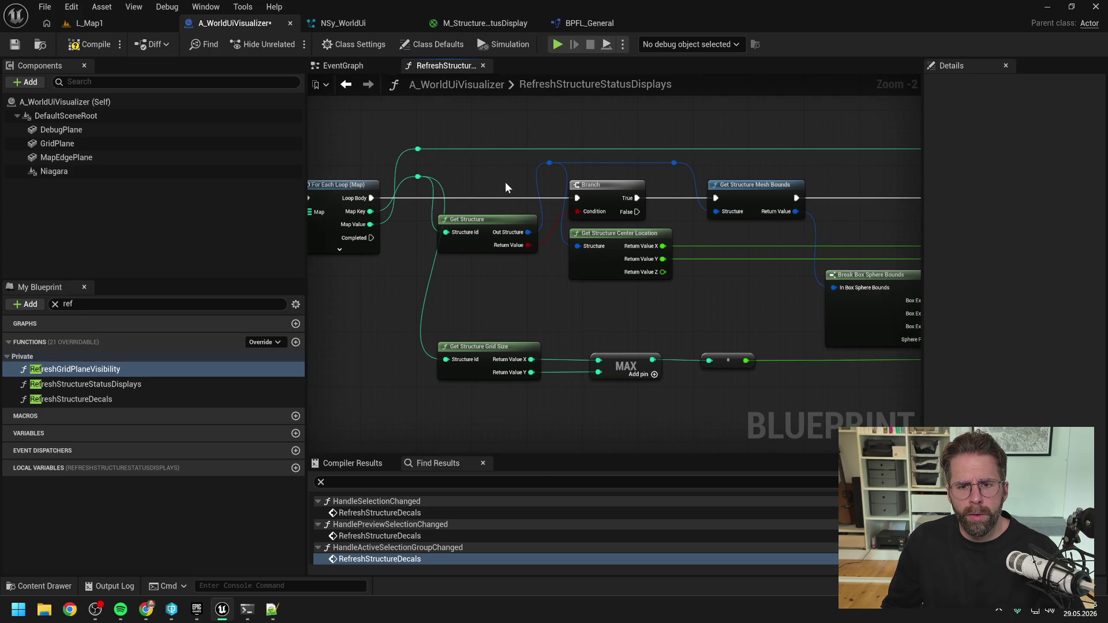
left_click_drag(370, 211, 449, 234)
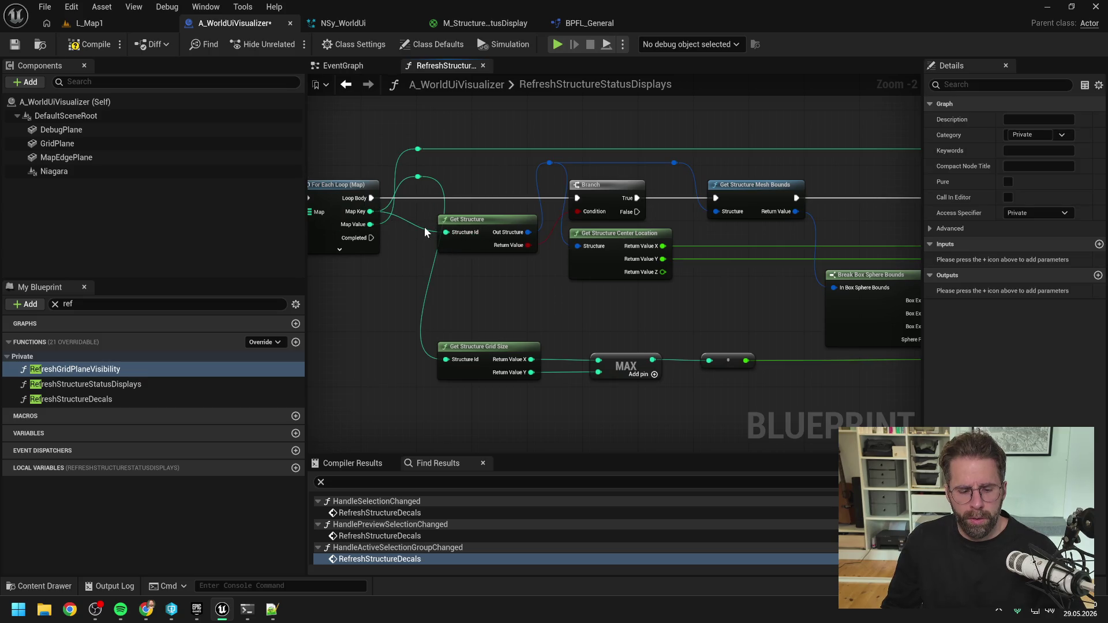
- Review the updated function graph and compile the blueprint
left_click_drag(507, 278, 411, 263)
scroll(763, 289, "down", 3)
left_click_drag(763, 289, 488, 274)
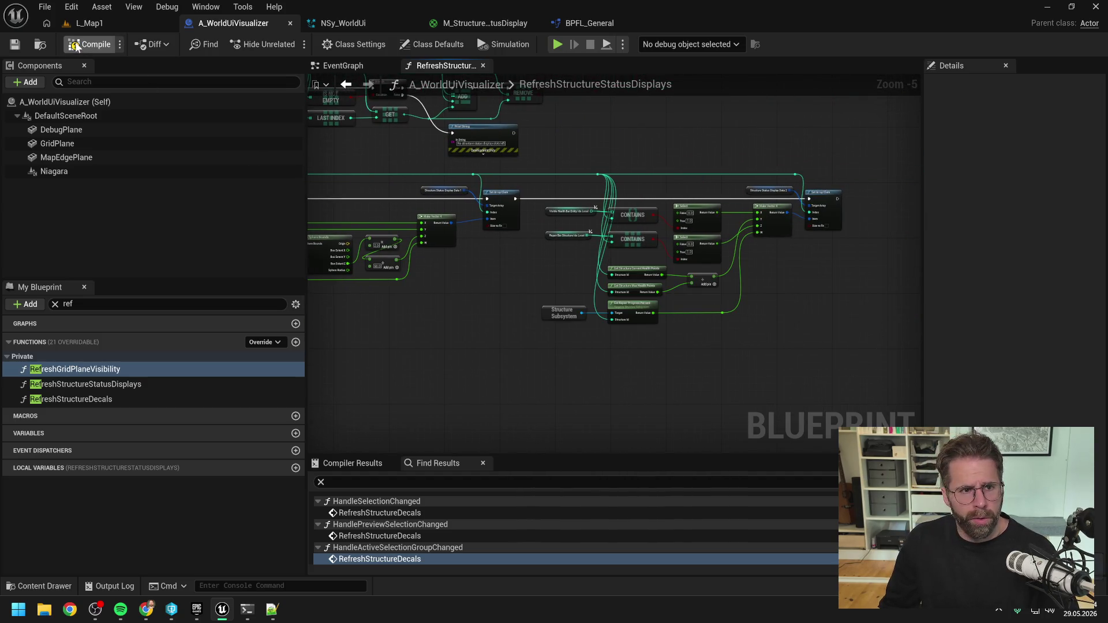
left_click(109, 22)
- Play the level, resume past the breakpoint, then end the play session
left_click(292, 44)
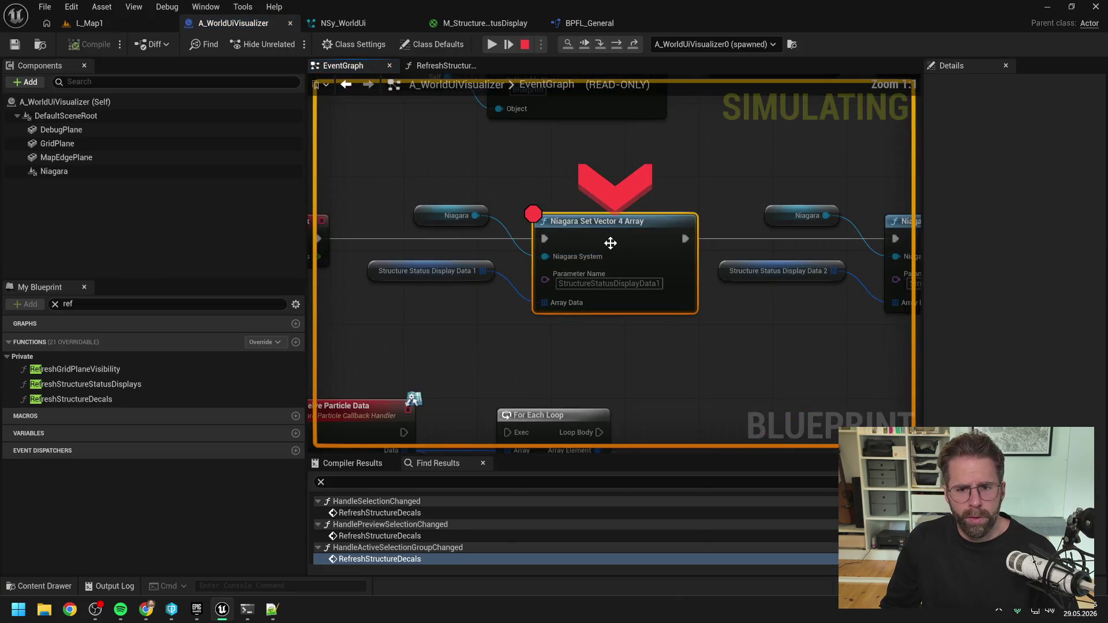
left_click(492, 44)
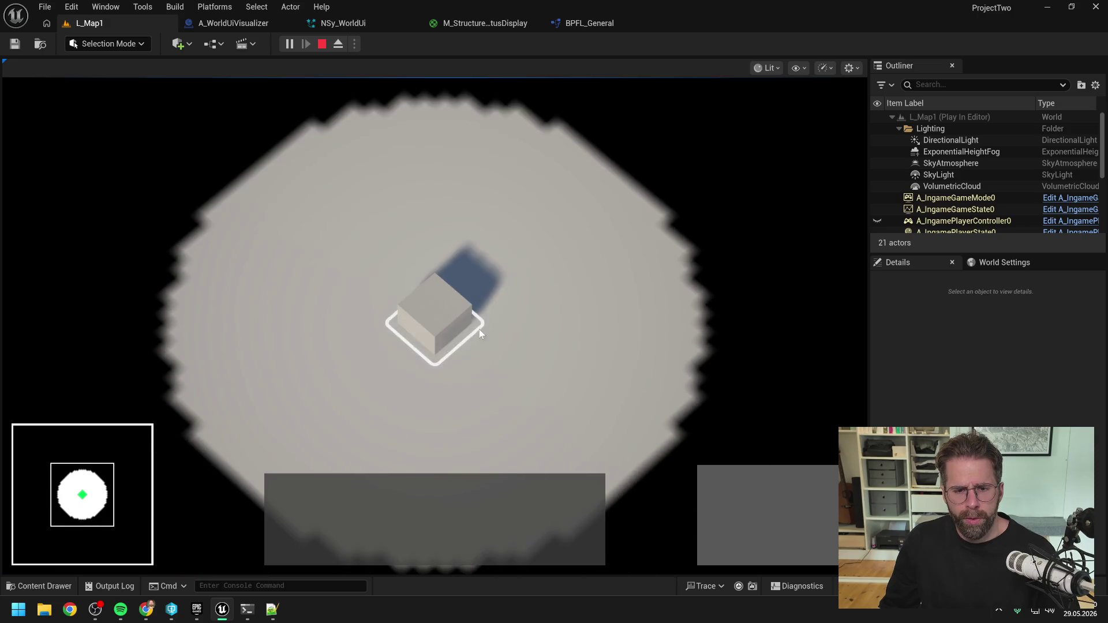
key("Escape")
- Check NSy_WorldUi, then open RefreshStructureStatusDisplays in A_WorldUiVisualizer and select Set Array Elem
left_click(252, 28)
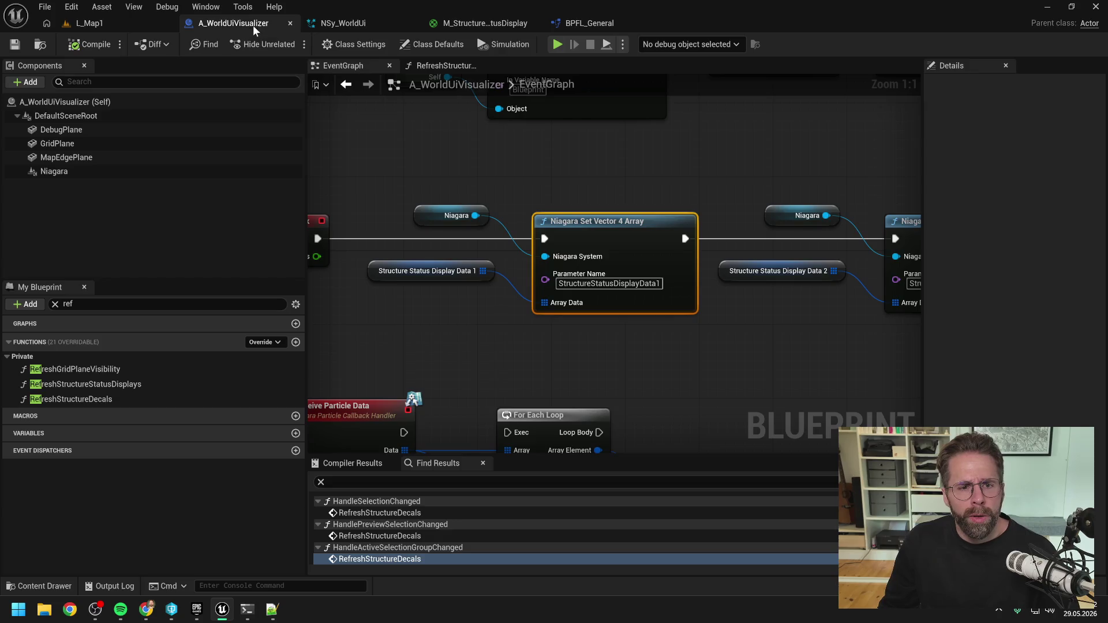
scroll(541, 263, "down", 6)
left_click(342, 24)
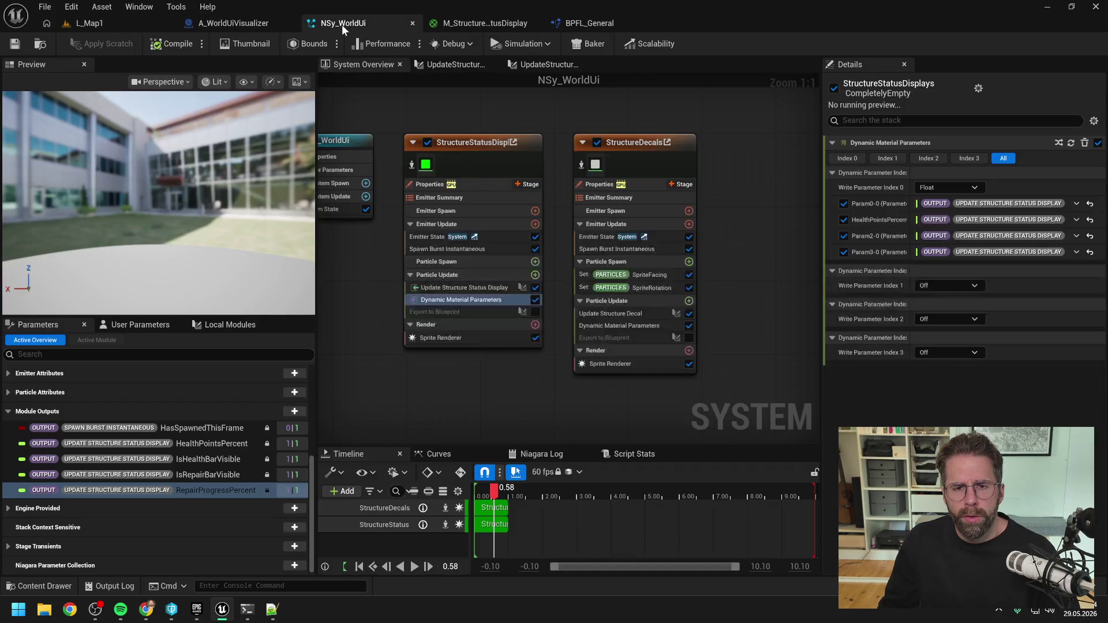
left_click(252, 23)
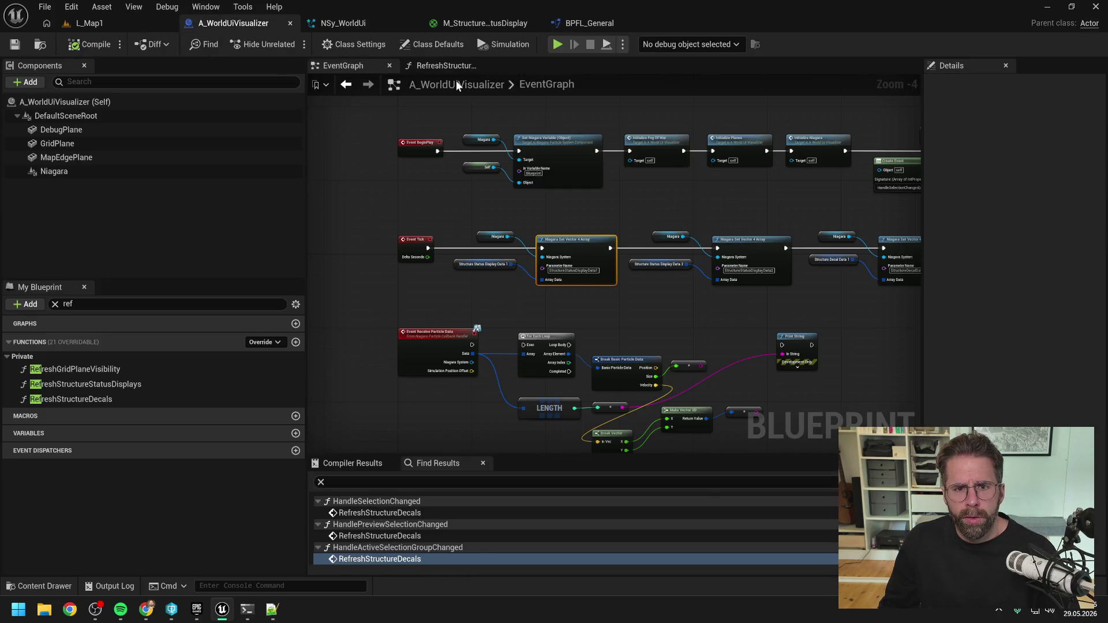
left_click(446, 65)
mouse_move(460, 128)
left_mouse_down()
mouse_move(644, 208)
mouse_move(568, 161)
mouse_move(595, 165)
left_mouse_up()
left_click(641, 222)
- Check the running game and step execution to the next node
left_click(114, 20)
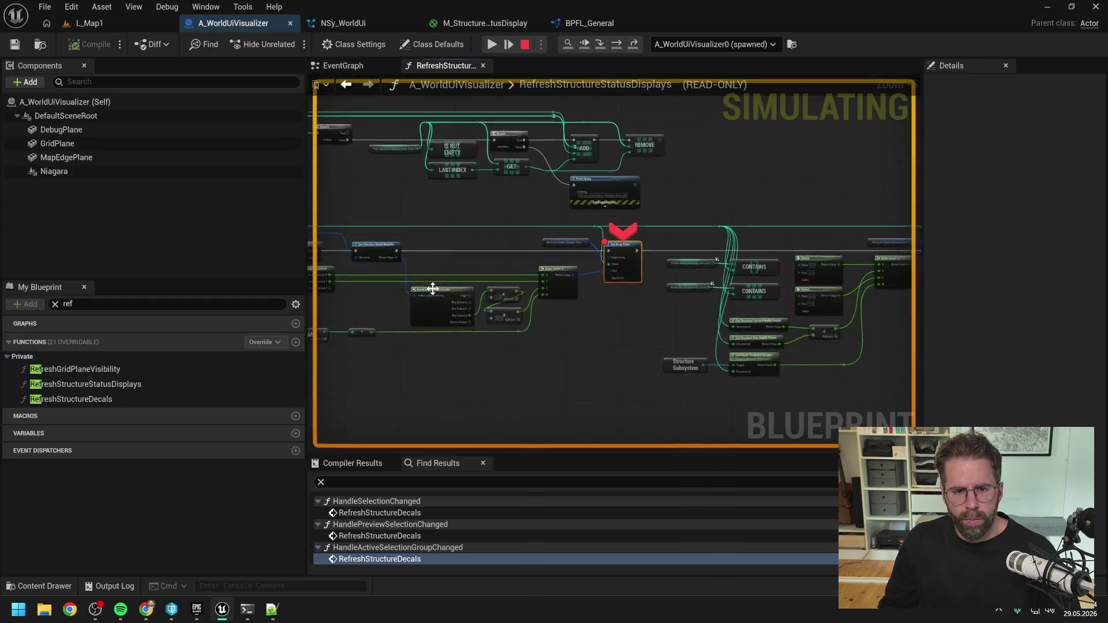
scroll(433, 289, "up", 4)
mouse_move(480, 300)
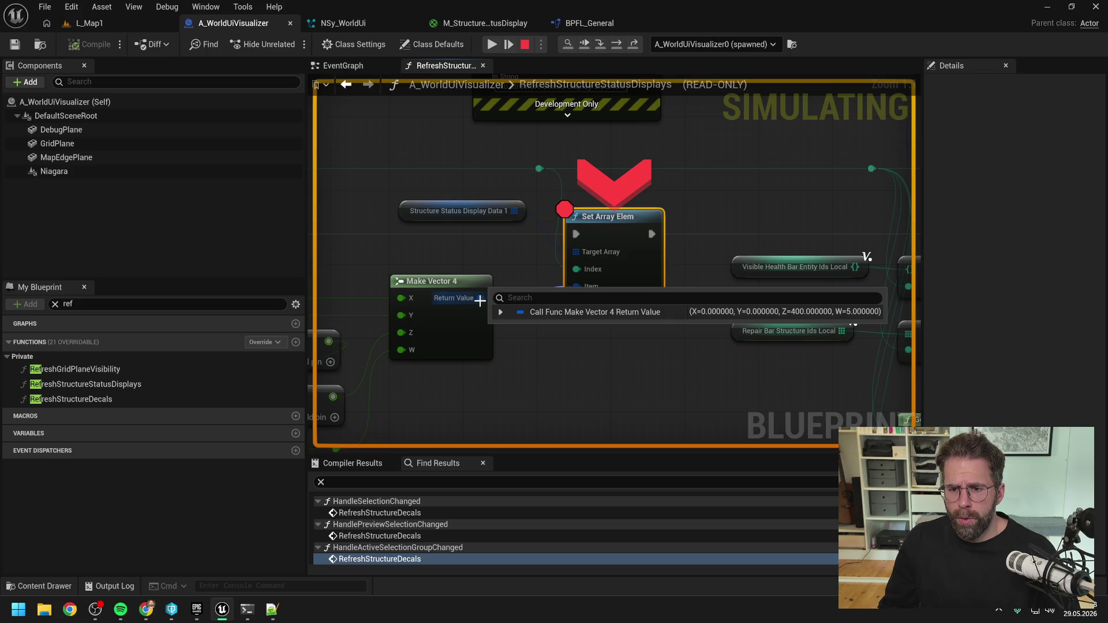
left_click_drag(601, 220, 496, 227)
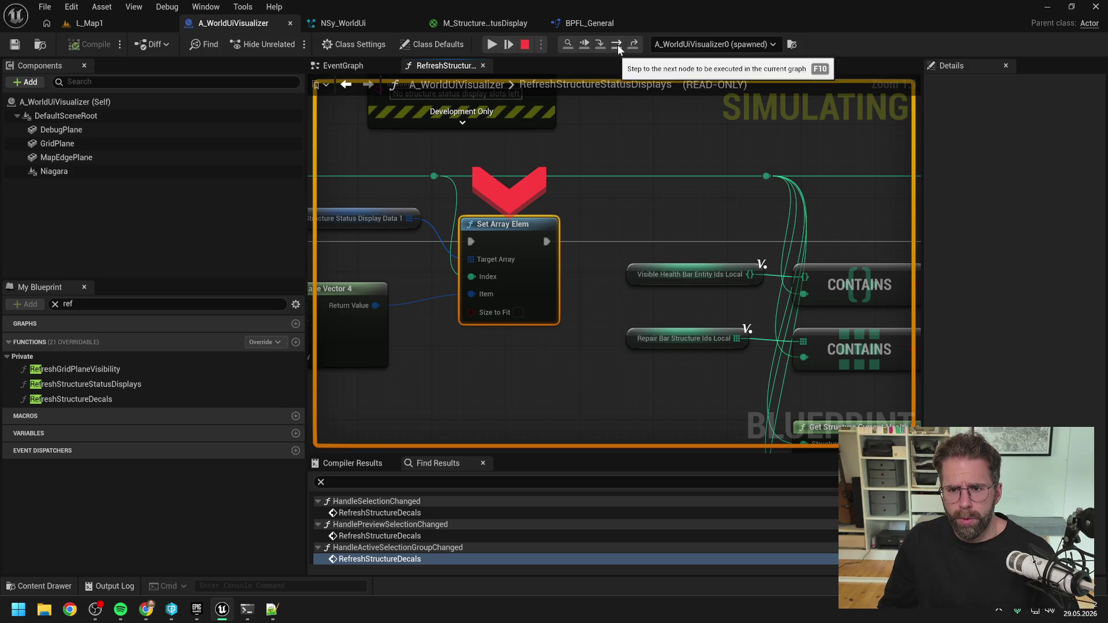
left_click(616, 45)
- Inspect Make Vector 4's all-zero output, stop the simulation, and select the Get Structure reroute
mouse_move(514, 271)
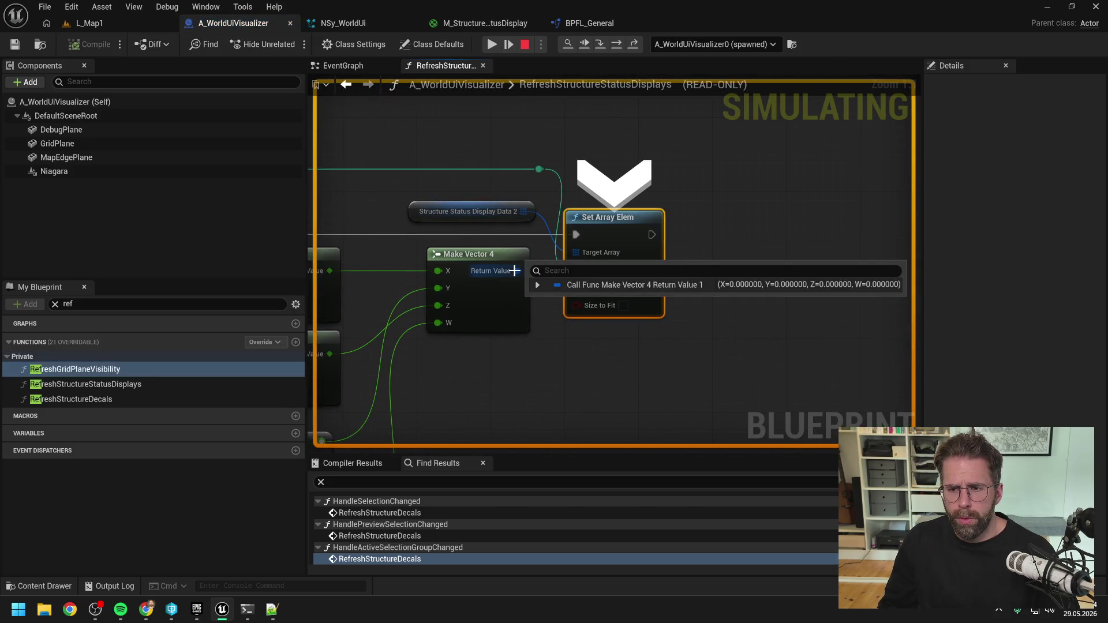
scroll(621, 241, "down", 2)
left_click_drag(621, 241, 741, 241)
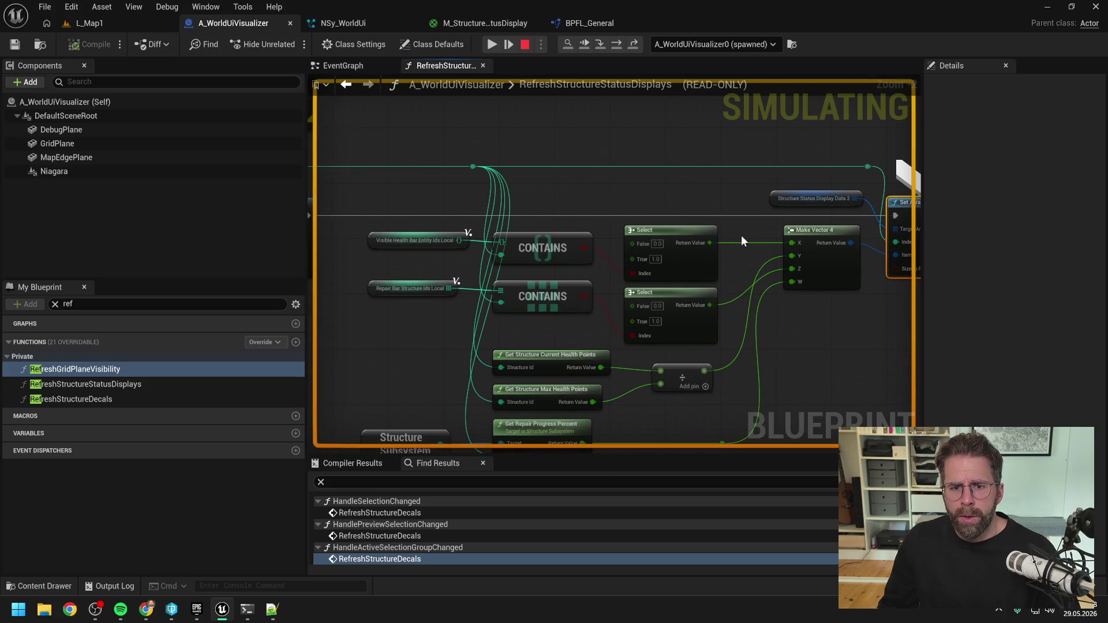
mouse_move(460, 240)
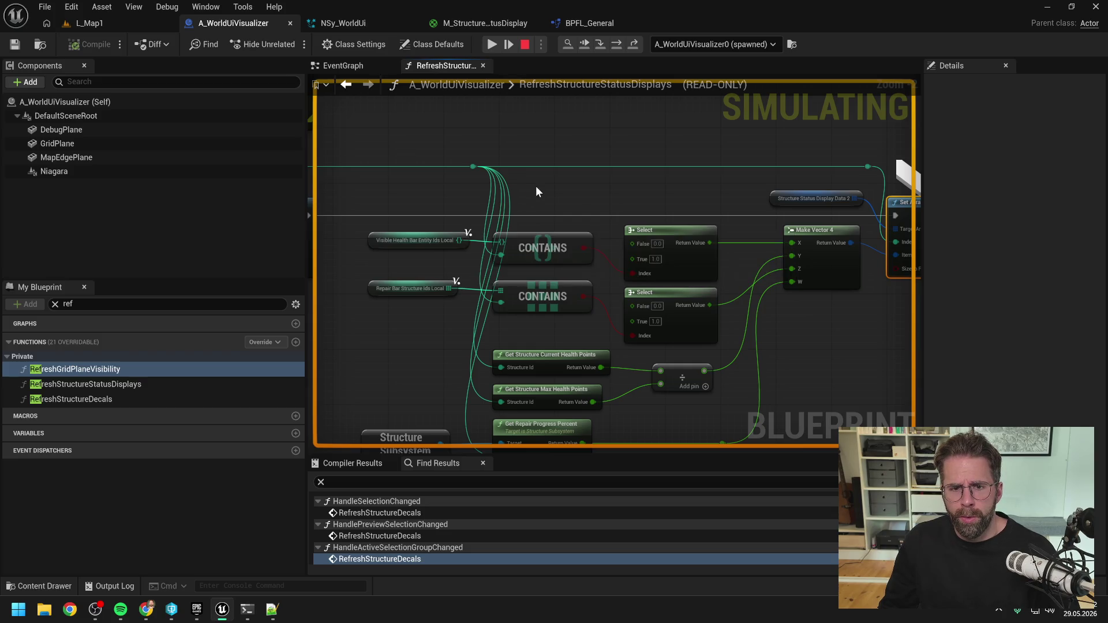
left_click_drag(535, 185, 785, 182)
scroll(785, 183, "down", 2)
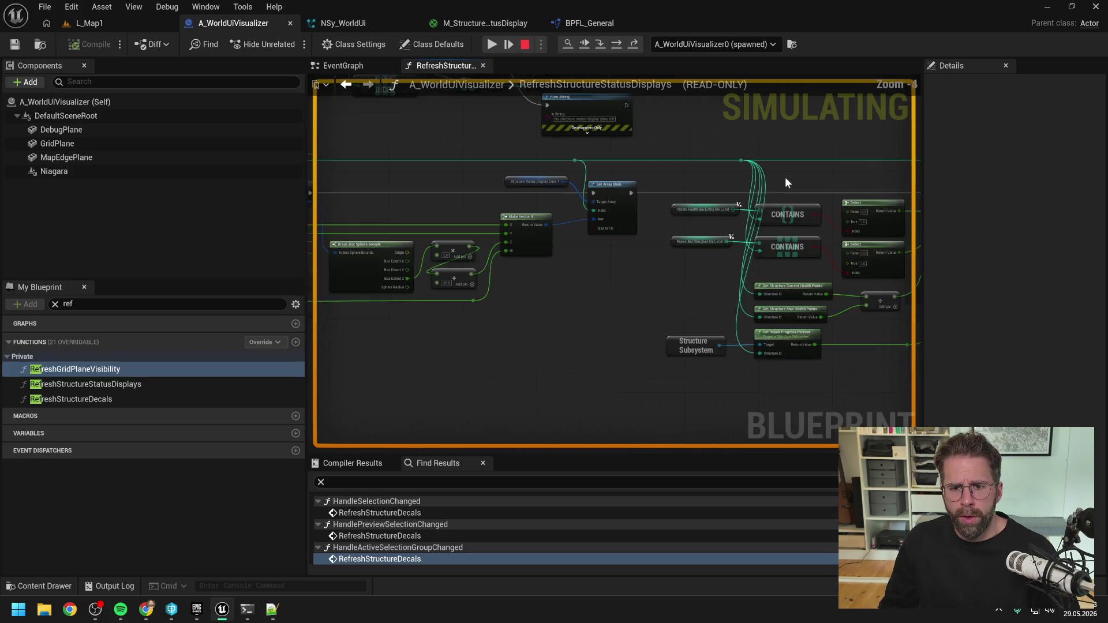
left_click(526, 46)
left_click_drag(613, 272, 718, 253)
left_click(508, 185)
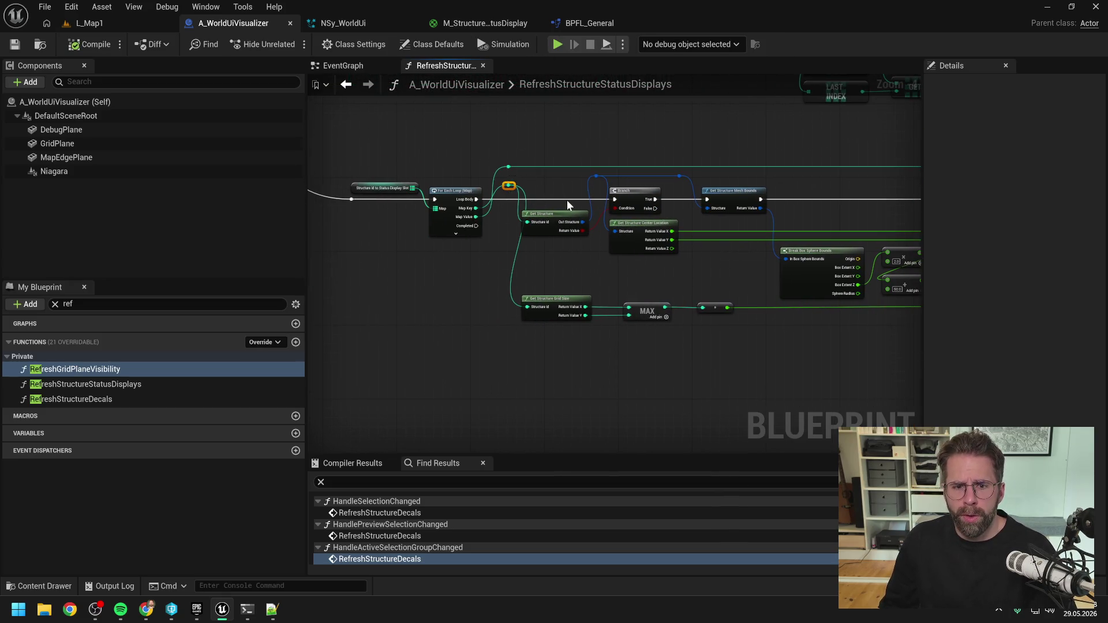
- Reposition the Get Structure reroute and delete the stray reroute node with its wire
key("q")
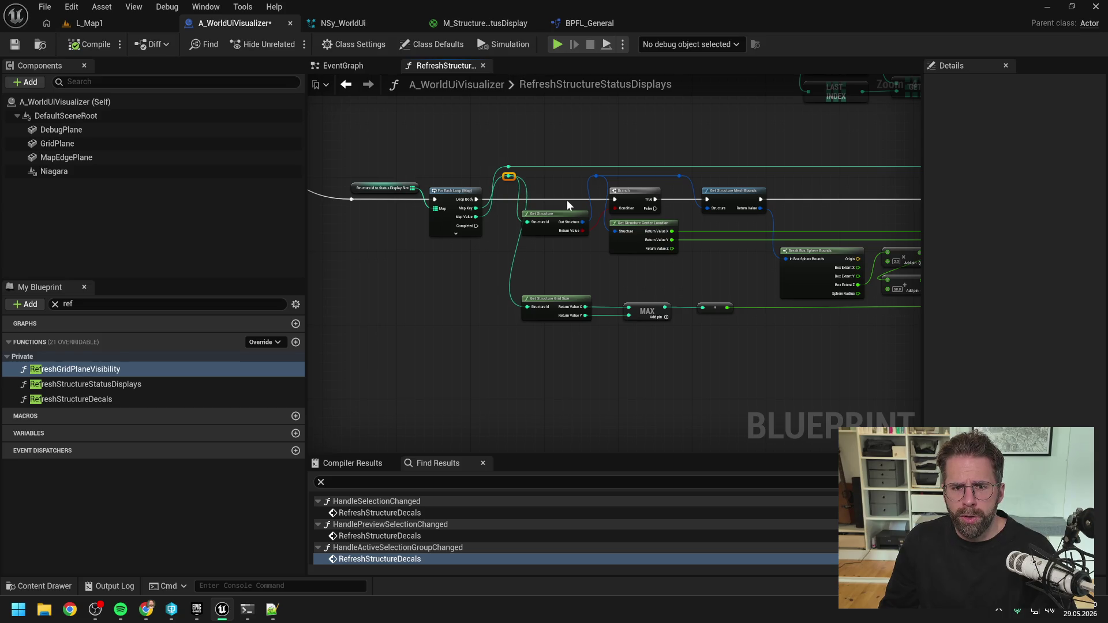
left_click(566, 192)
scroll(494, 200, "up", 3)
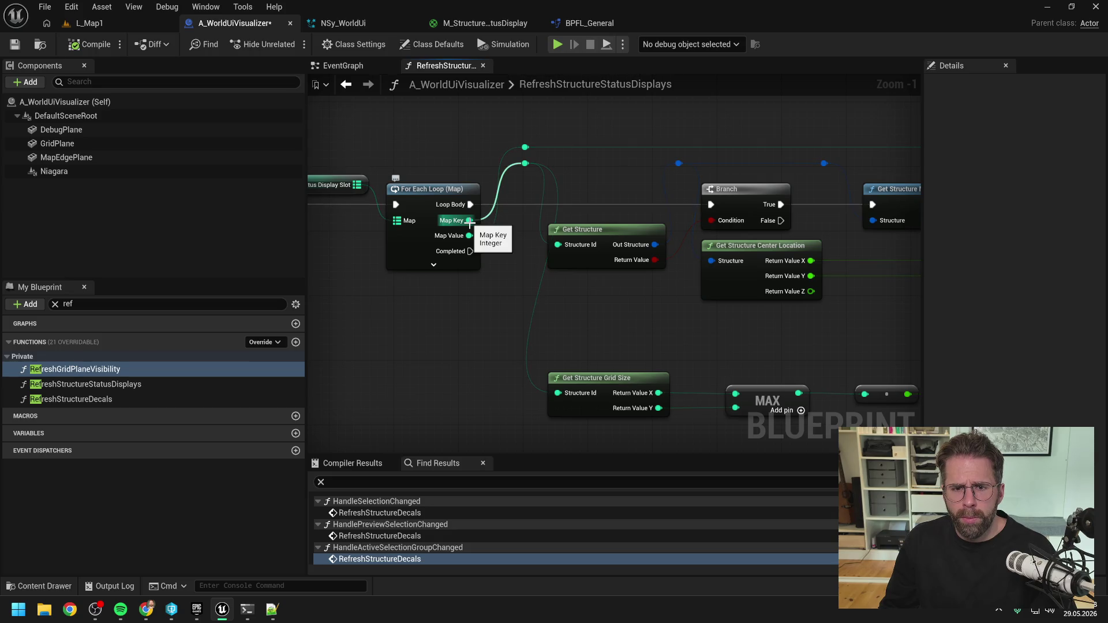
scroll(543, 187, "down", 2)
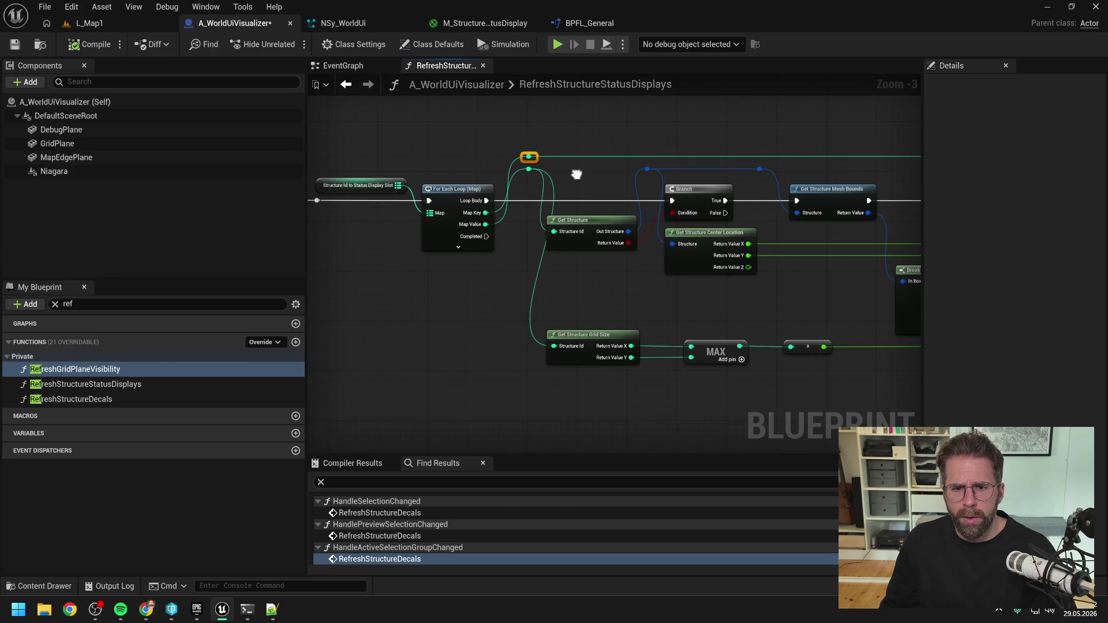
scroll(426, 167, "down", 3)
scroll(400, 173, "up", 3)
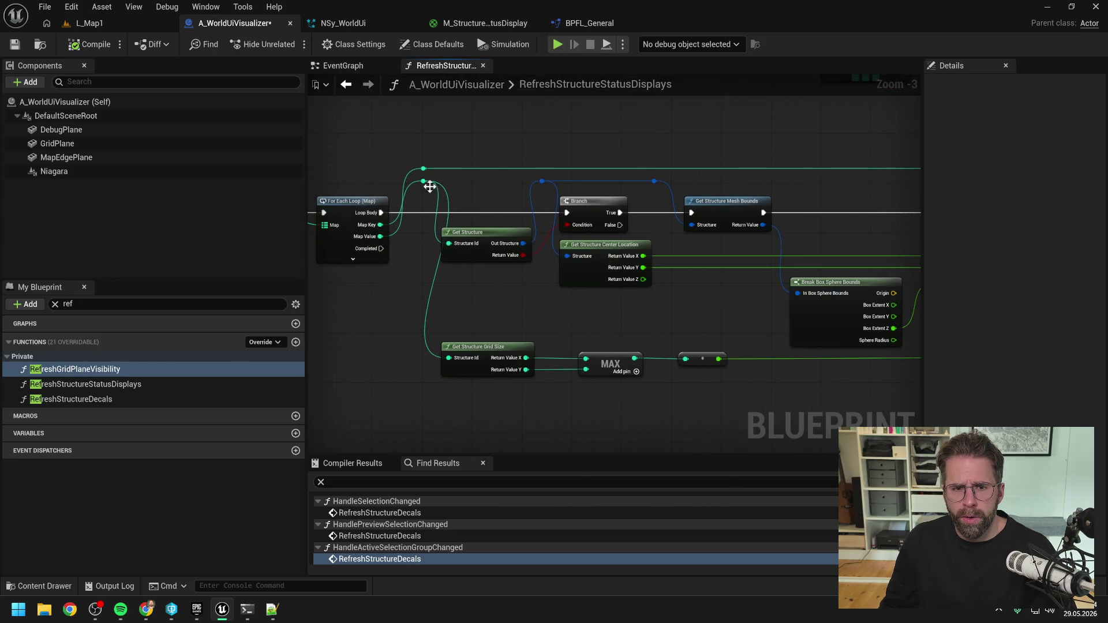
left_click_drag(422, 168, 448, 243)
left_click_drag(425, 169, 449, 358)
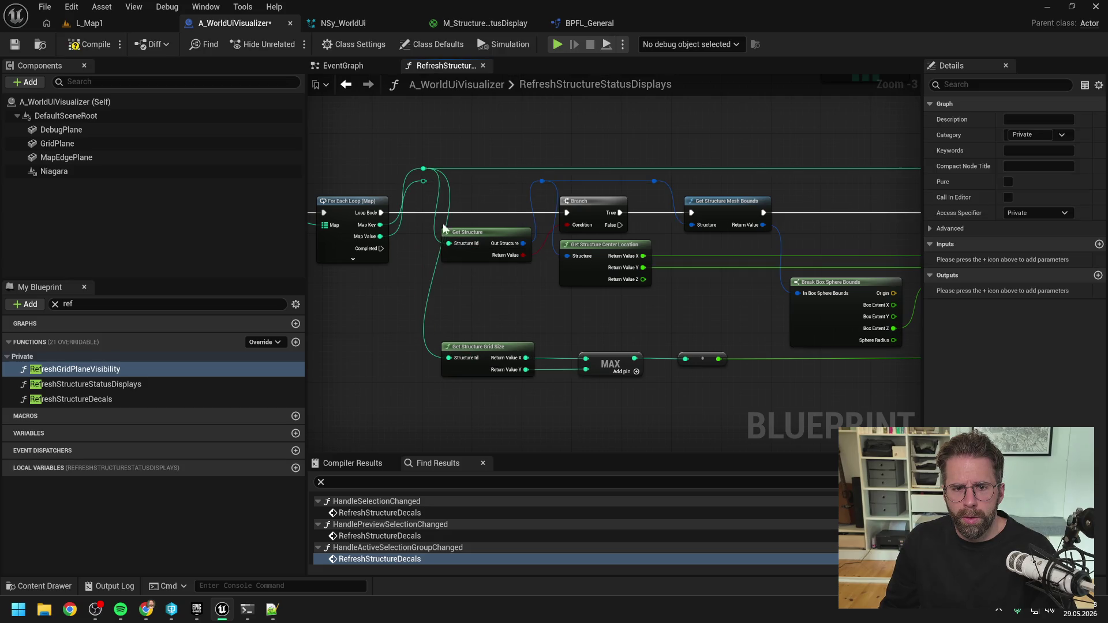
left_click(424, 181)
key("Delete")
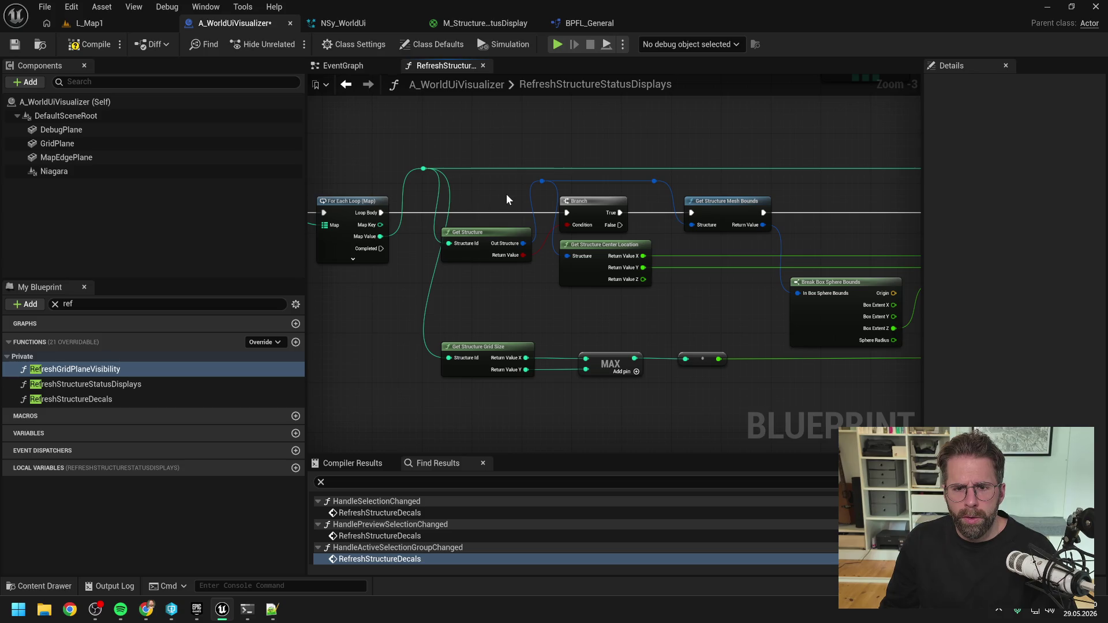
- Feed the reroute from the For Each Loop's Map Key instead of Map Value
scroll(507, 194, "down", 1)
left_click_drag(405, 209, 487, 184)
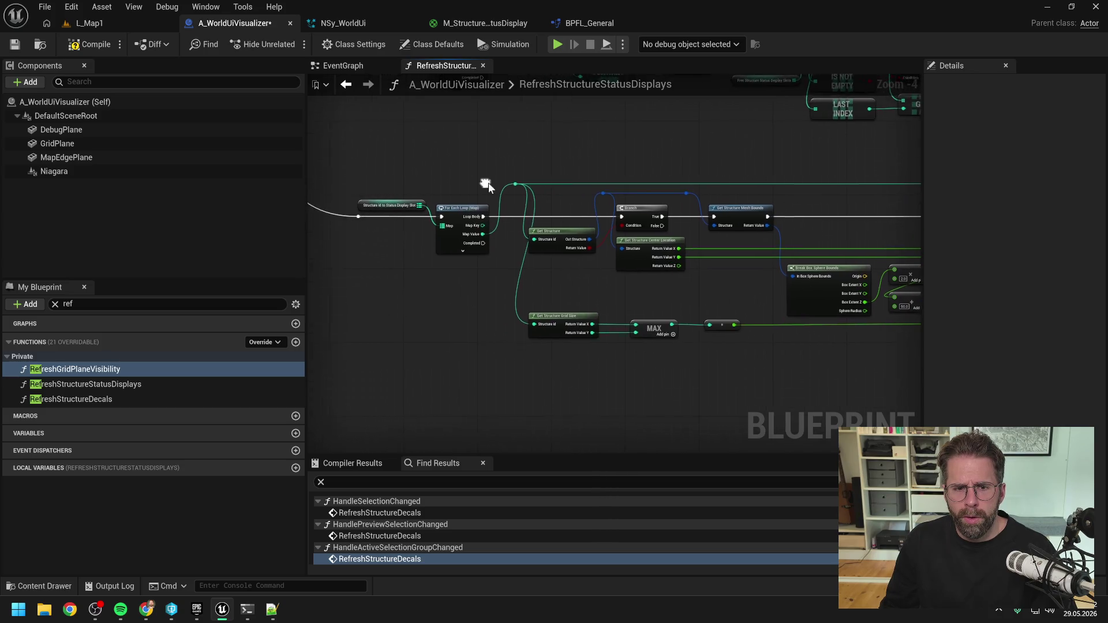
scroll(487, 184, "up", 3)
mouse_move(473, 249)
left_mouse_down()
mouse_move(488, 210)
mouse_move(529, 176)
left_mouse_up()
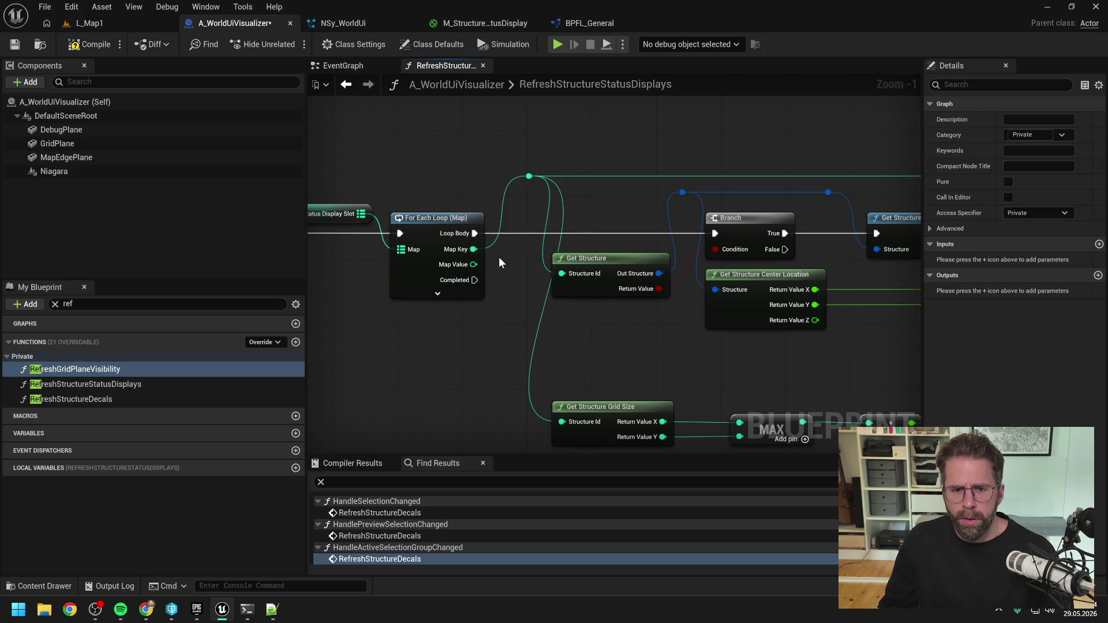
- Connect the For Each Loop's Loop Body to the Branch node
left_click_drag(500, 262, 581, 265)
scroll(580, 260, "down", 2)
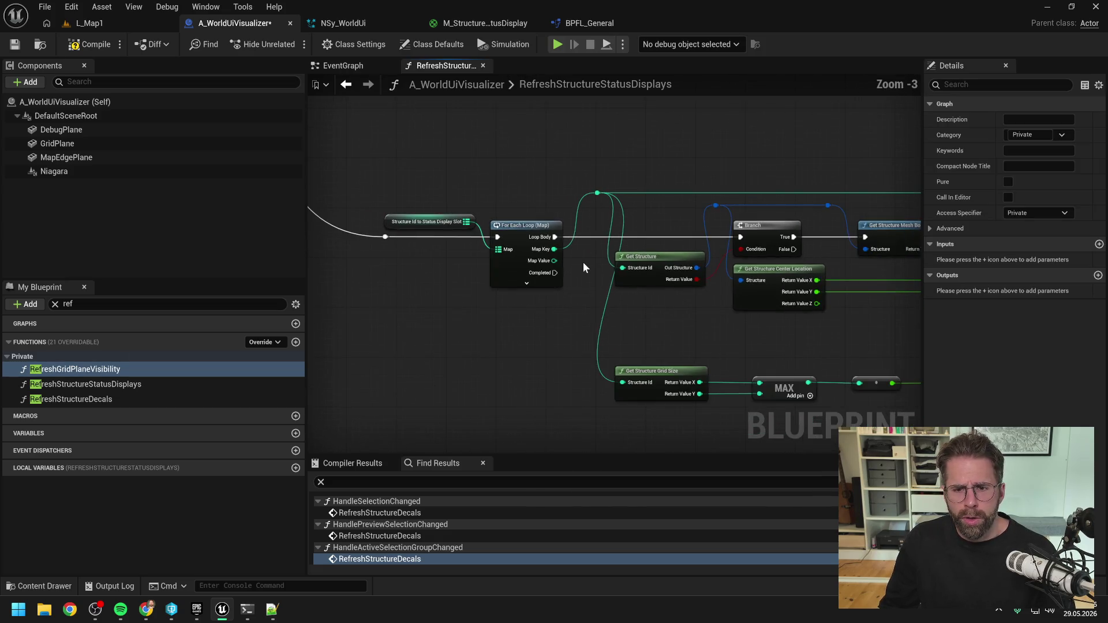
left_click_drag(872, 329, 513, 258)
mouse_move(917, 297)
left_mouse_down()
mouse_move(780, 289)
mouse_move(646, 302)
left_mouse_up()
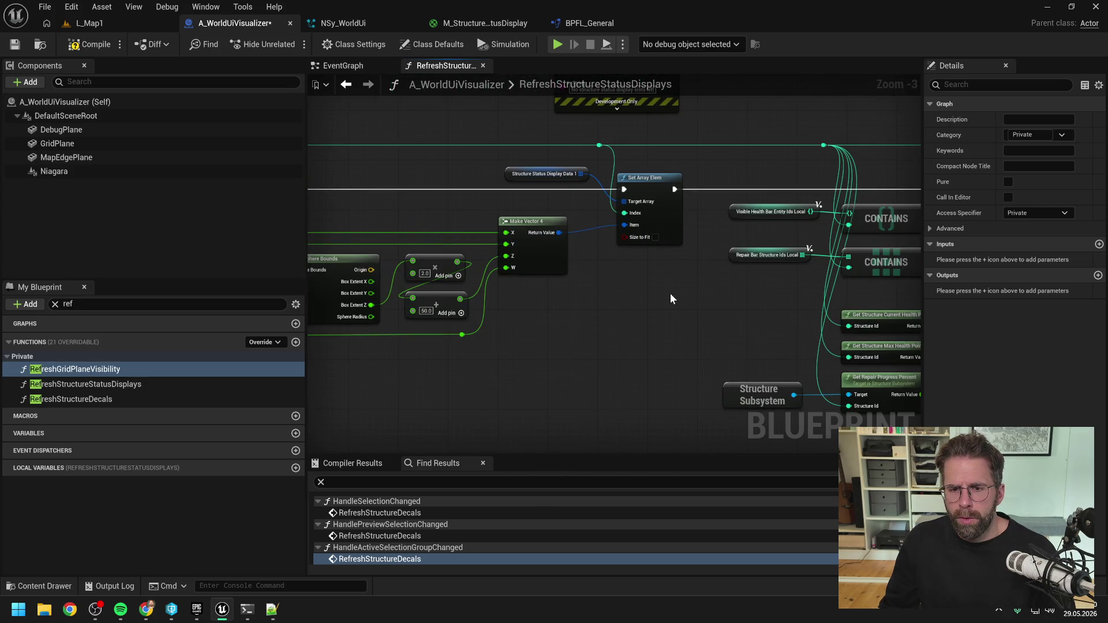
scroll(623, 239, "down", 4)
scroll(624, 265, "up", 6)
mouse_move(628, 293)
left_mouse_down()
mouse_move(552, 293)
mouse_move(559, 268)
mouse_move(729, 268)
left_mouse_up()
left_click_drag(653, 244, 572, 234)
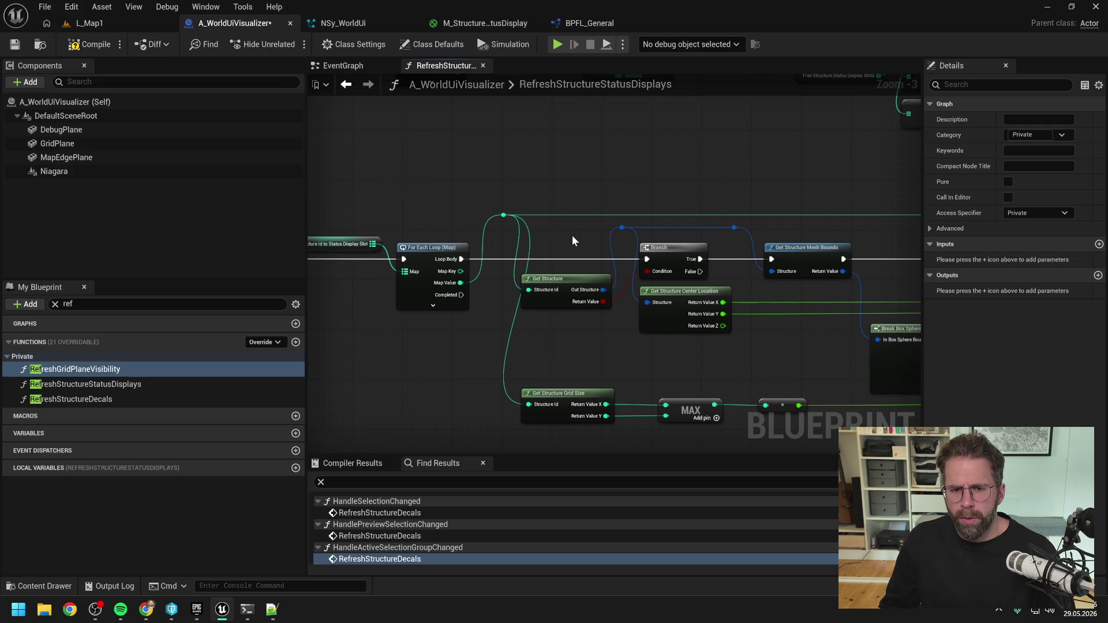
- Route Map Key through a new reroute into Get Structure's Structure Id and the right reroute, then compile and save
mouse_move(460, 271)
left_mouse_down()
mouse_move(530, 290)
mouse_move(508, 207)
mouse_move(534, 410)
mouse_move(572, 348)
left_mouse_up()
double_click(497, 282)
scroll(438, 330, "down", 2)
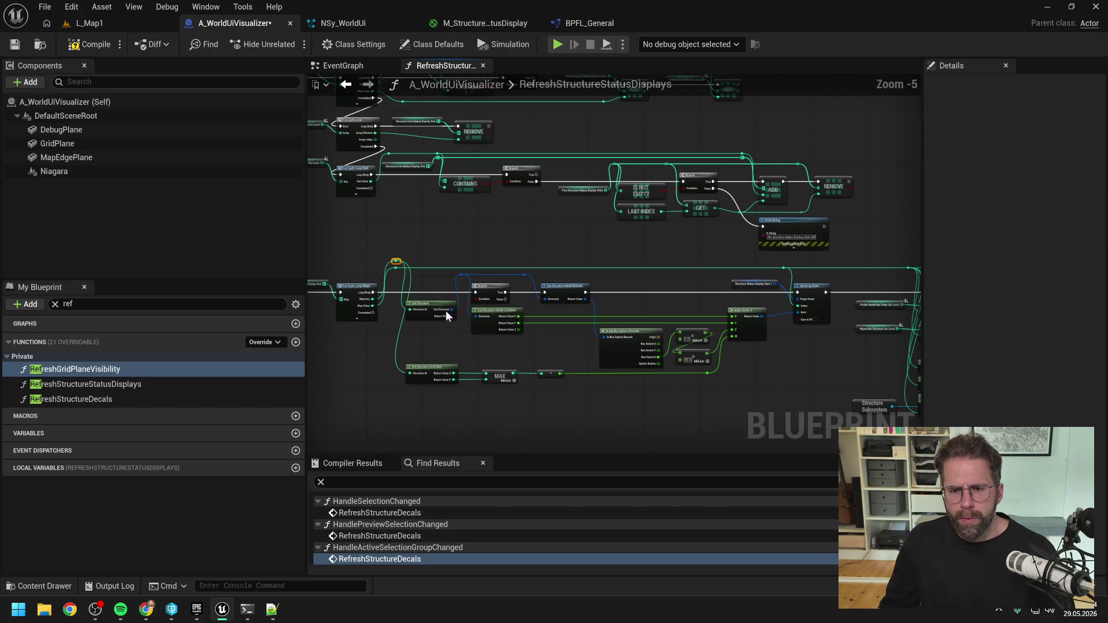
scroll(500, 283, "up", 1)
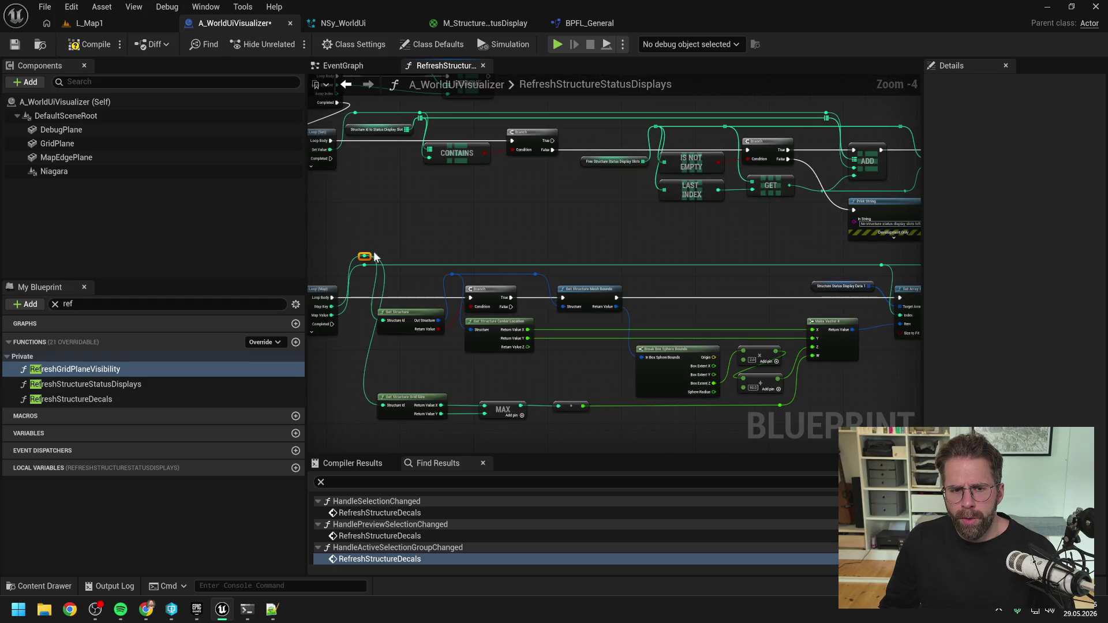
mouse_move(365, 256)
left_mouse_down()
mouse_move(915, 338)
mouse_move(860, 358)
mouse_move(756, 359)
mouse_move(729, 263)
mouse_move(590, 277)
mouse_move(568, 273)
mouse_move(570, 255)
left_mouse_up()
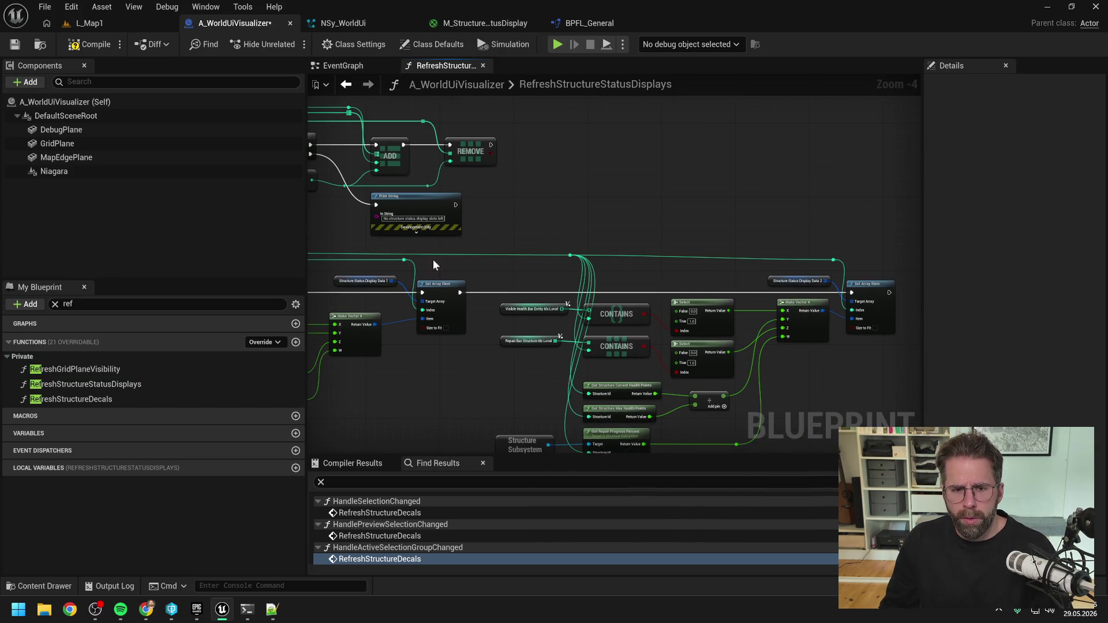
mouse_move(404, 260)
left_mouse_down()
mouse_move(836, 268)
mouse_move(830, 261)
left_mouse_up()
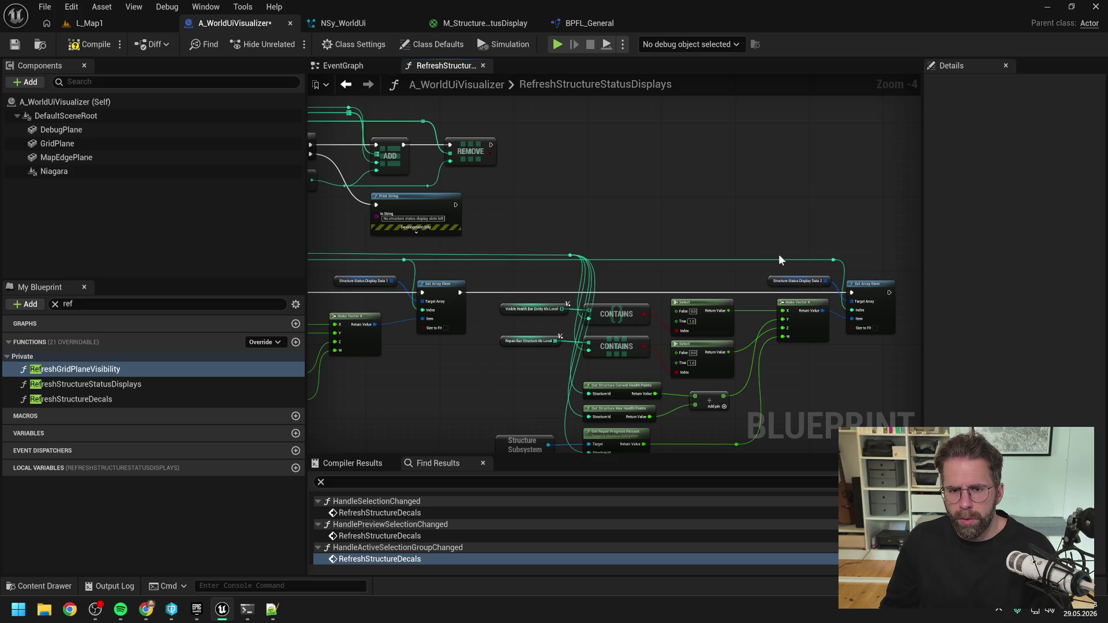
left_click_drag(575, 256, 795, 215)
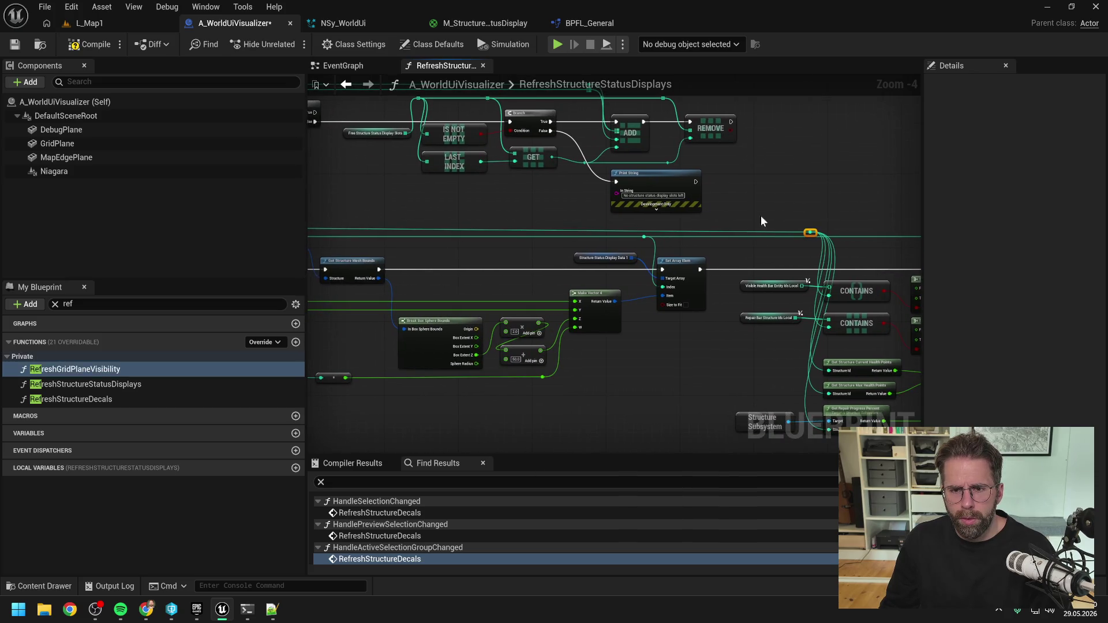
left_click_drag(402, 215, 632, 215)
left_click_drag(358, 227, 359, 233)
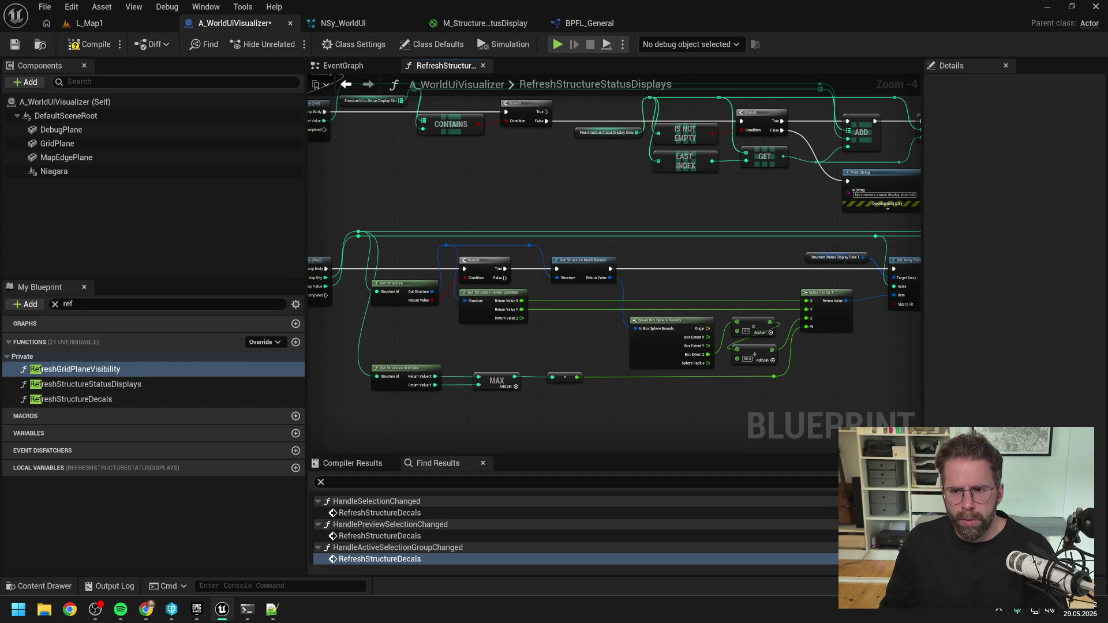
left_click_drag(671, 209, 467, 212)
left_click(93, 45)
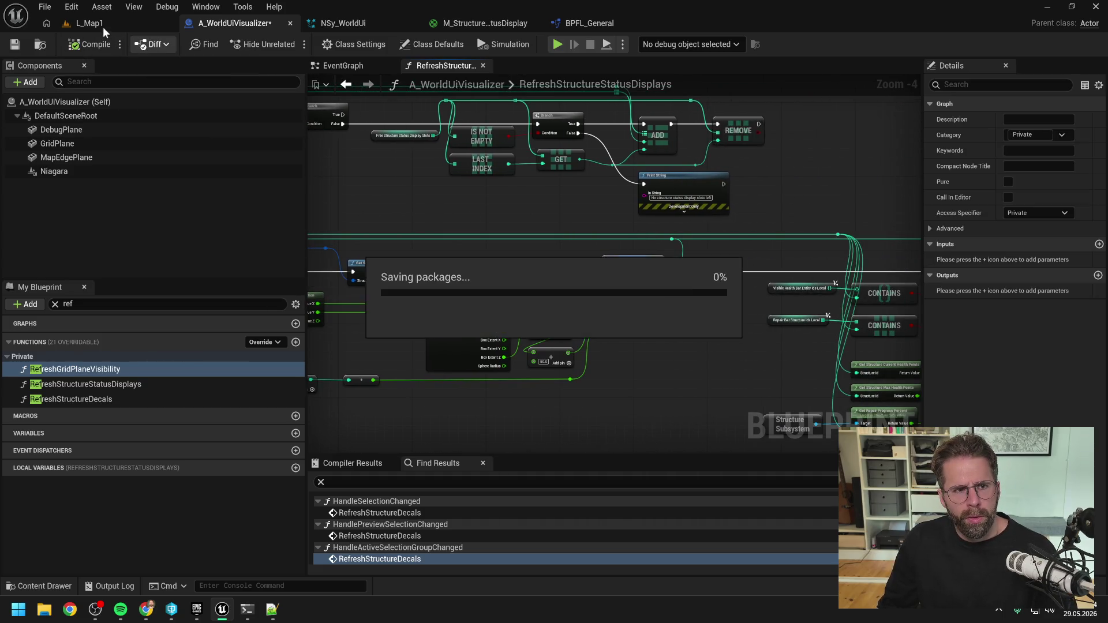
- Stop the play session and set an F9 breakpoint on A_WorldUiVisualizer's Set Array Elem node
left_click(99, 23)
left_click(289, 41)
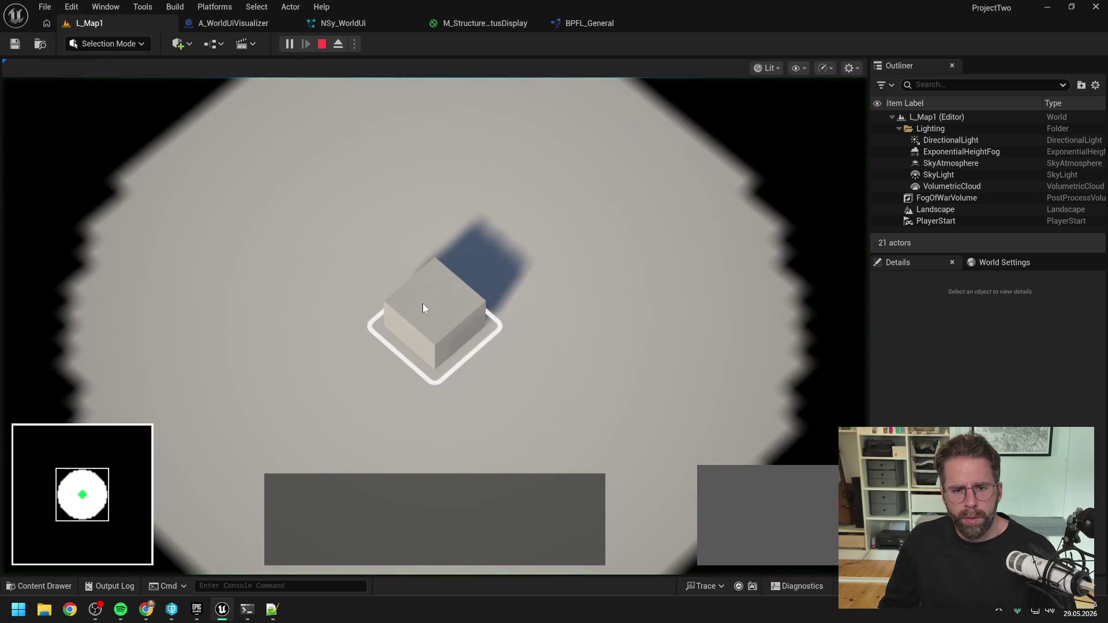
key("Escape")
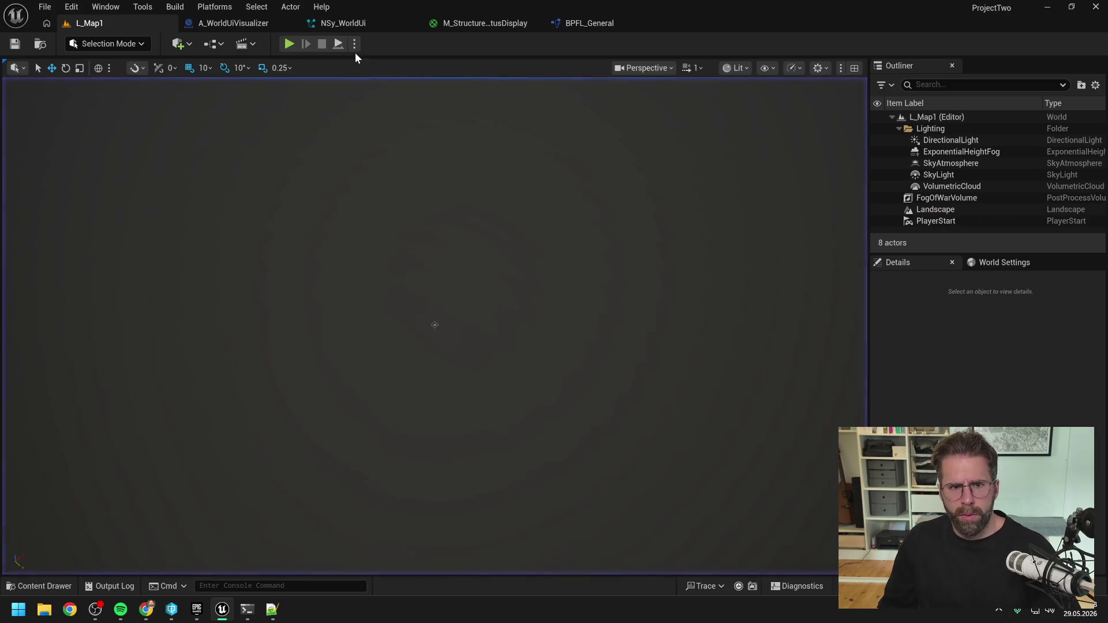
left_click(245, 25)
left_click_drag(740, 189, 598, 185)
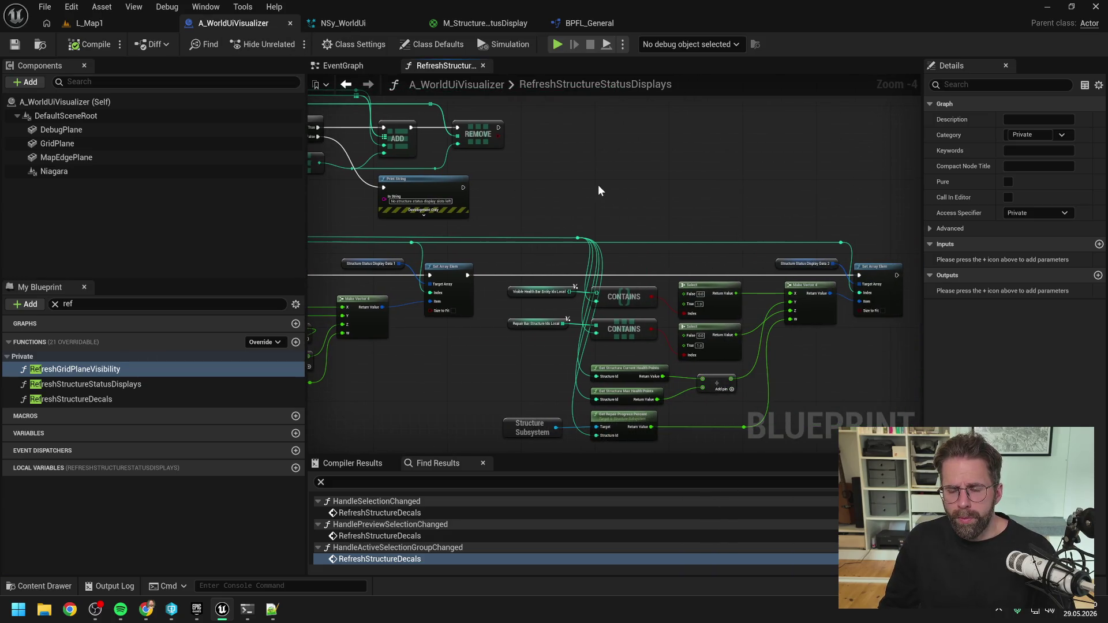
scroll(598, 193, "down", 1)
left_click(811, 259)
key("F9")
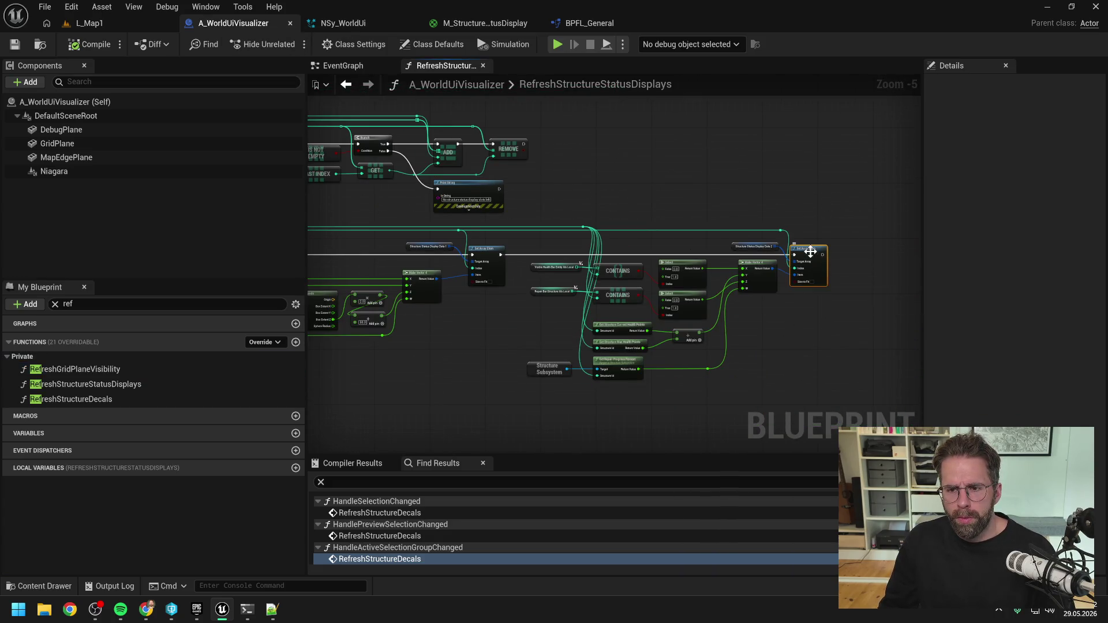
- Play L_Map1 to hit the breakpoint and confirm Make Vector 4 returns 1,1,0,0
left_click(115, 27)
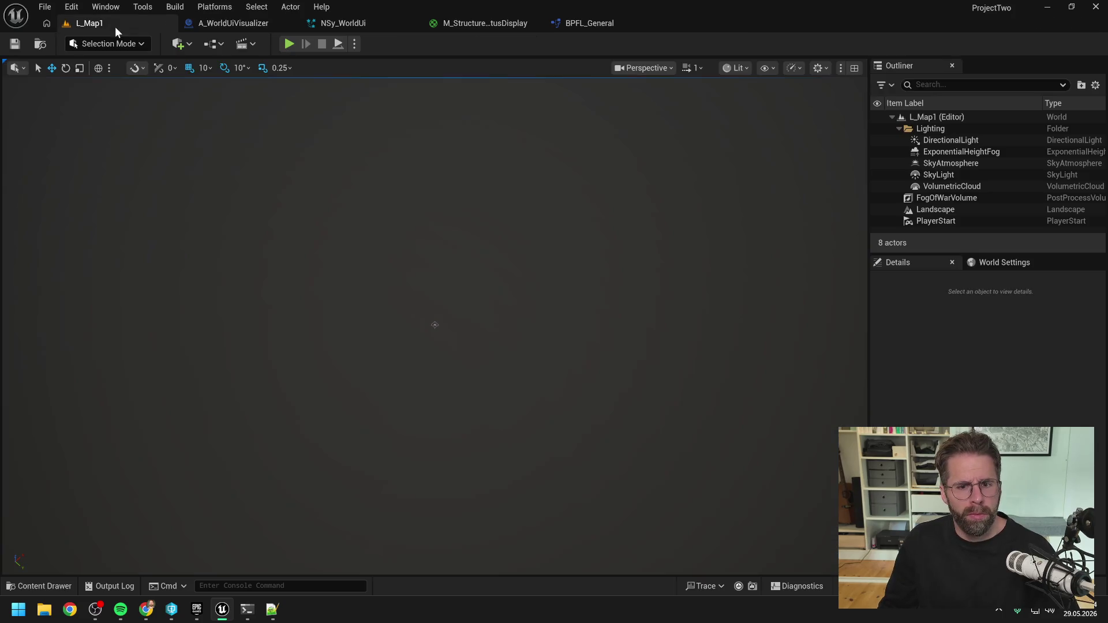
left_click(285, 46)
mouse_move(518, 270)
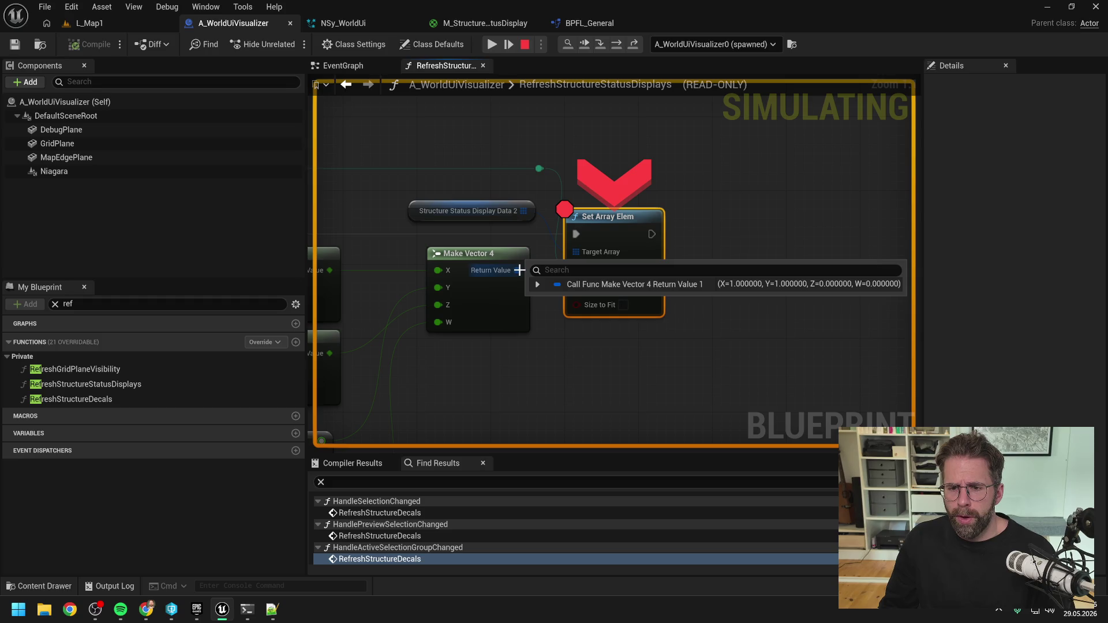
scroll(687, 200, "down", 3)
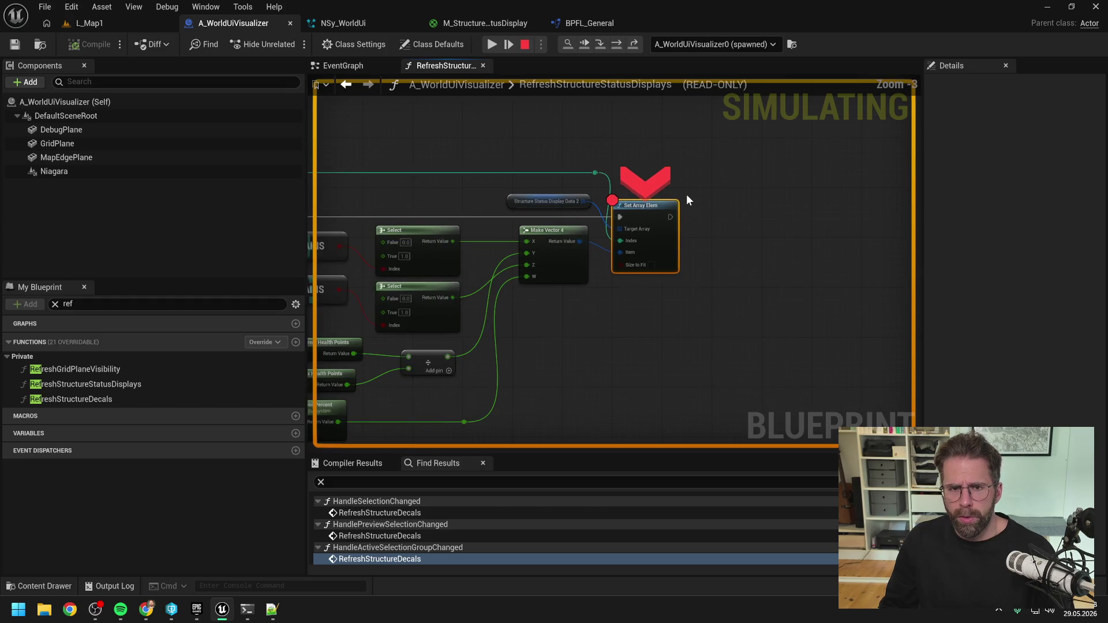
left_click(345, 65)
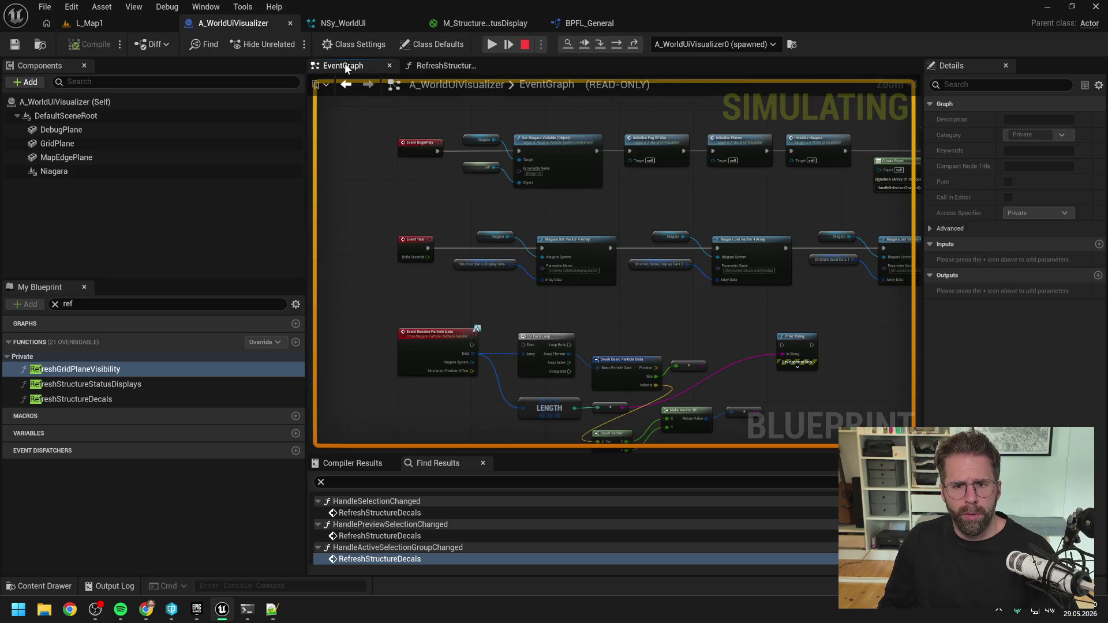
- Continue to the first Niagara Set Vector 4 Array breakpoint and inspect Structure Status Display Data 1
scroll(604, 247, "up", 2)
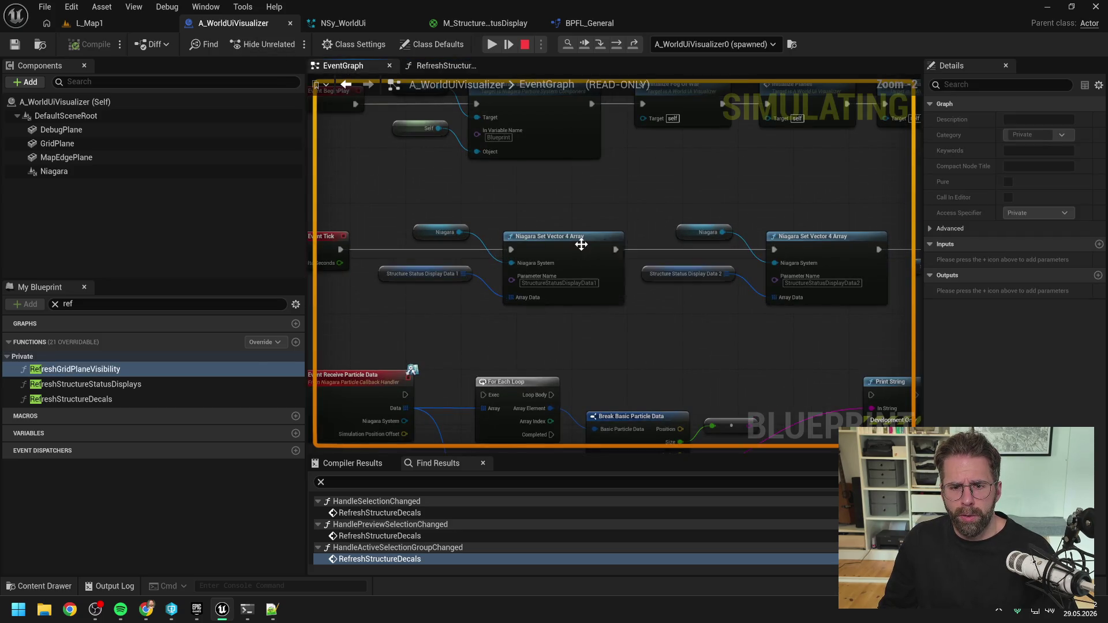
left_click(603, 246)
left_click(493, 45)
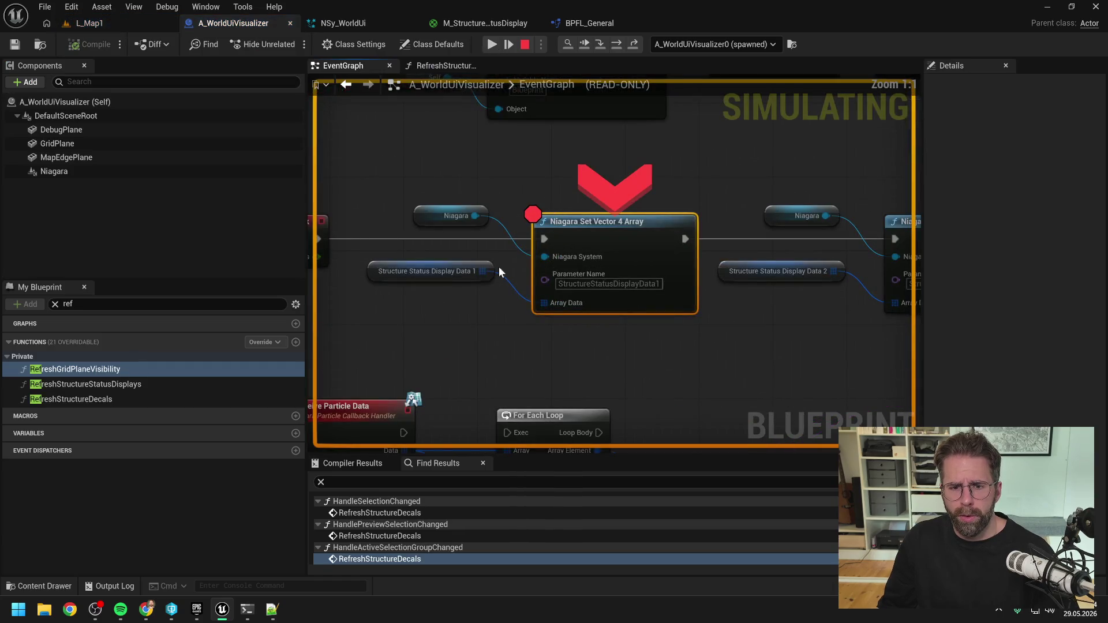
left_click(502, 285)
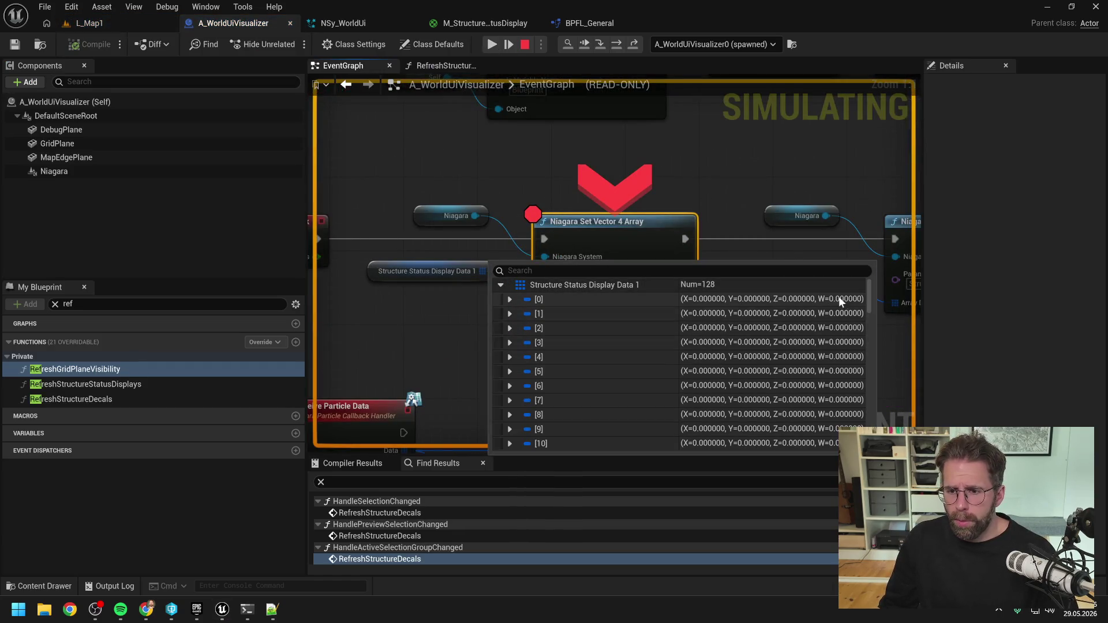
left_click_drag(869, 295, 880, 453)
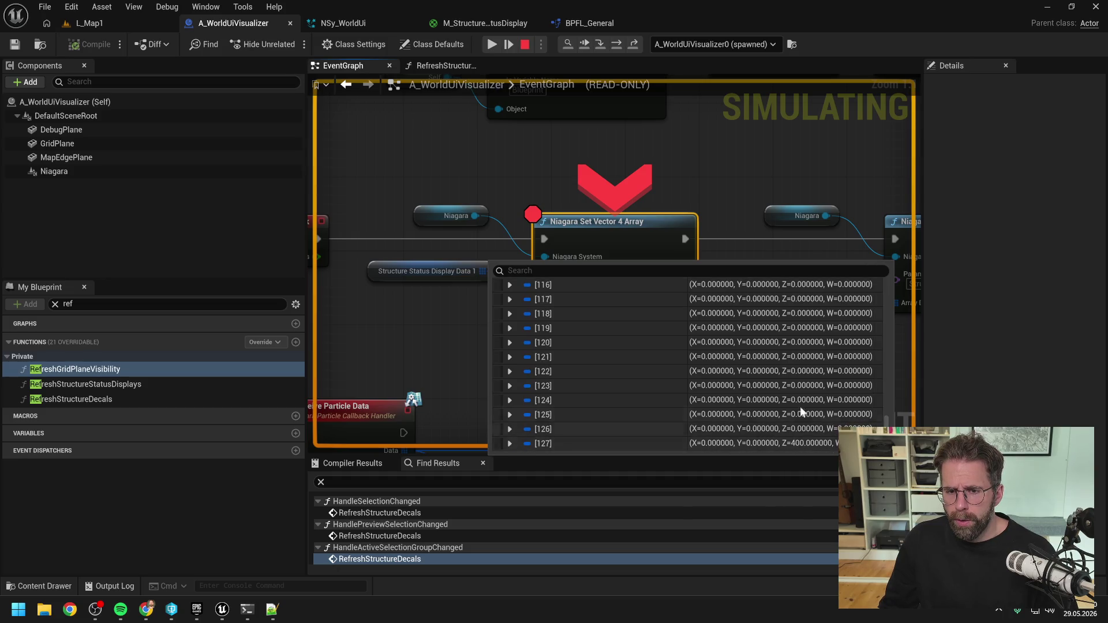
- Step to the second array call and confirm Data 2 element [127] reads X=1, Y=1
left_click(617, 45)
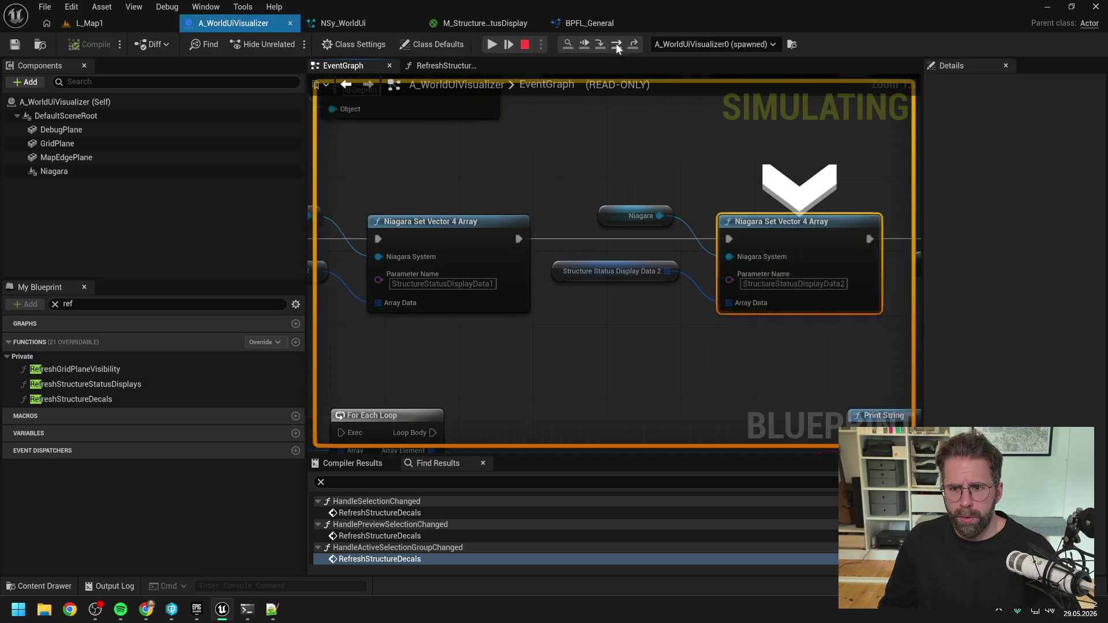
left_click(500, 284)
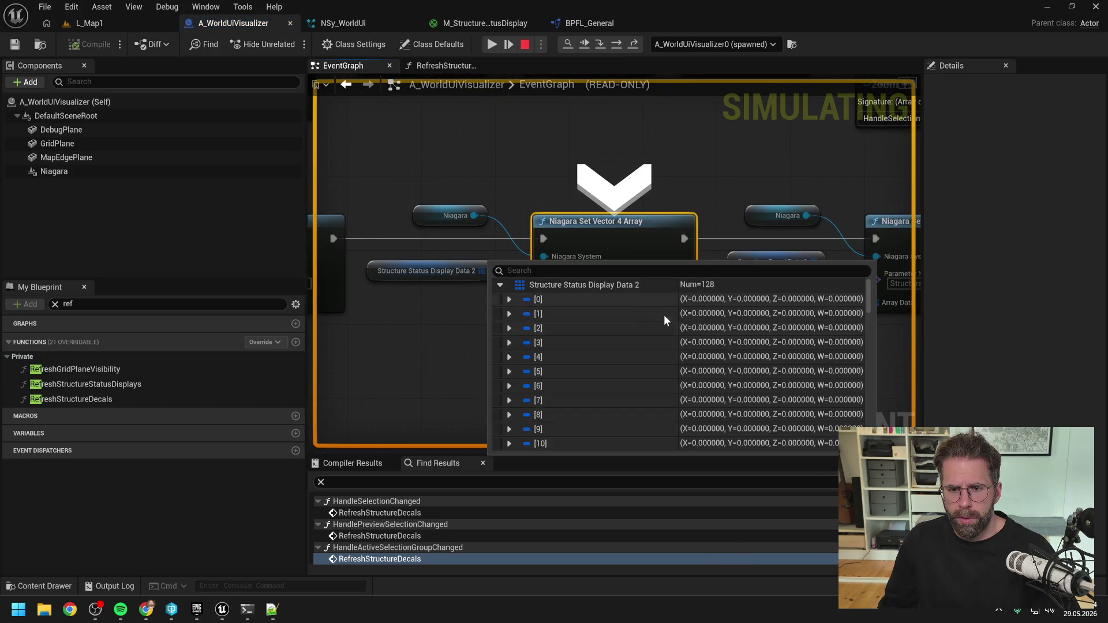
left_click_drag(868, 300, 871, 441)
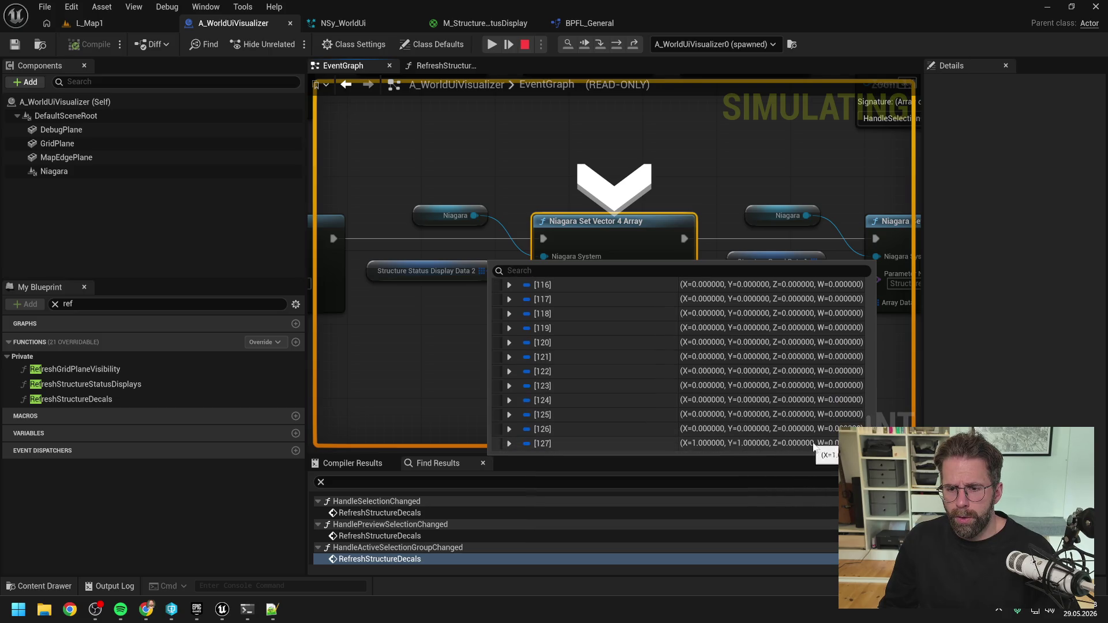
scroll(726, 191, "down", 2)
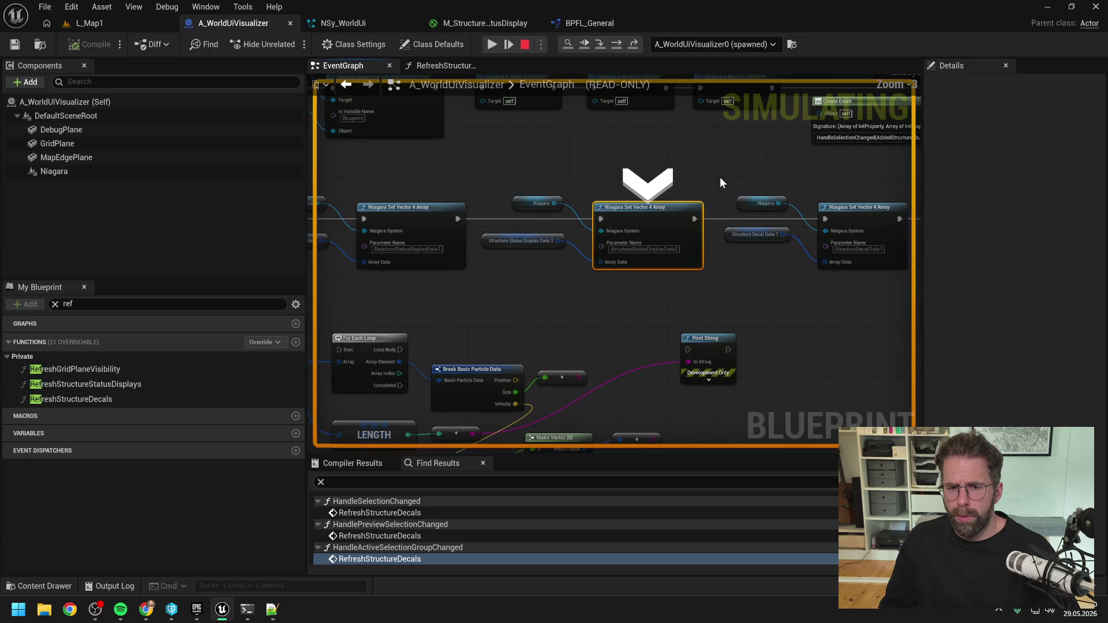
left_click(492, 44)
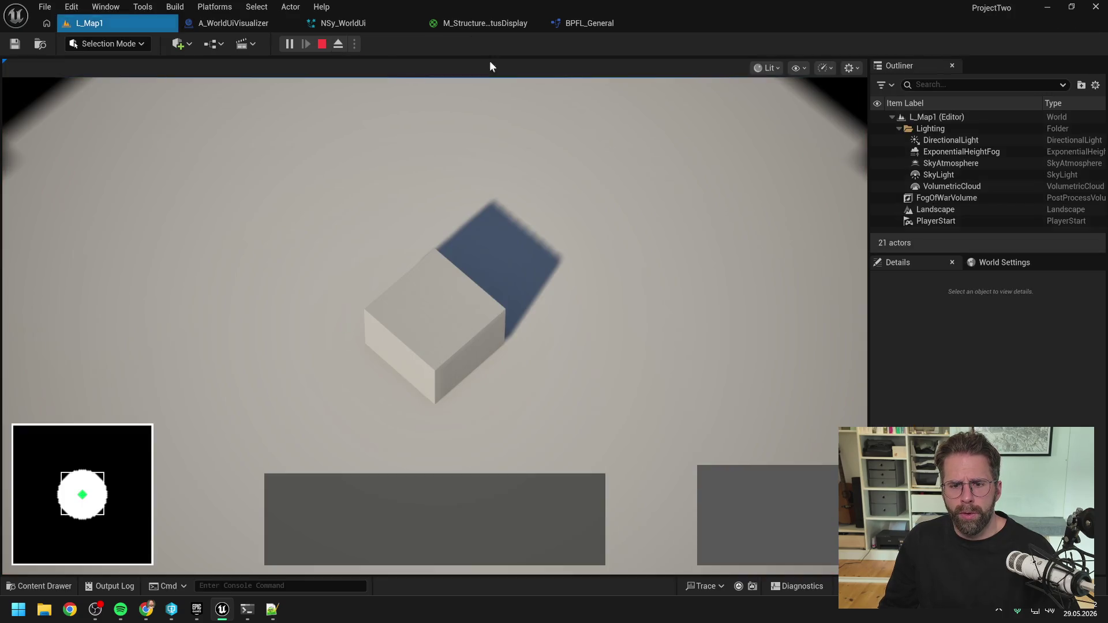
- In NSy_WorldUi, reset the HealthPointsPercent, Param2-0 and Param3-0 material parameter bindings to default
key("Escape")
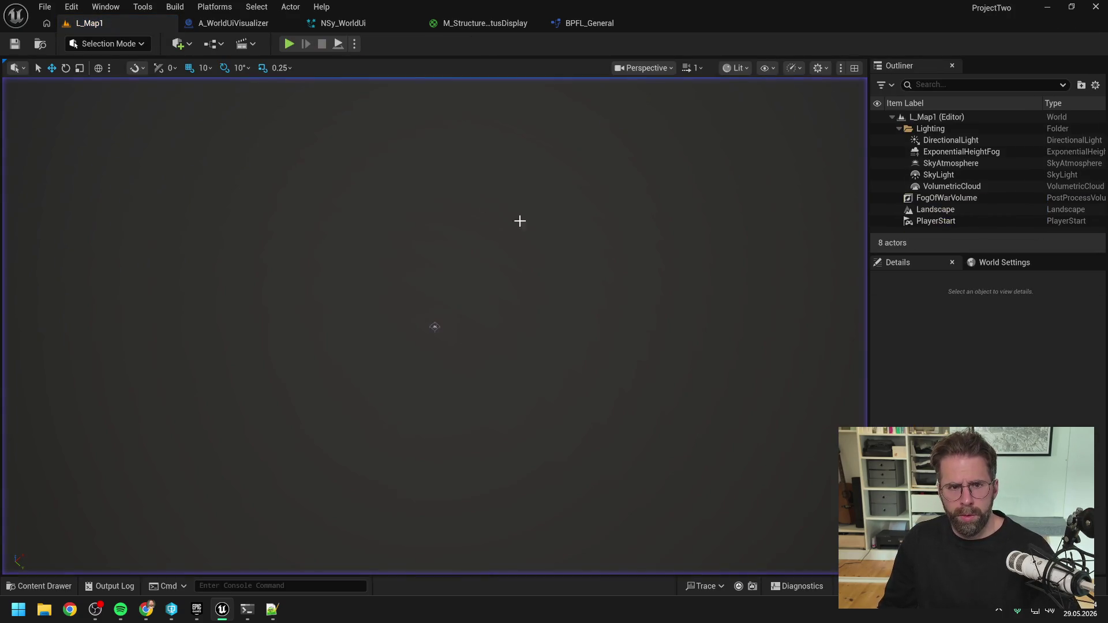
left_click(343, 23)
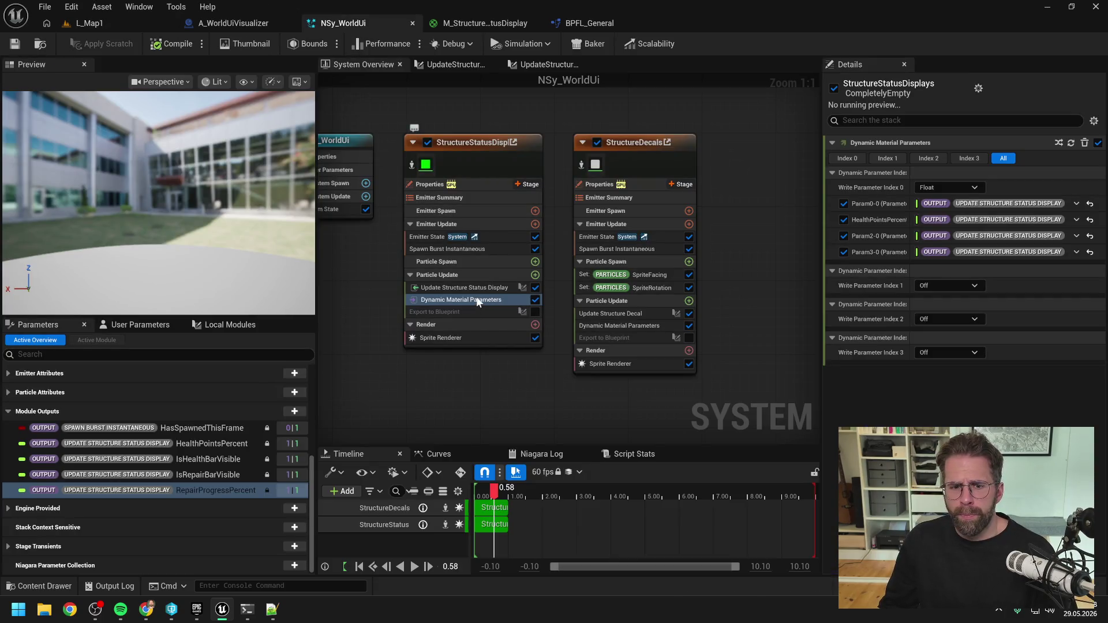
mouse_move(478, 301)
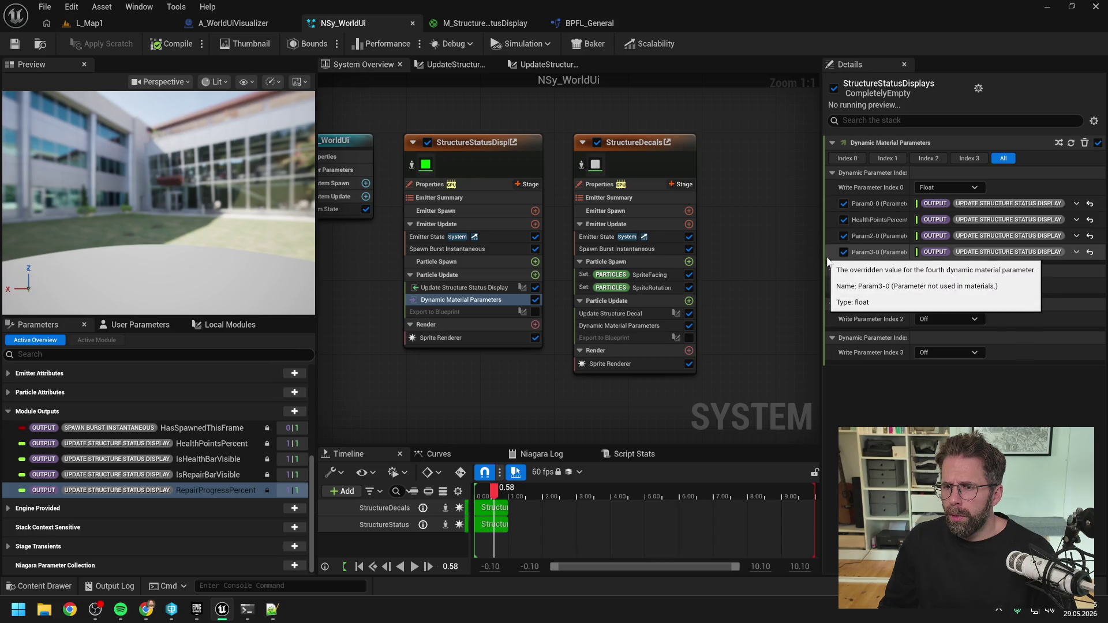
mouse_move(821, 248)
left_mouse_down()
mouse_move(508, 254)
mouse_move(701, 257)
left_mouse_up()
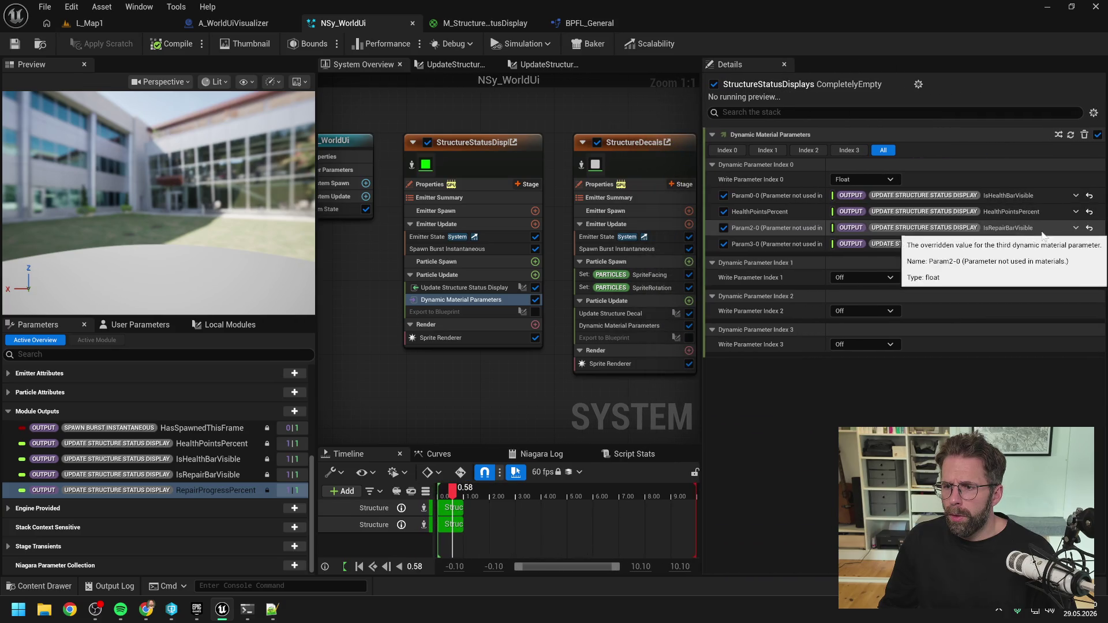
left_click(1089, 211)
left_click(1089, 227)
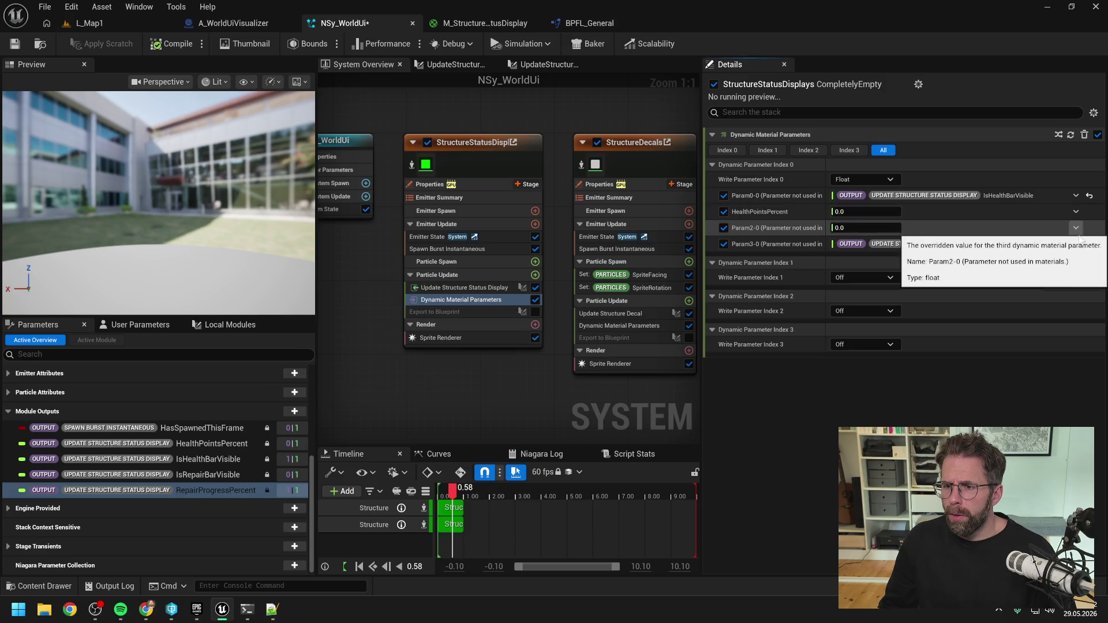
left_click(1089, 245)
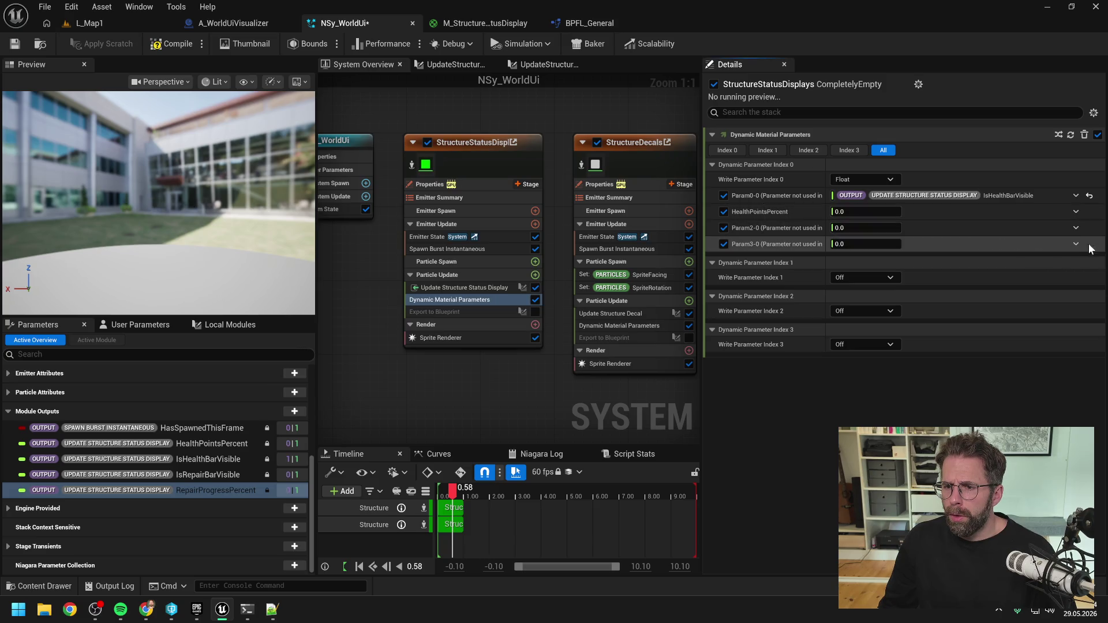
- Bind the HealthPointsPercent output to the second StructureStatusDisplays material parameter
left_click(218, 475)
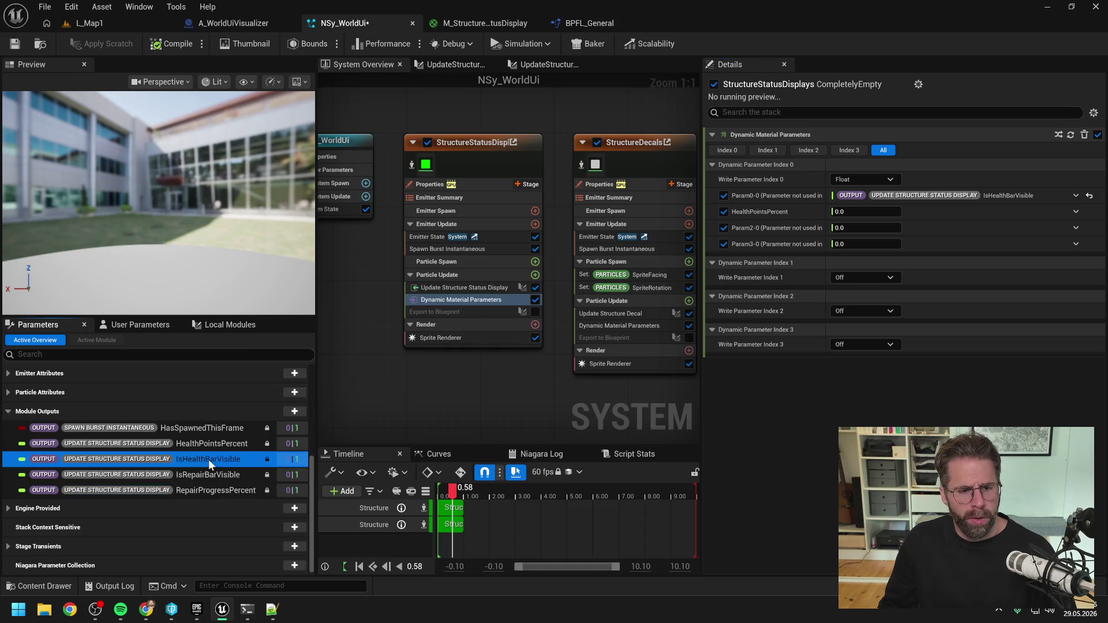
left_click(227, 490)
left_click(225, 474)
left_click(211, 447)
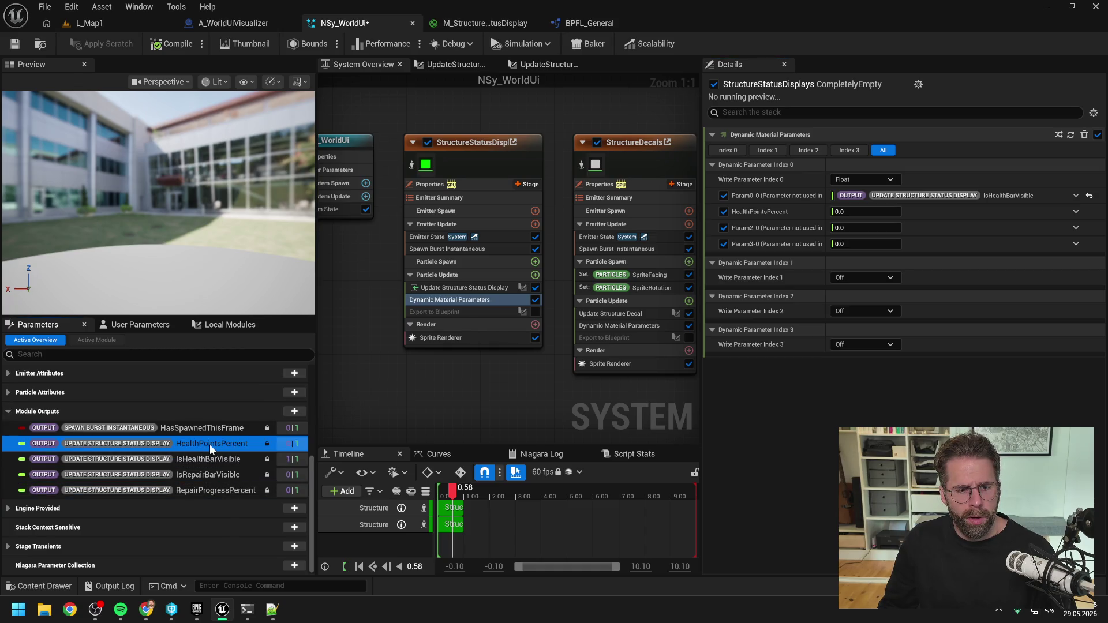
mouse_move(275, 425)
left_mouse_down()
mouse_move(829, 236)
mouse_move(831, 218)
mouse_move(854, 212)
left_mouse_up()
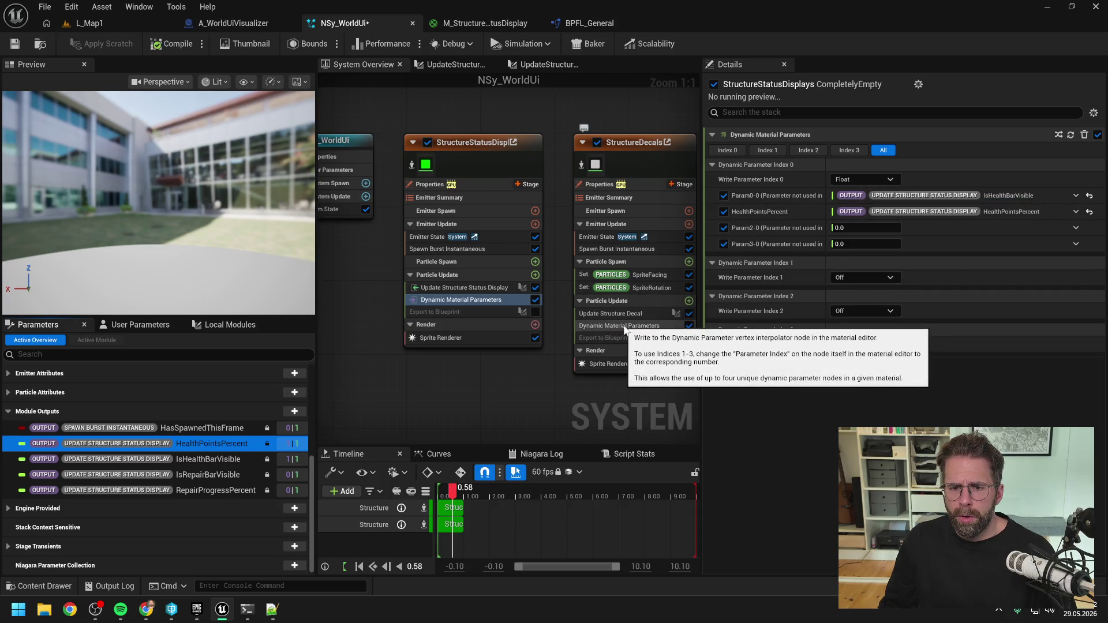
left_click(624, 327)
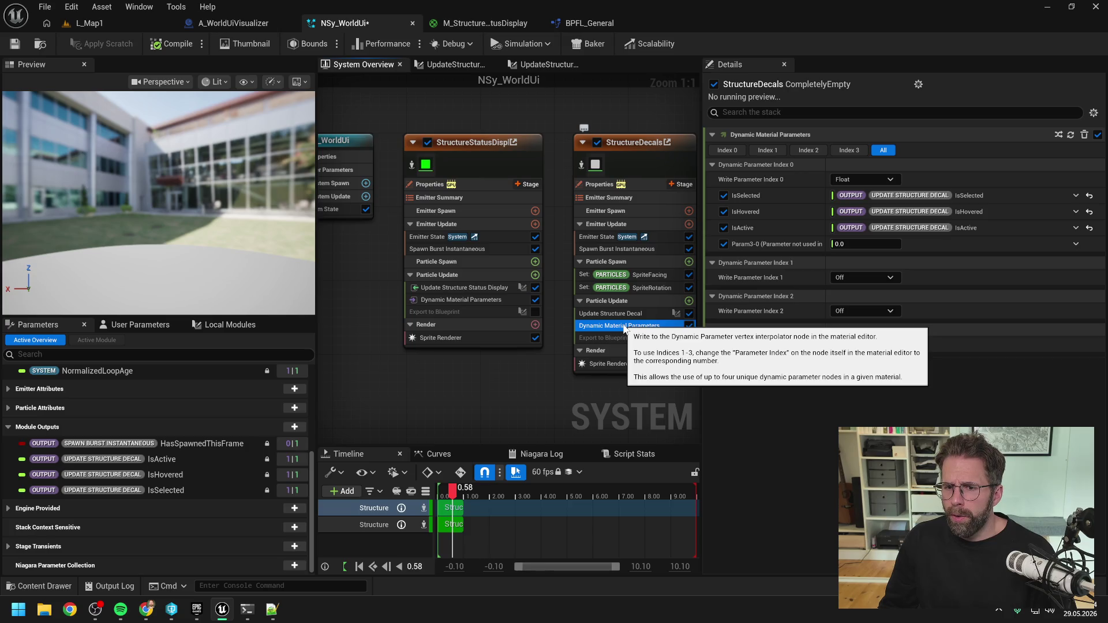
left_click(460, 300)
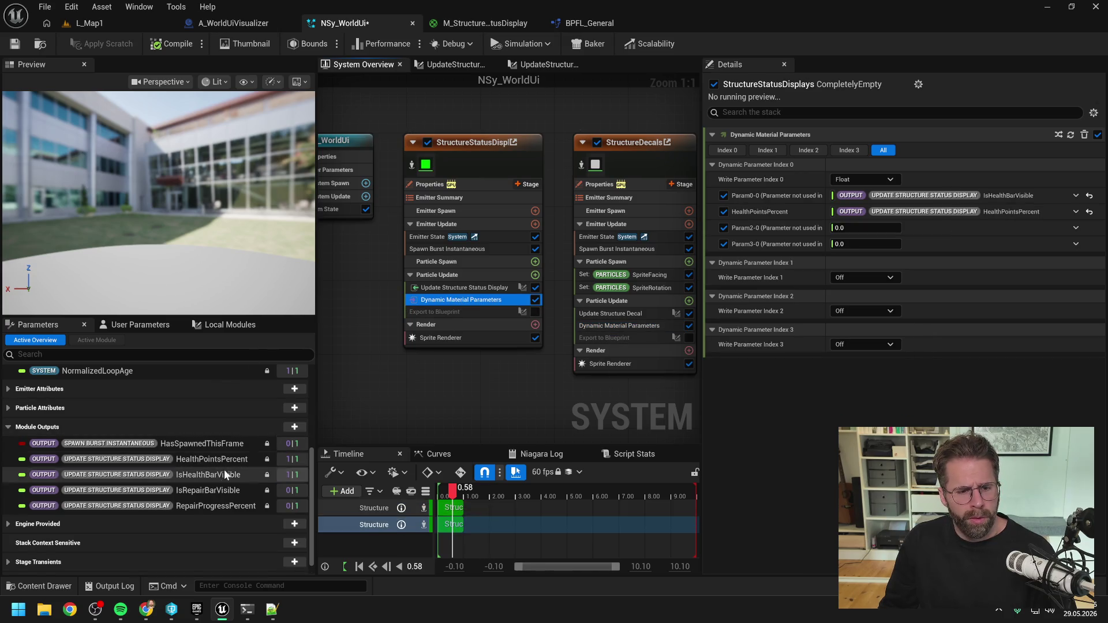
- Bind IsRepairBarVisible to Param2-0 and RepairProgressPercent to Param3-0, then save NSy_WorldUi
left_click_drag(215, 490, 848, 233)
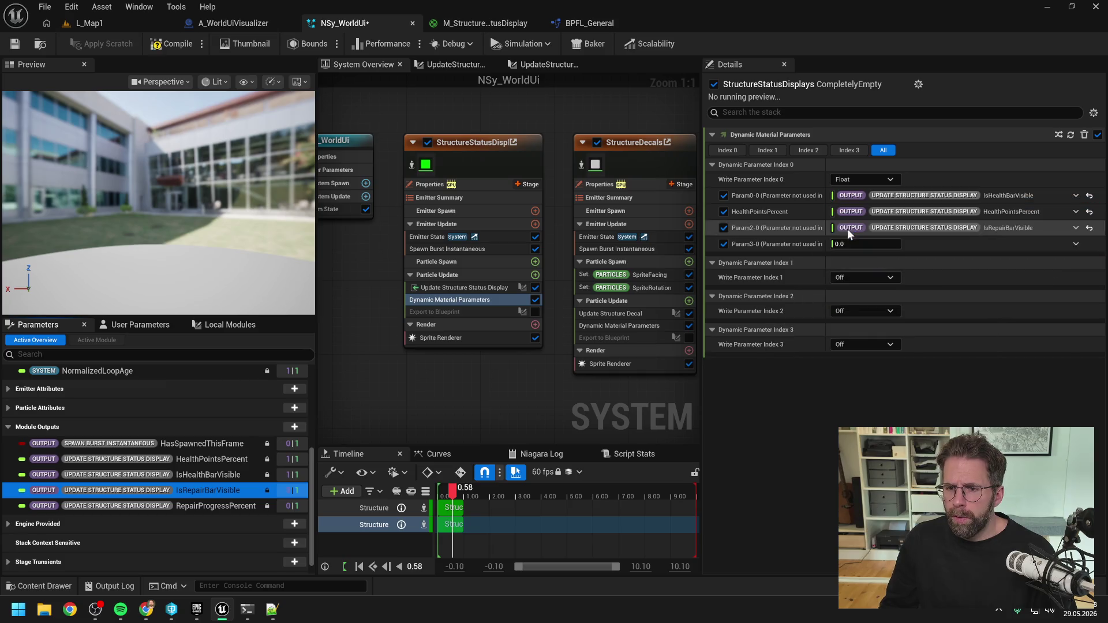
left_click(241, 507)
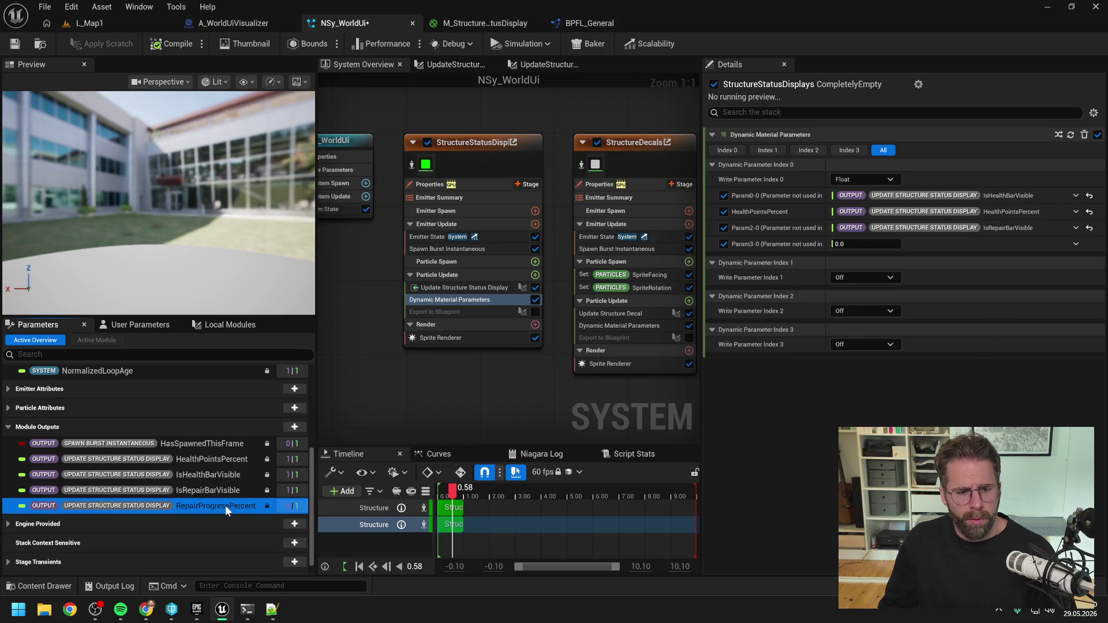
mouse_move(223, 511)
left_mouse_down()
mouse_move(891, 291)
mouse_move(888, 245)
left_mouse_up()
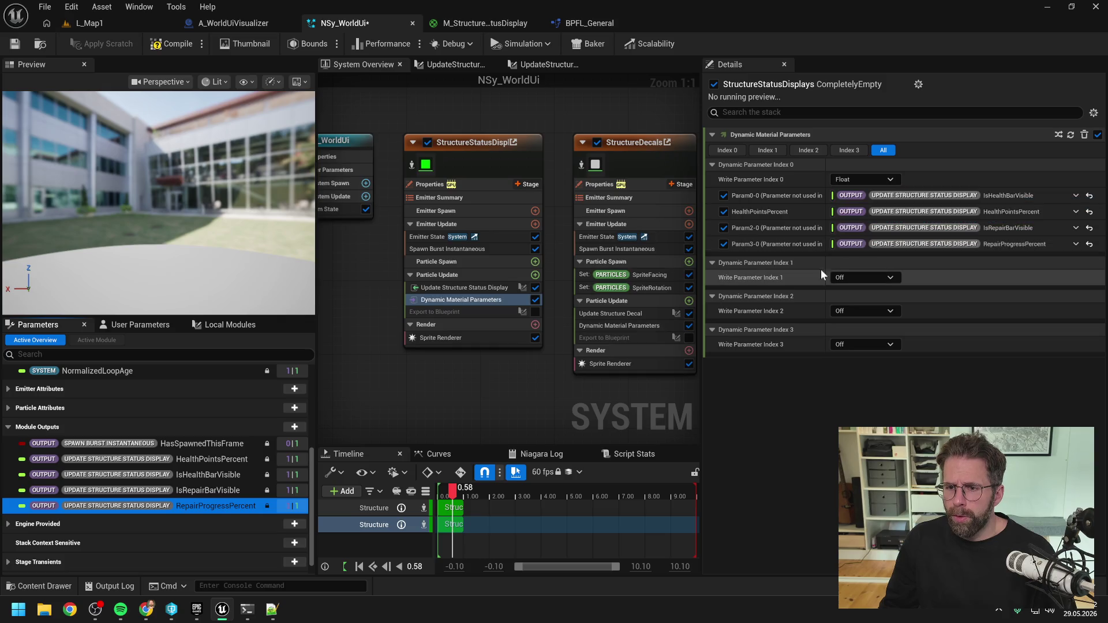
left_click(22, 45)
left_click(124, 23)
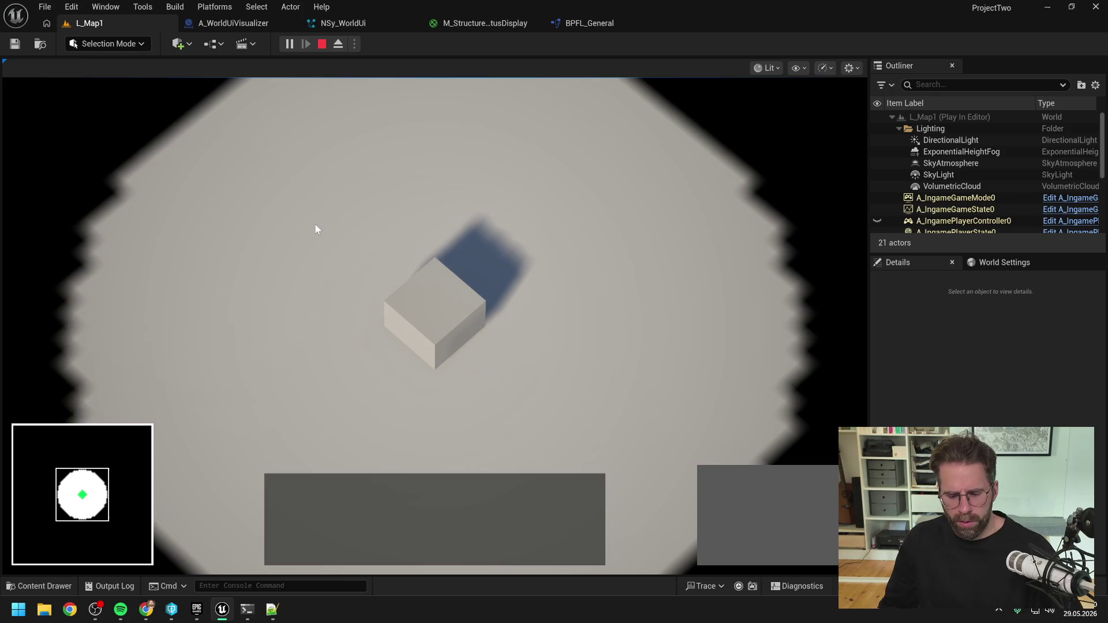
- Stop play, review the M_StructureStatusDisplay material graph, and return to NSy_WorldUi
key("Escape")
left_click(285, 25)
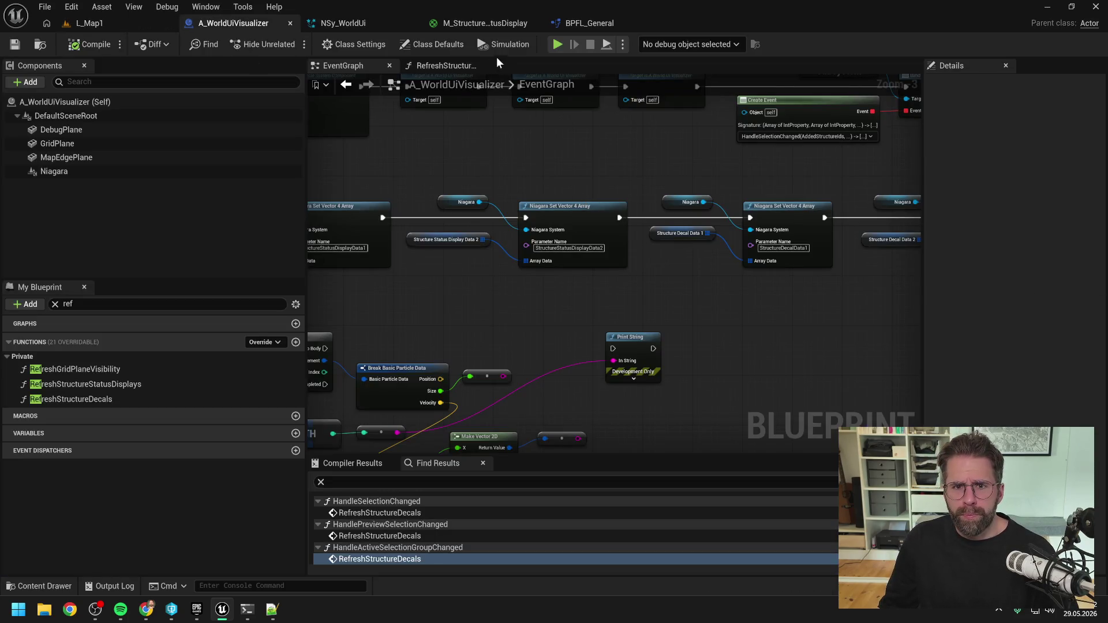
left_click(373, 24)
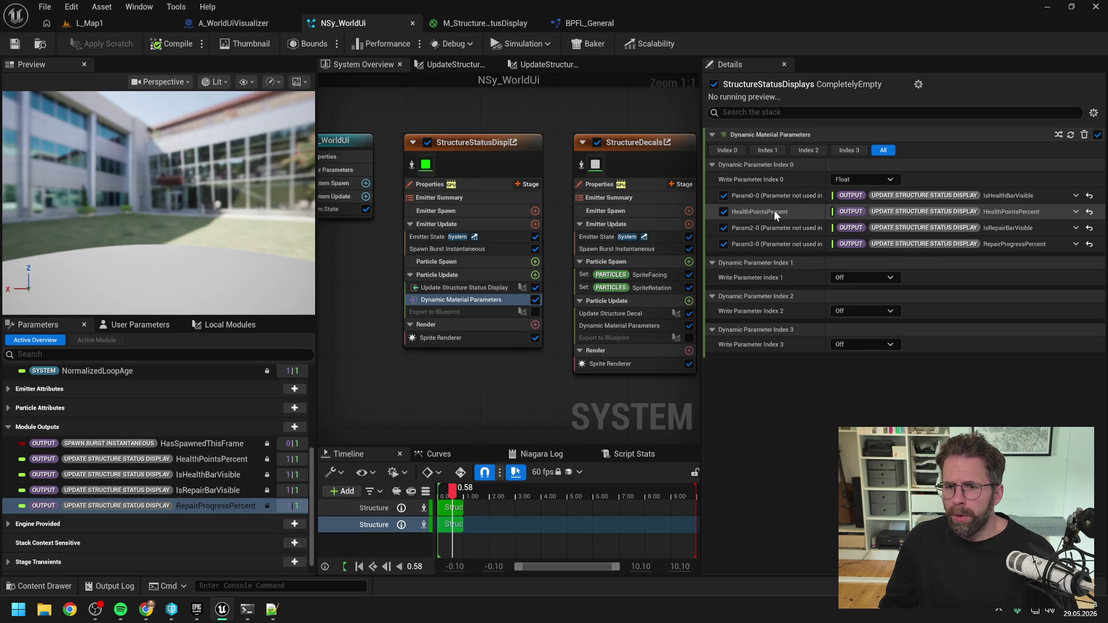
left_click(466, 23)
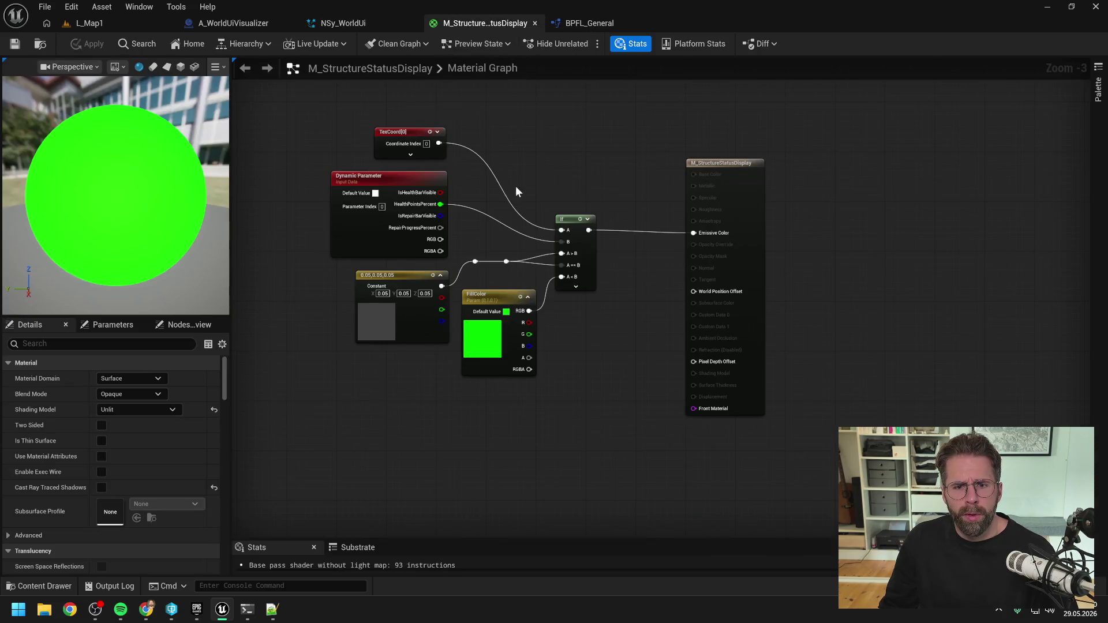
scroll(458, 226, "up", 3)
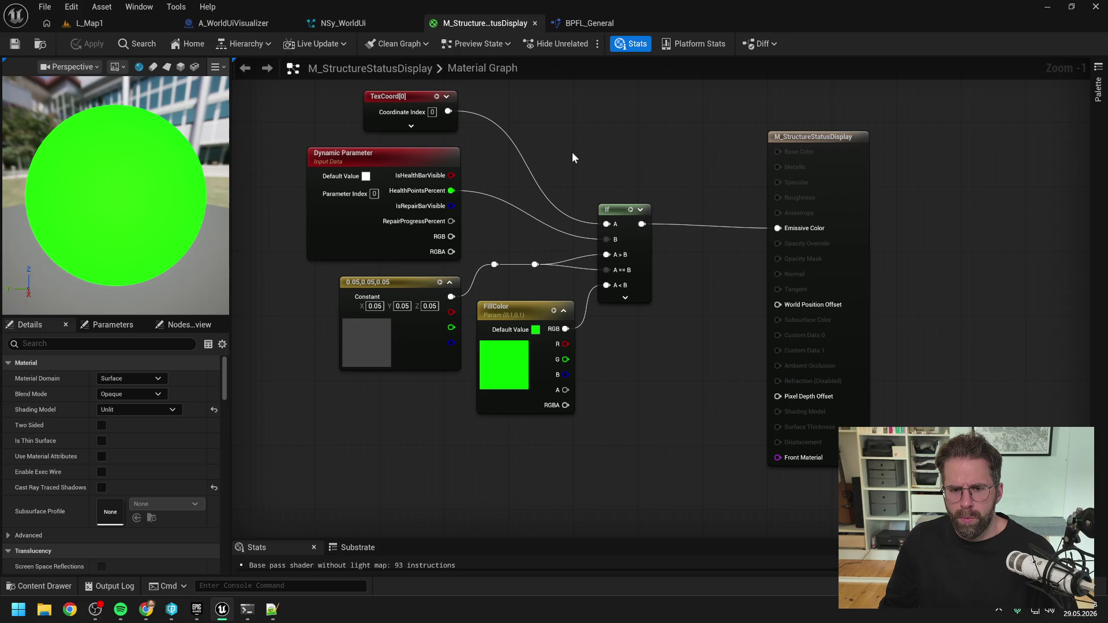
scroll(573, 157, "down", 1)
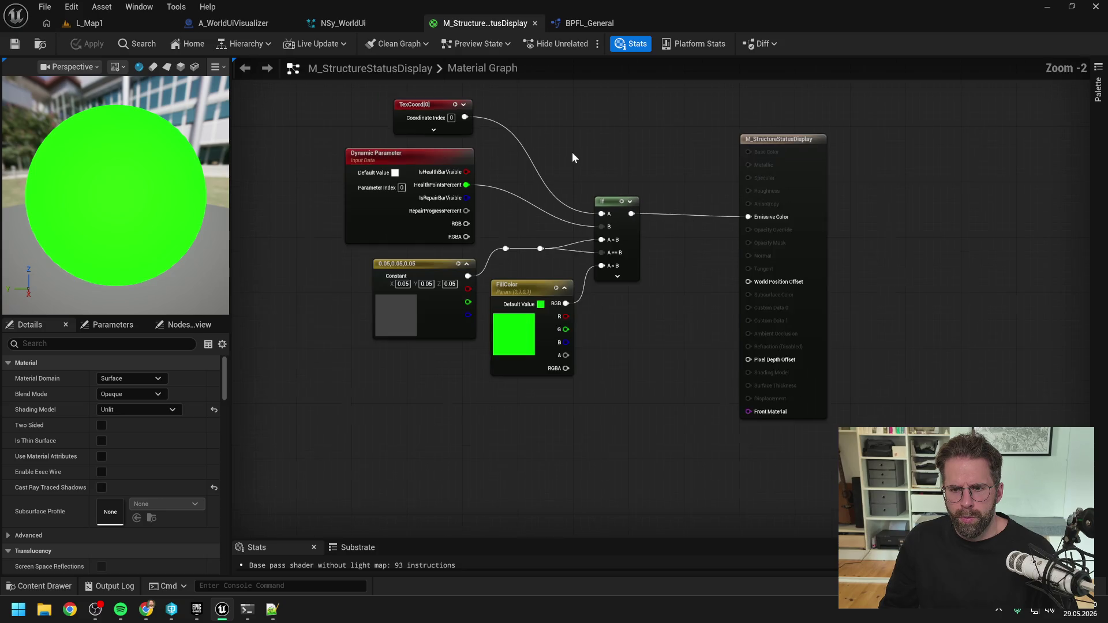
left_click(378, 25)
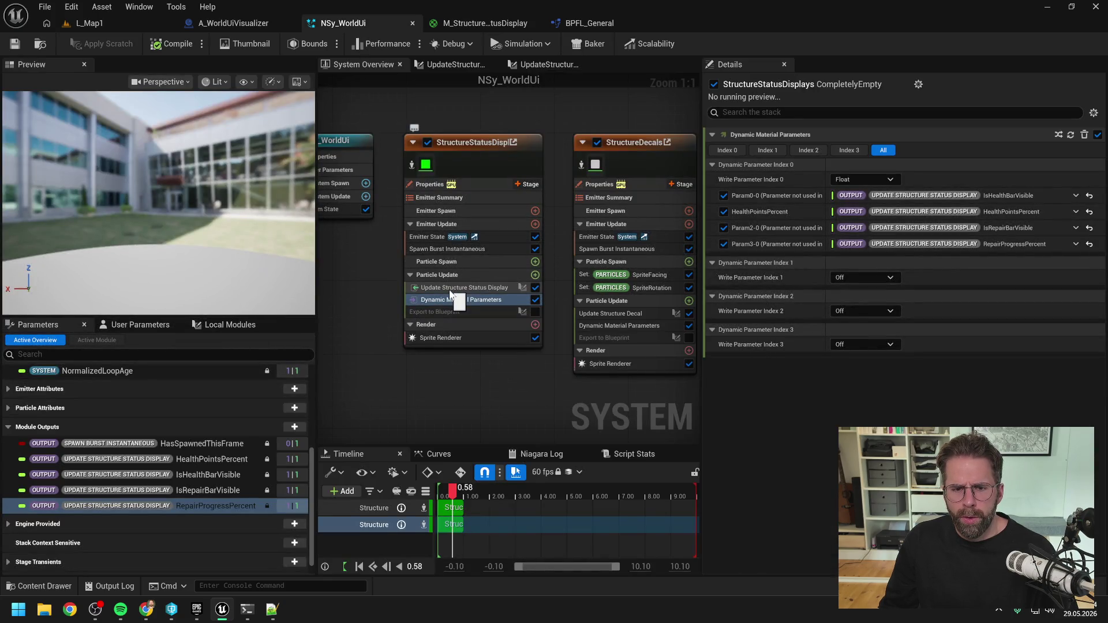
- Compare the Update Structure Status Display module inputs with the blueprint's StructureStatusDisplayData2 node
left_click(452, 288)
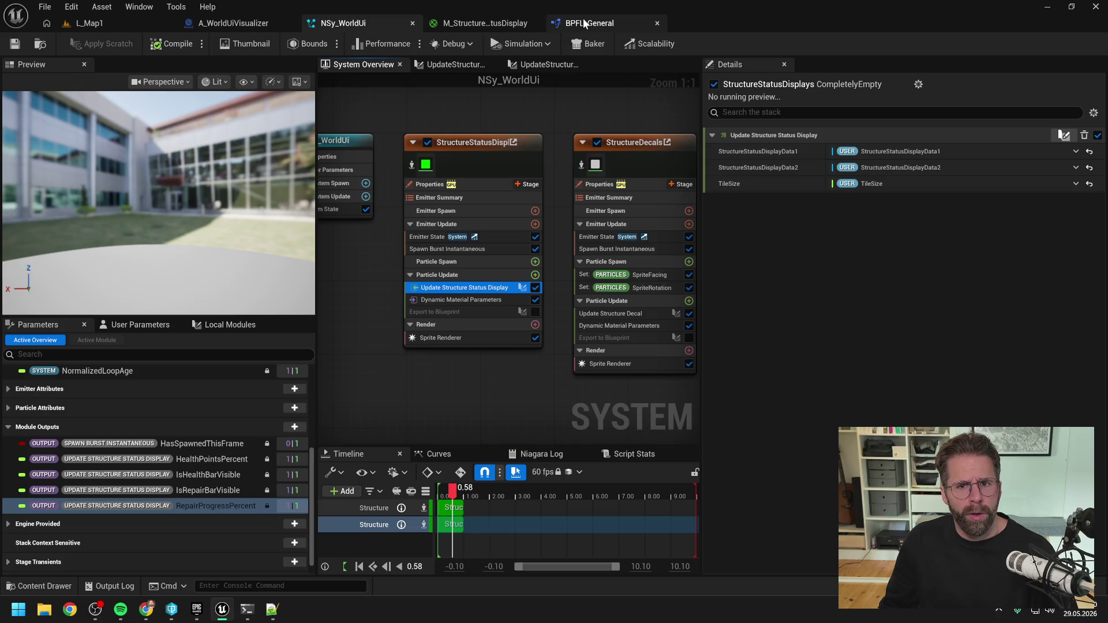
left_click(260, 24)
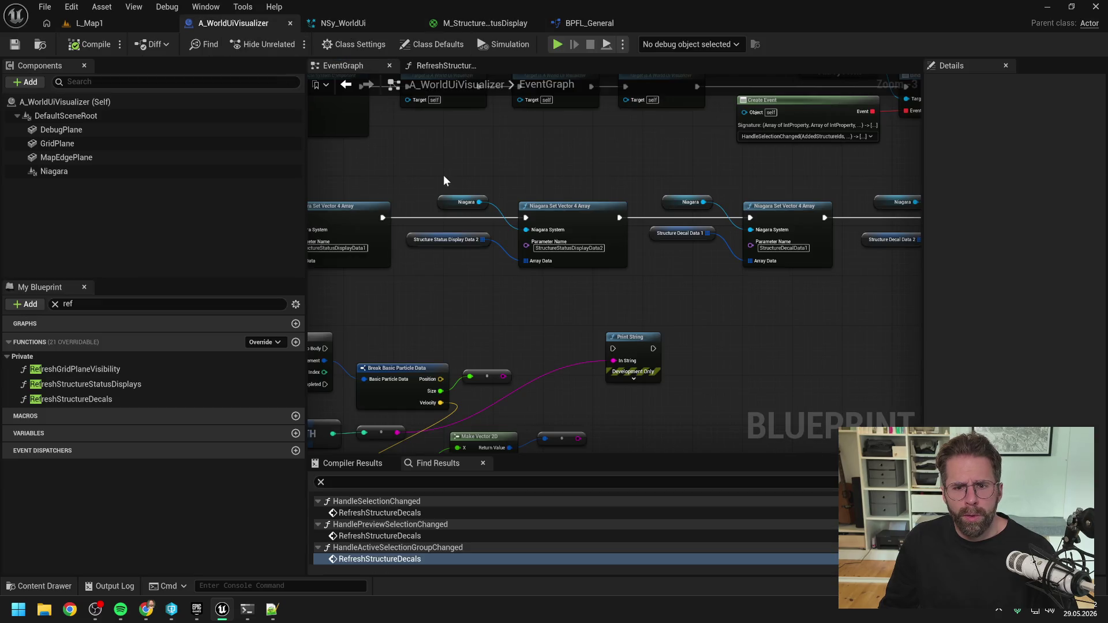
scroll(550, 249, "up", 3)
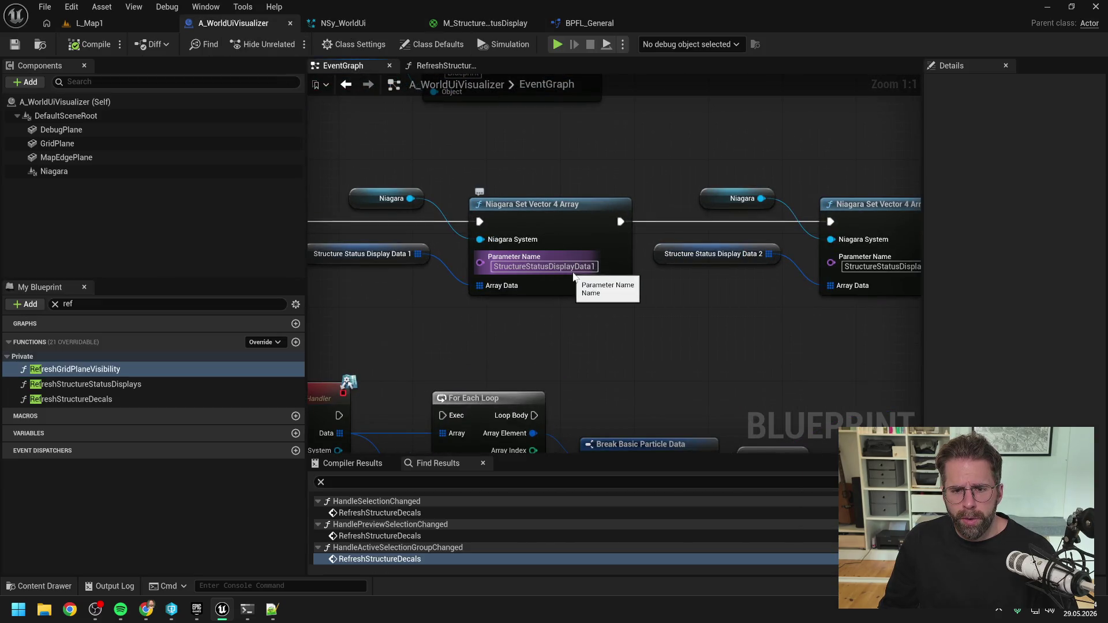
left_click_drag(748, 301, 492, 290)
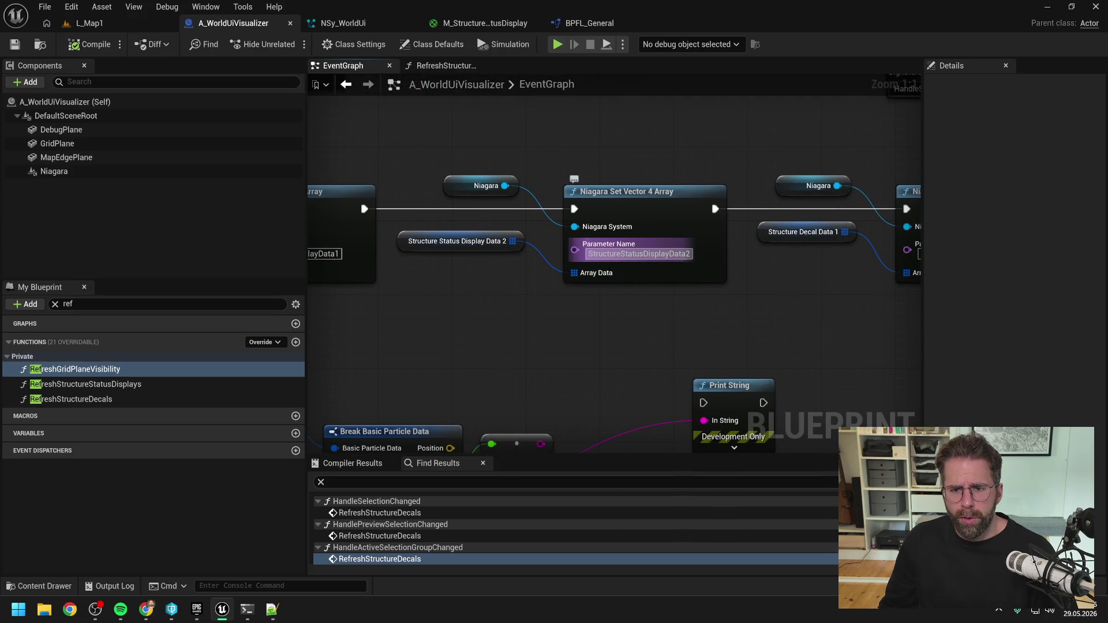
left_click(347, 23)
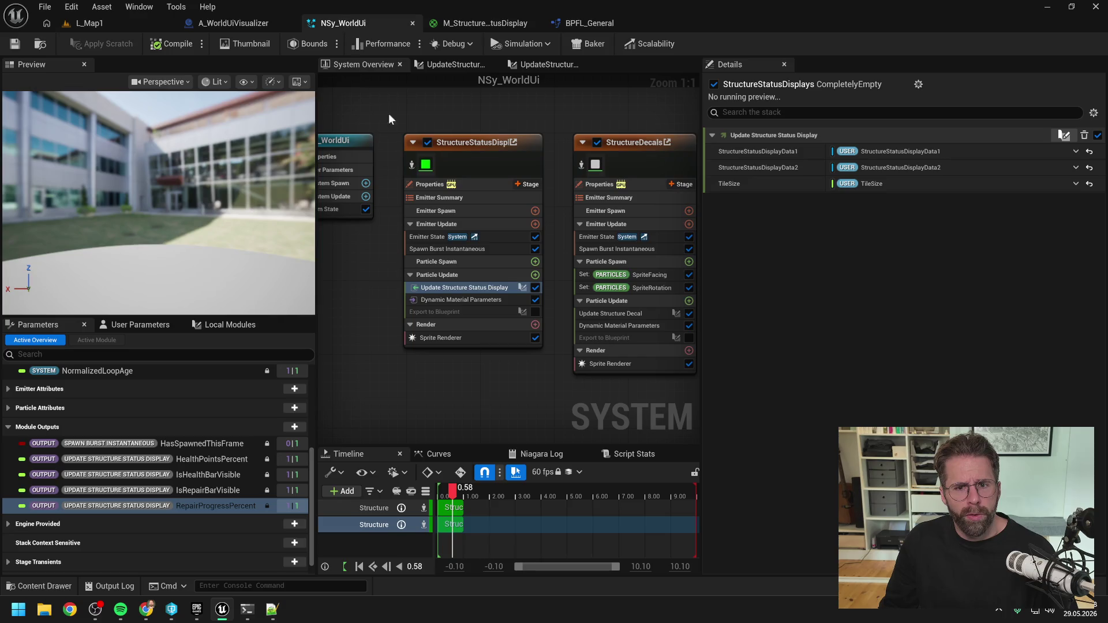
- Enable the Export to Blueprint module under Particle Update and open its script graph
left_click(488, 310)
left_click(535, 312)
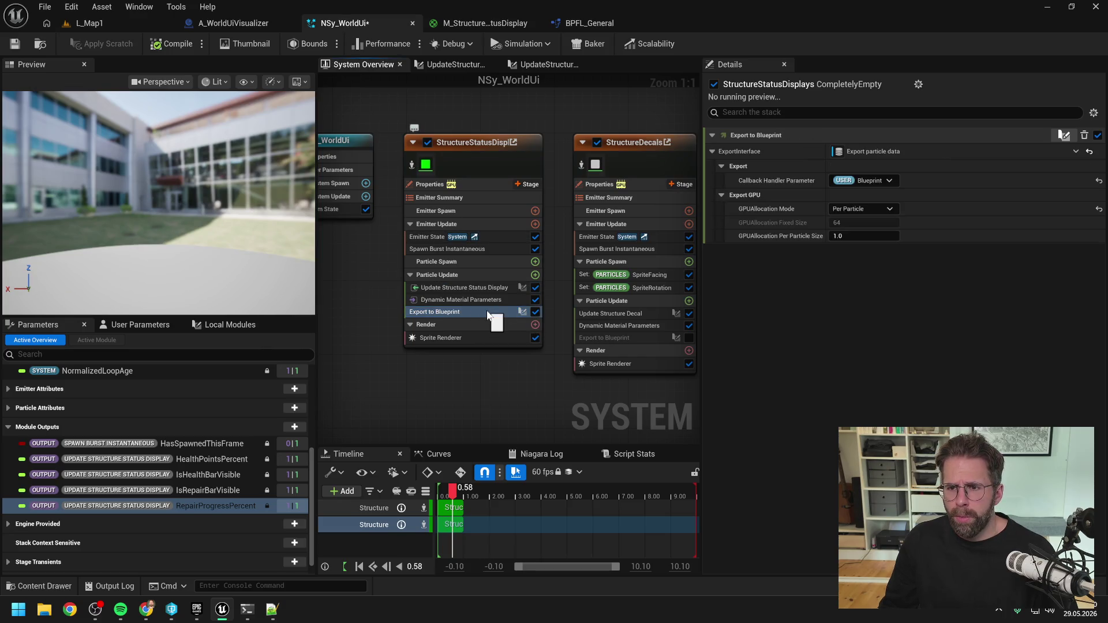
double_click(483, 313)
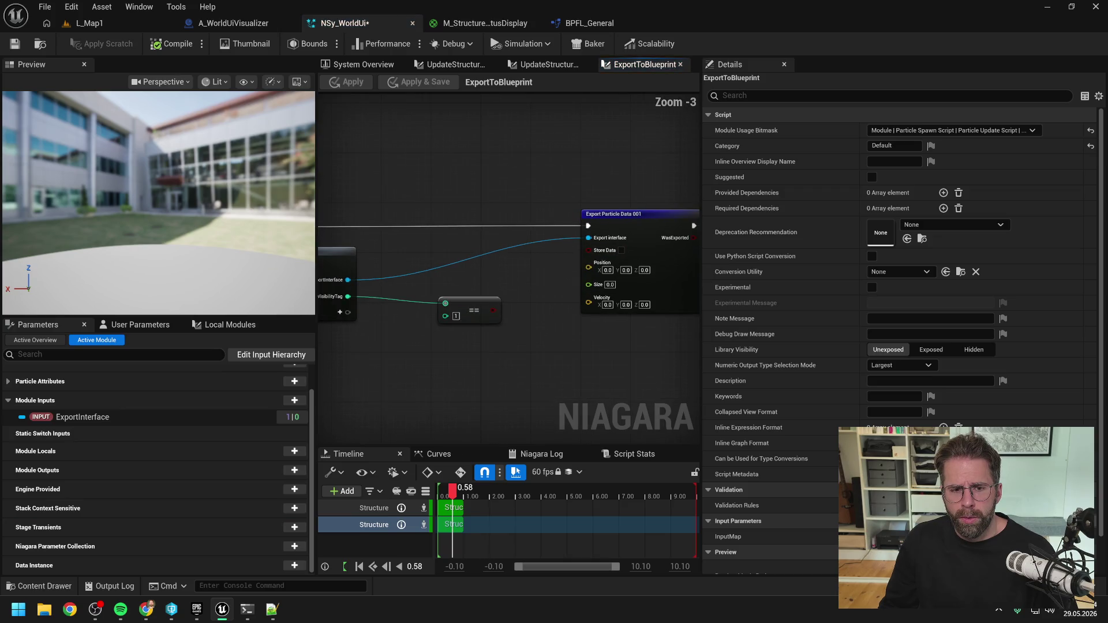
- Add SpriteSize to Map Get and create a Greater Than node from it
scroll(569, 267, "down", 1)
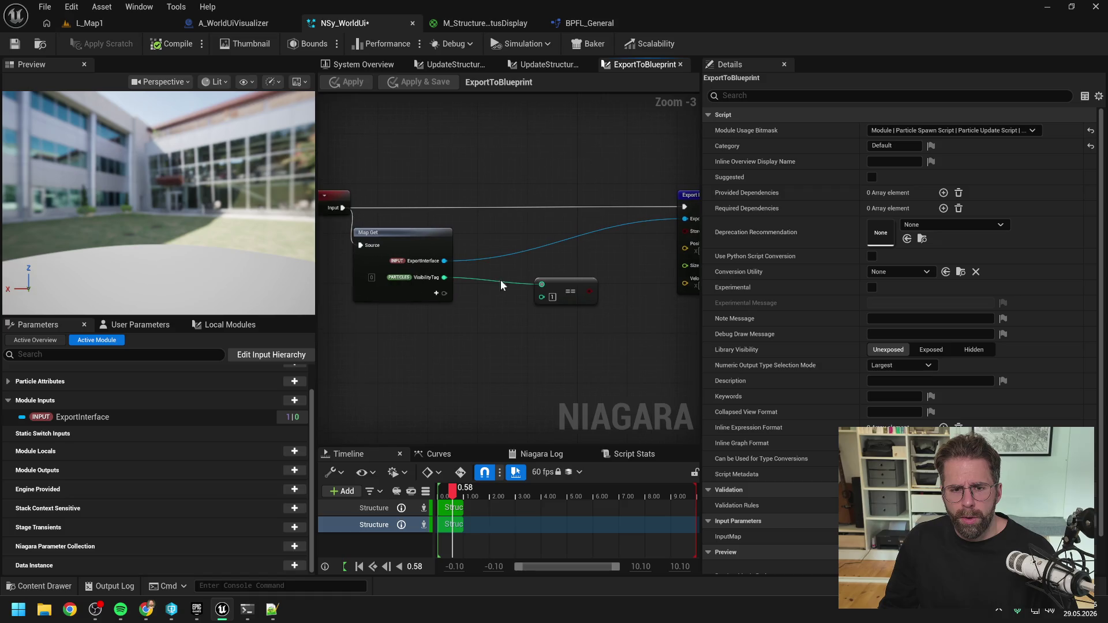
left_click(436, 294)
type("spri")
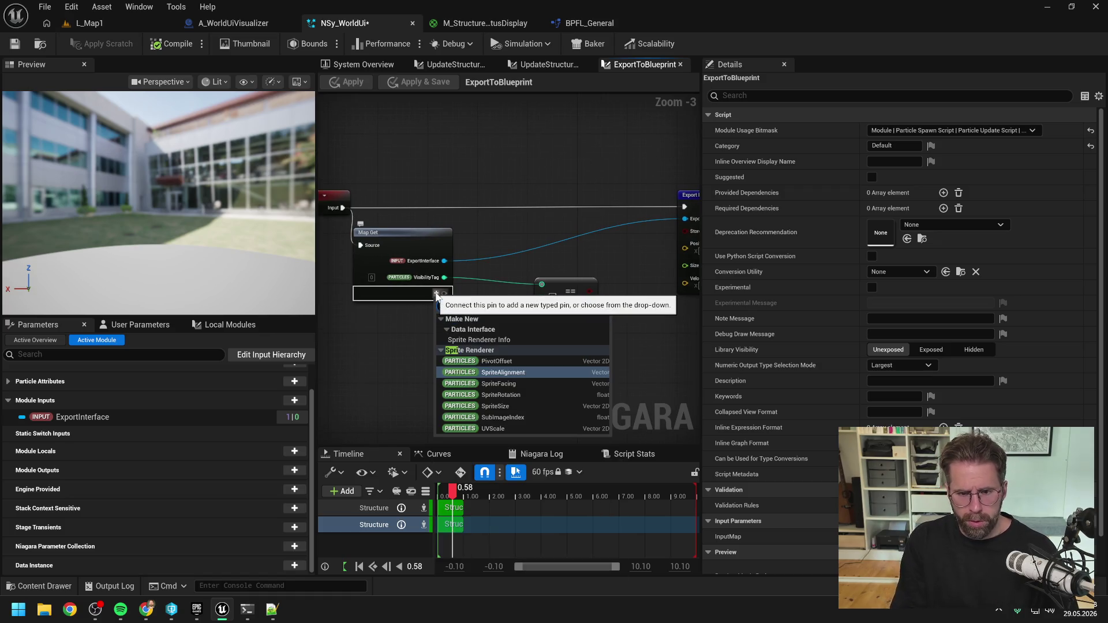
left_click(497, 406)
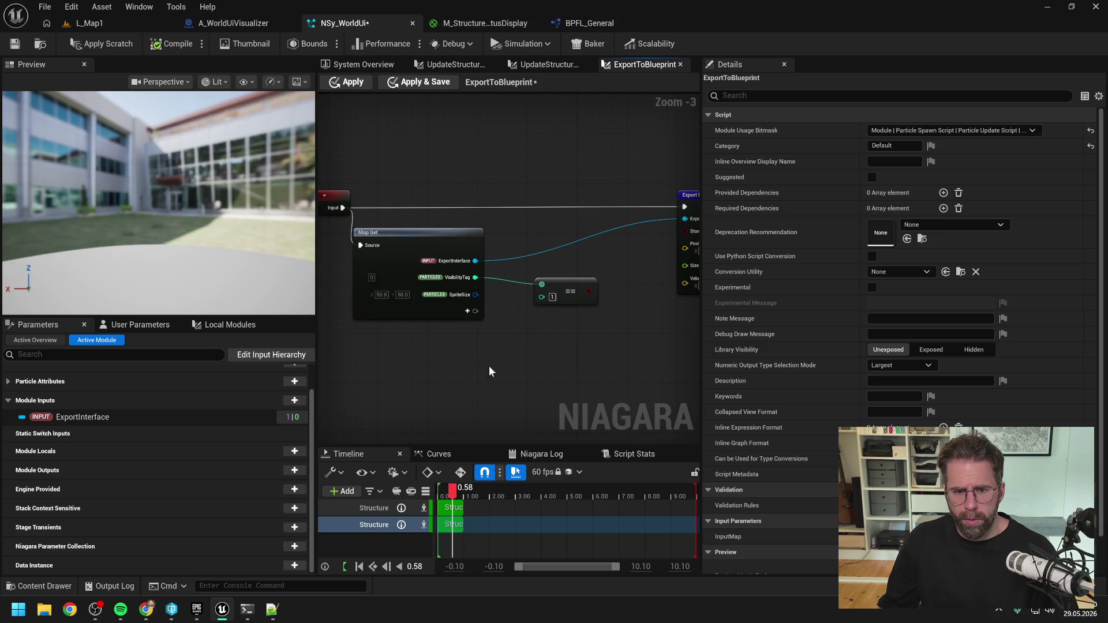
left_click_drag(475, 295, 508, 320)
type(">")
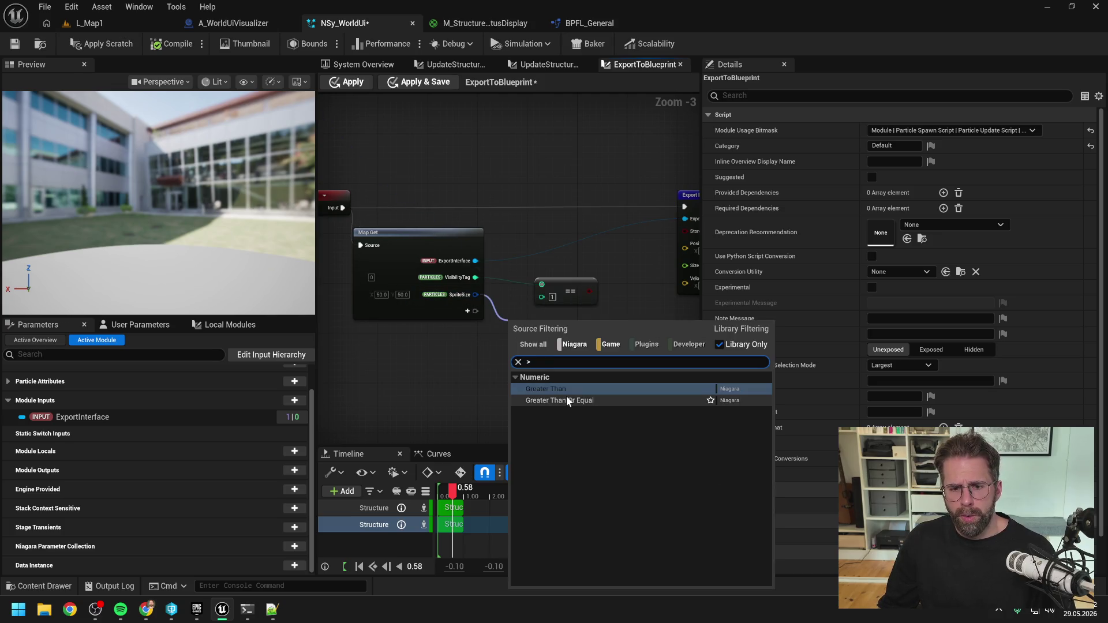
left_click(566, 389)
- Make the comparison's B input a Vector 2D and wire its result into Store Data
right_click(510, 334)
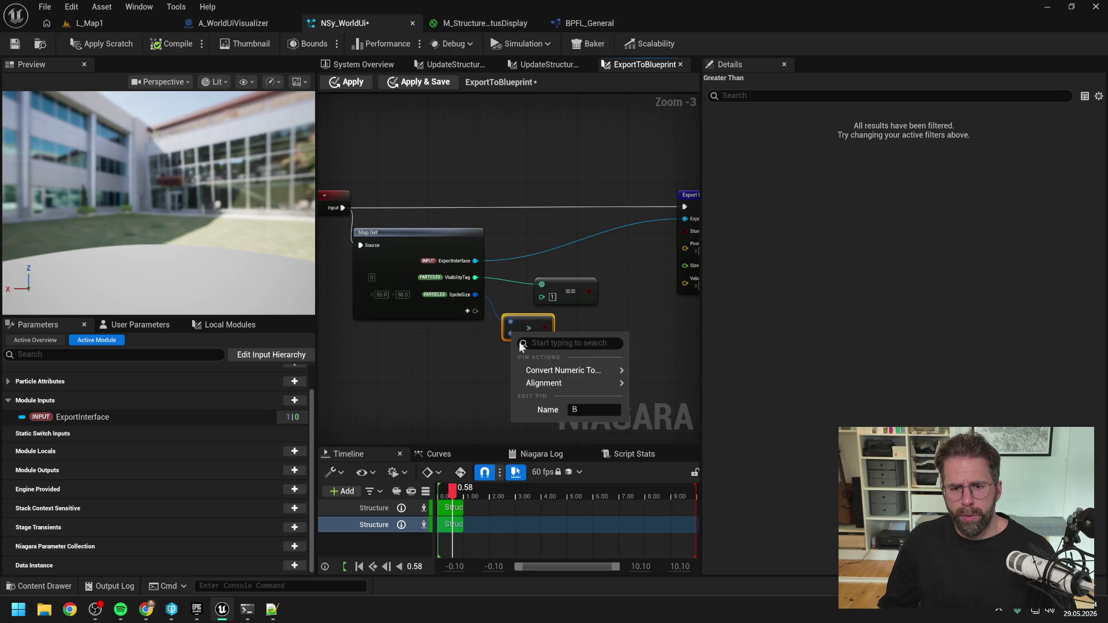
mouse_move(577, 373)
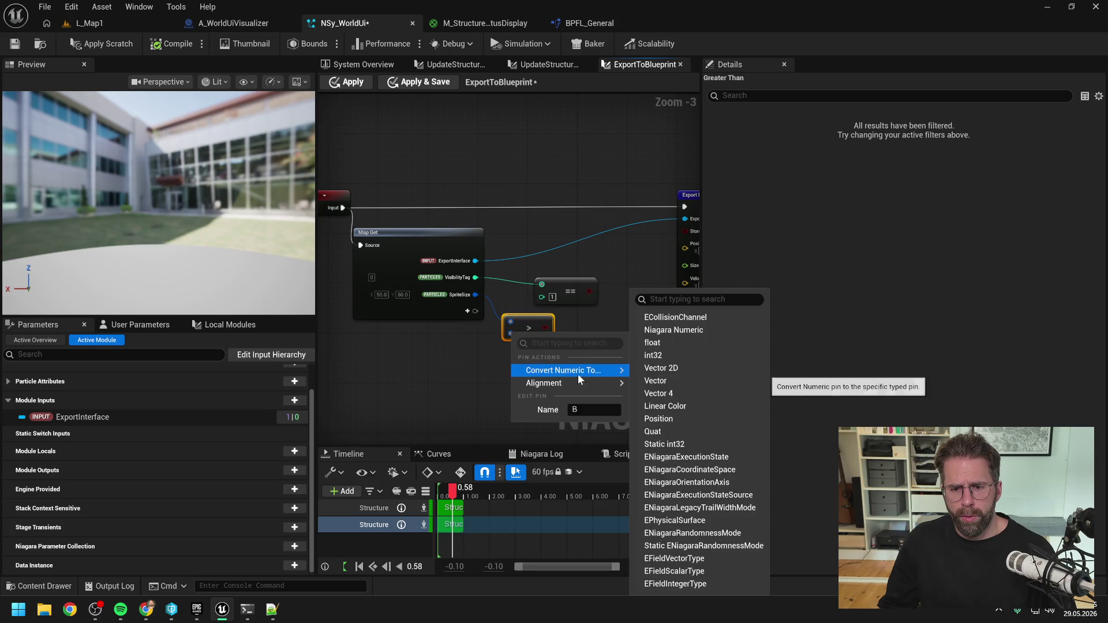
left_click(658, 368)
left_click(615, 353)
mouse_move(467, 337)
left_mouse_down()
mouse_move(507, 314)
mouse_move(574, 239)
left_mouse_up()
- Remove the VisibilityTag pin from Map Get and tidy the nodes
left_click(468, 292)
left_click(371, 289)
right_click(347, 283)
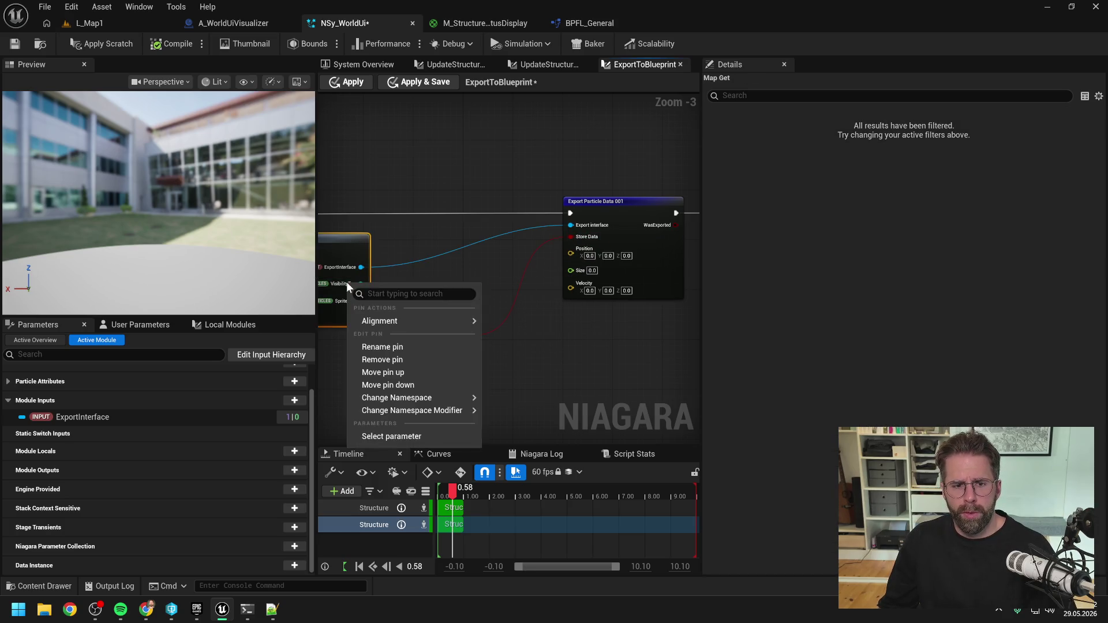
left_click(400, 360)
left_click_drag(418, 319, 458, 277)
left_click(500, 347)
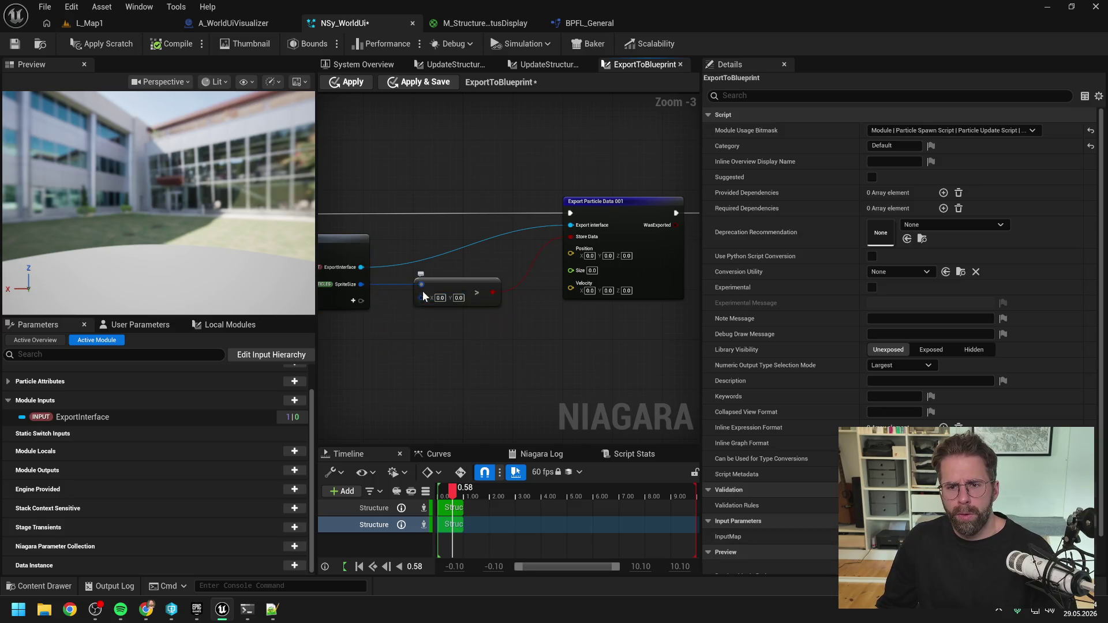
- Apply the ExportToBlueprint changes, save NSy_WorldUi, and return to the system overview
scroll(424, 289, "down", 1)
left_click(102, 44)
left_click(15, 45)
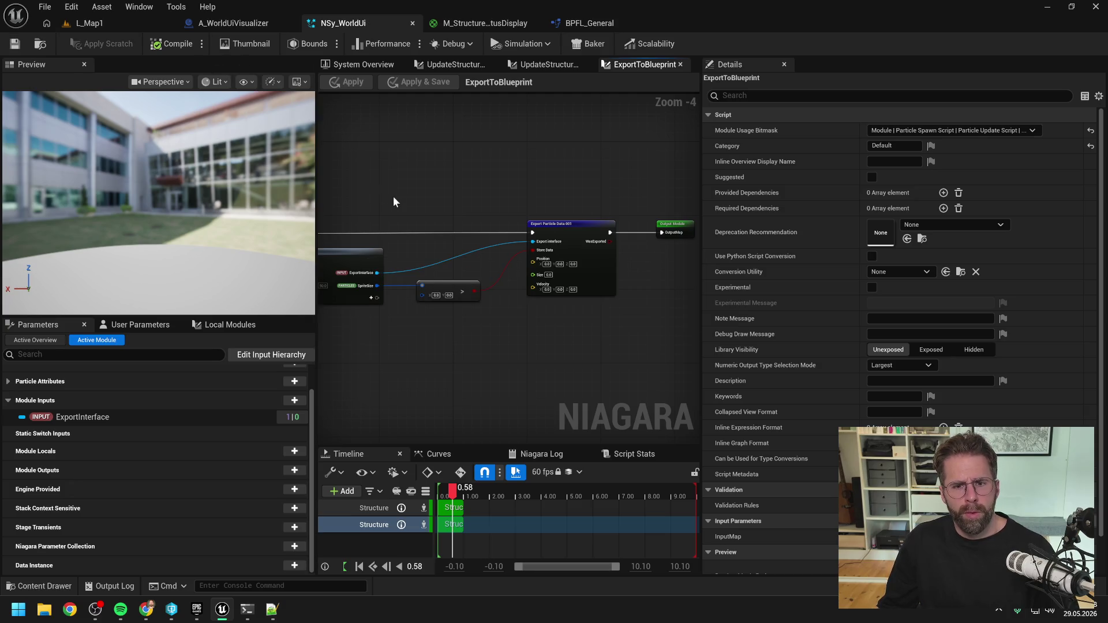
left_click(370, 65)
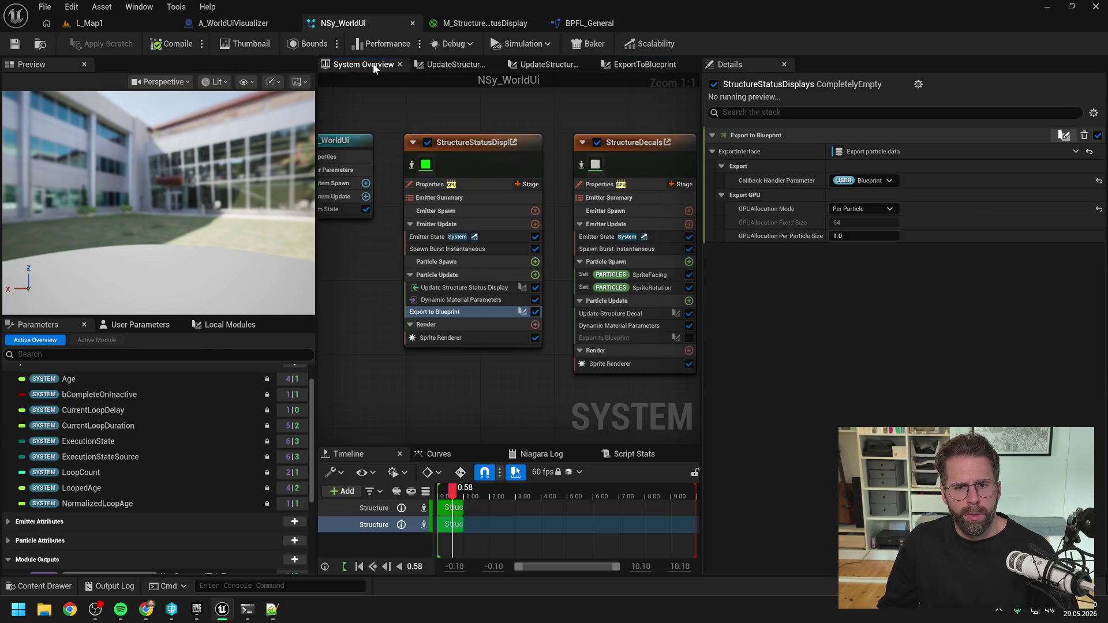
- In A_WorldUiVisualizer, run the particle data event through a For Each Loop into Print String
left_click(246, 23)
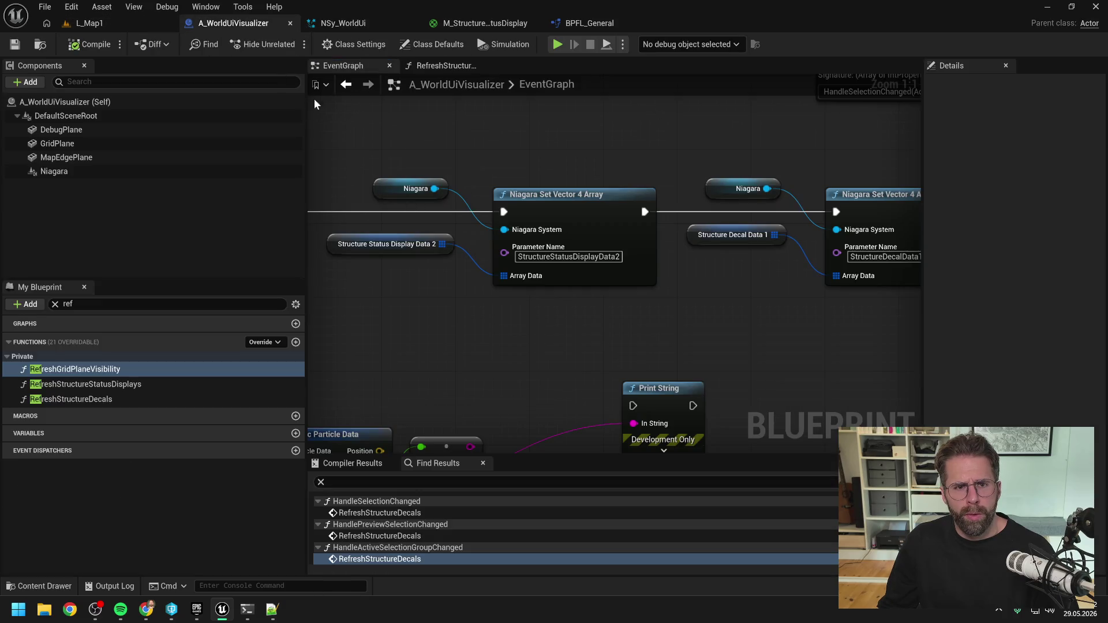
scroll(425, 183, "down", 5)
scroll(596, 231, "up", 3)
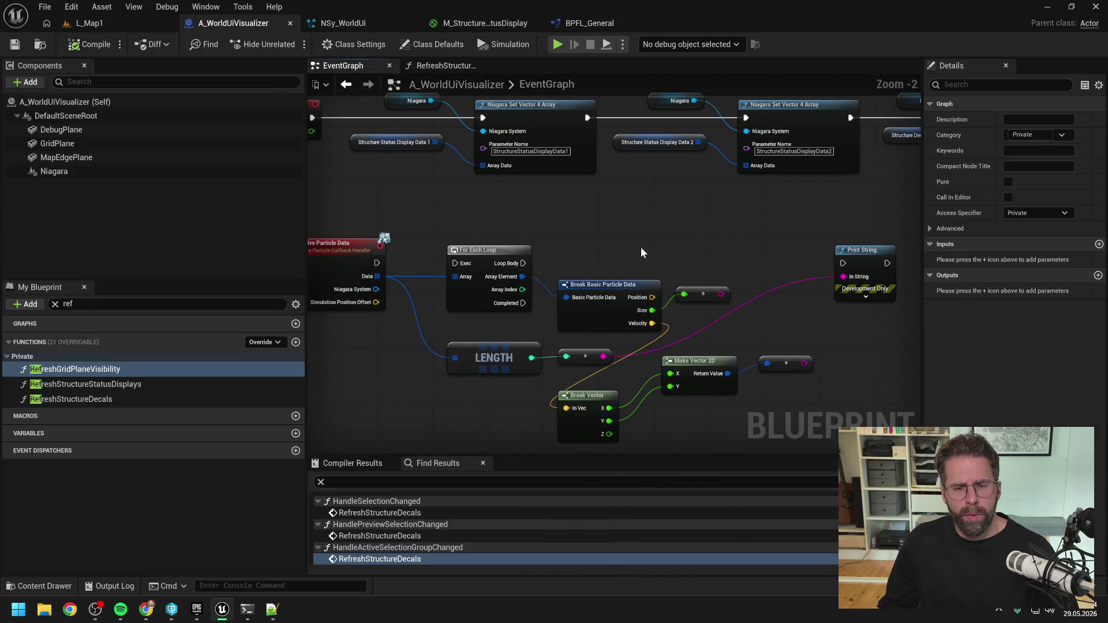
left_click_drag(377, 263, 456, 264)
left_click_drag(523, 263, 842, 263)
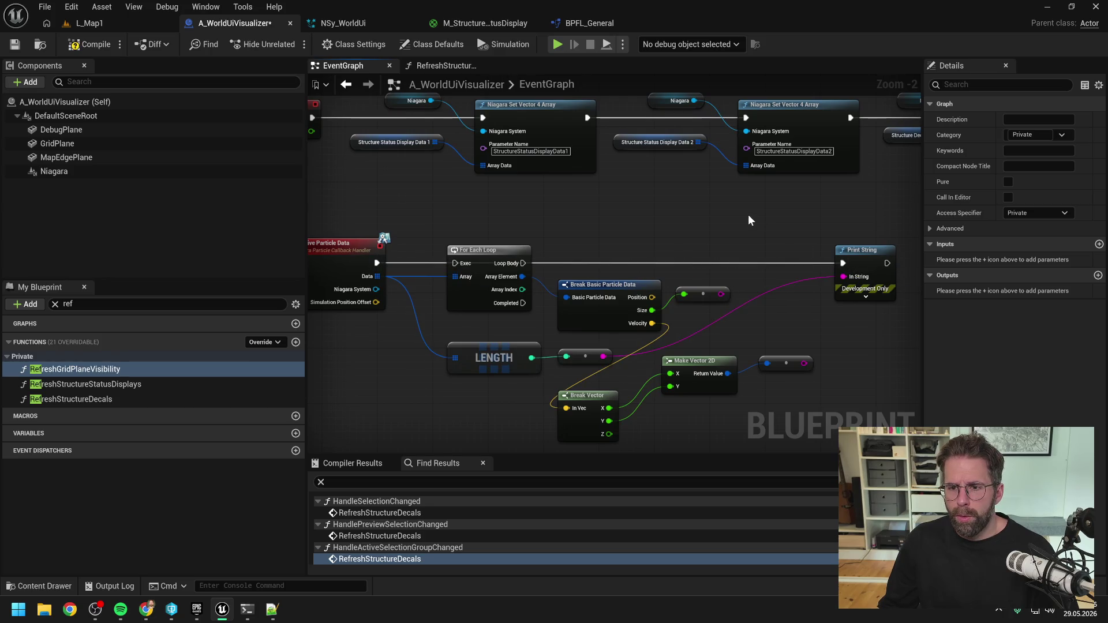
scroll(689, 213, "down", 1)
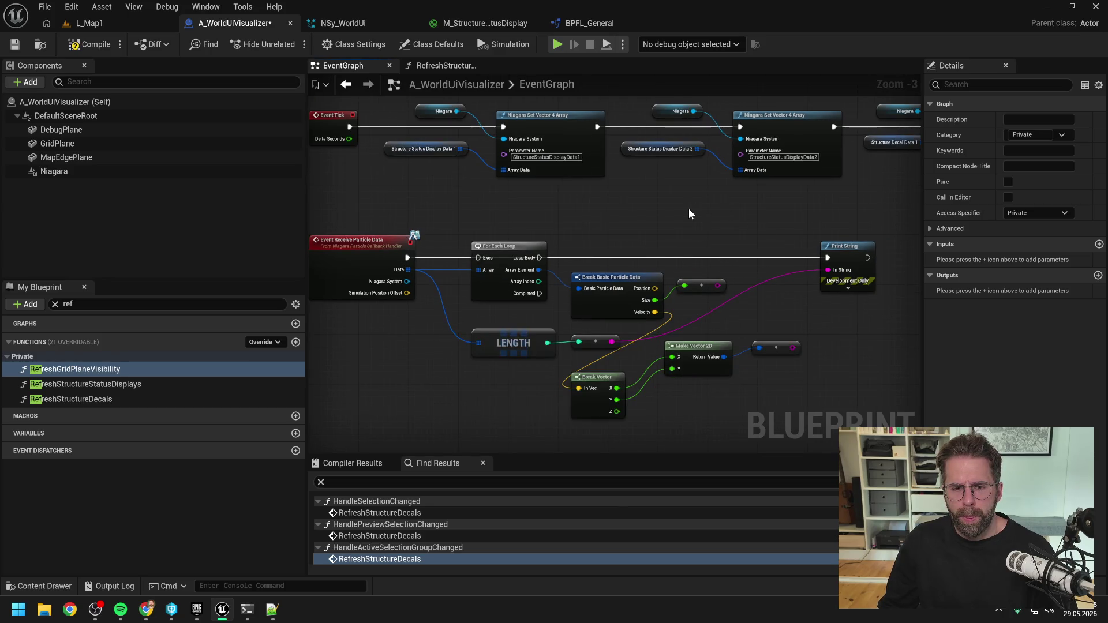
- Play-test L_Map1 and stop the session
left_click(102, 24)
left_click(303, 41)
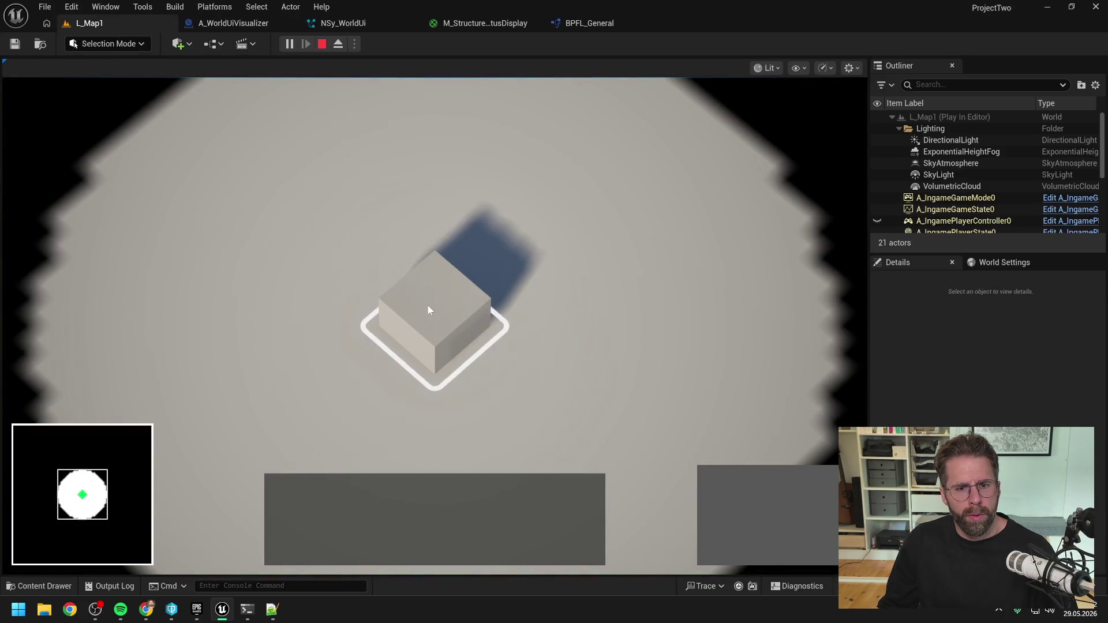
key("Escape")
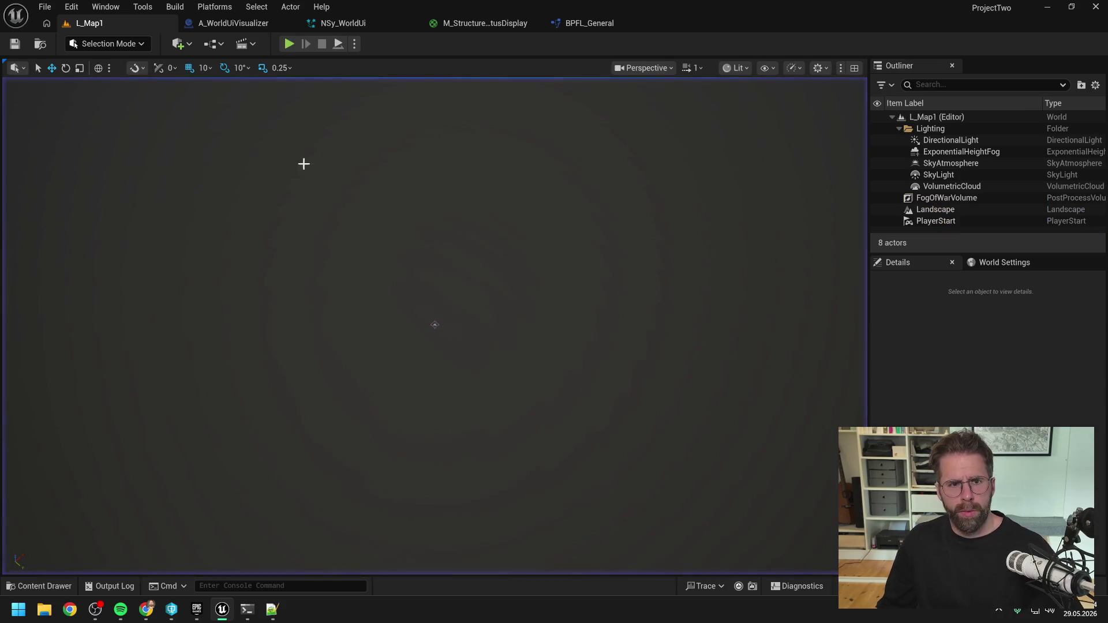
- In NSy_WorldUi, review Spawn Burst Instantaneous and open the Export to Blueprint module script
left_click(341, 23)
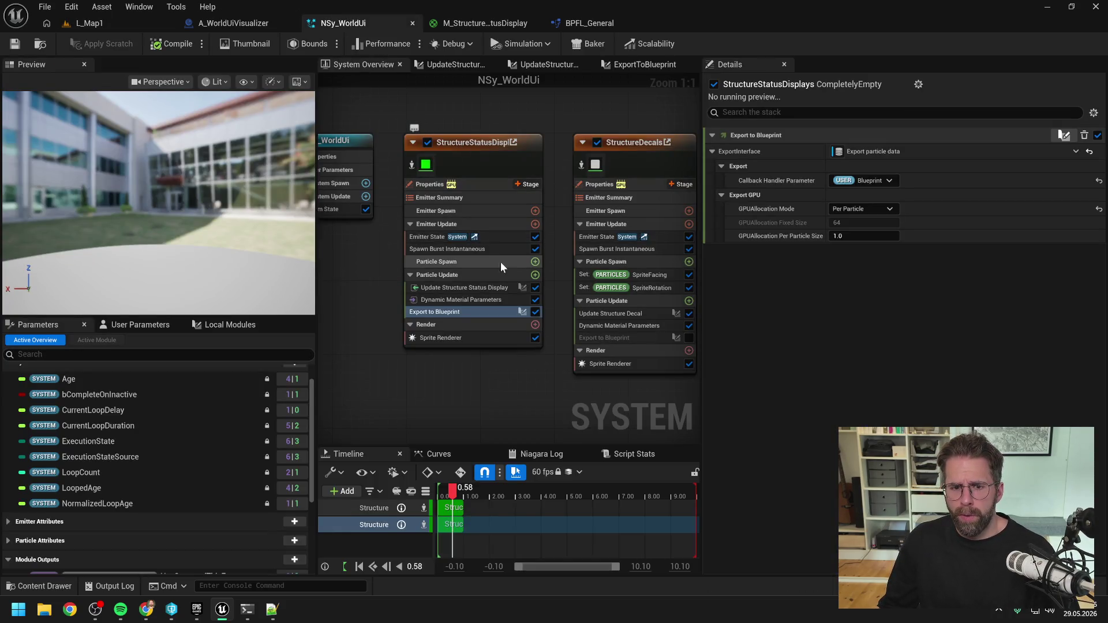
left_click(475, 252)
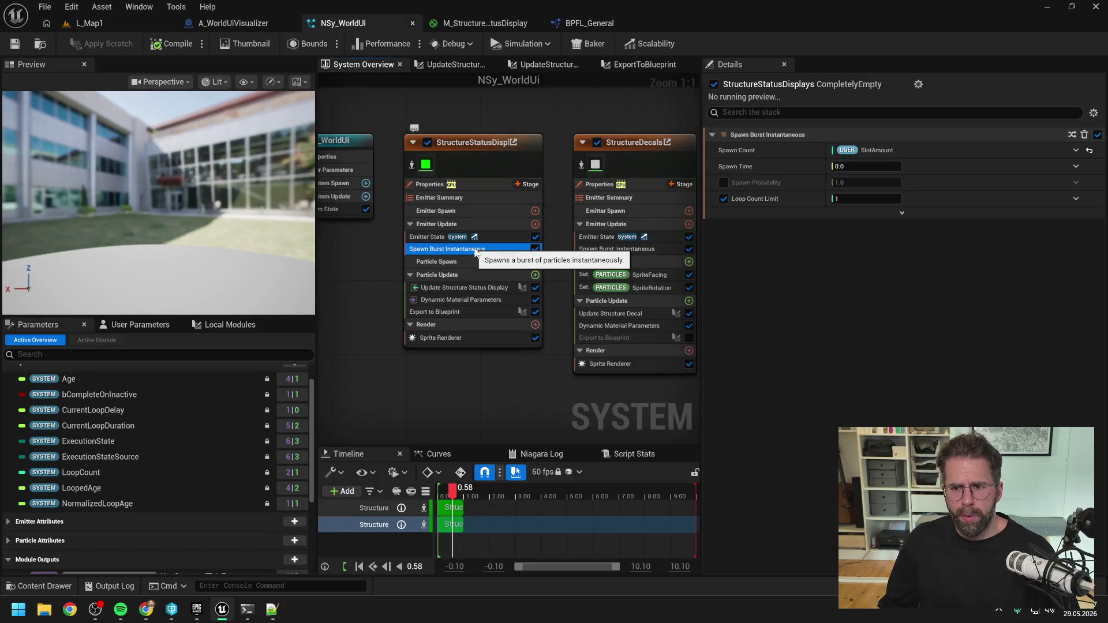
left_click(460, 312)
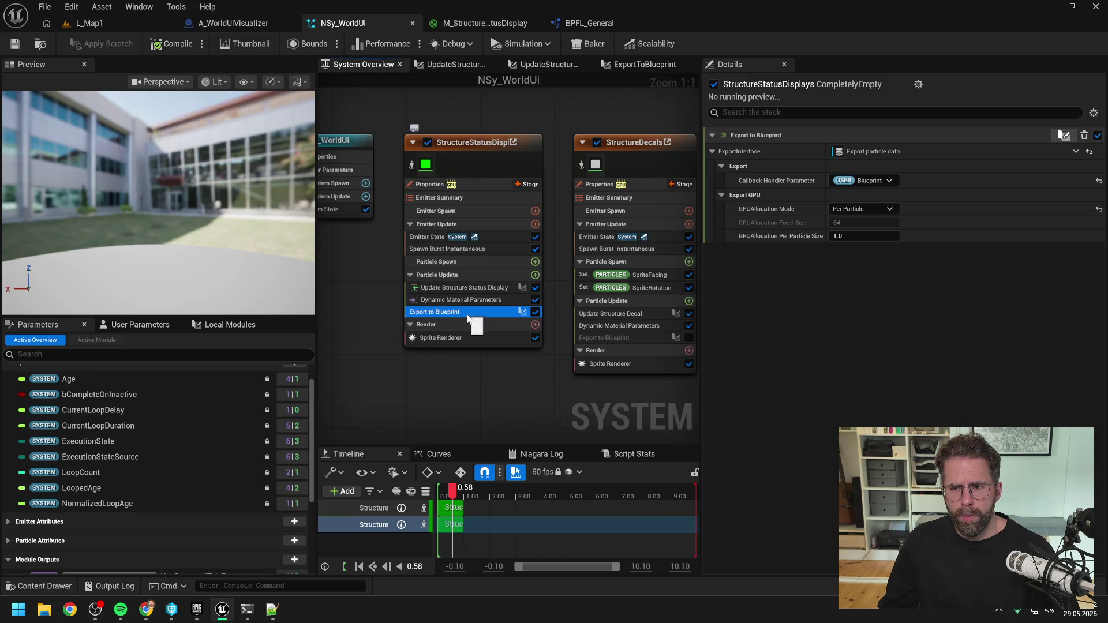
double_click(467, 314)
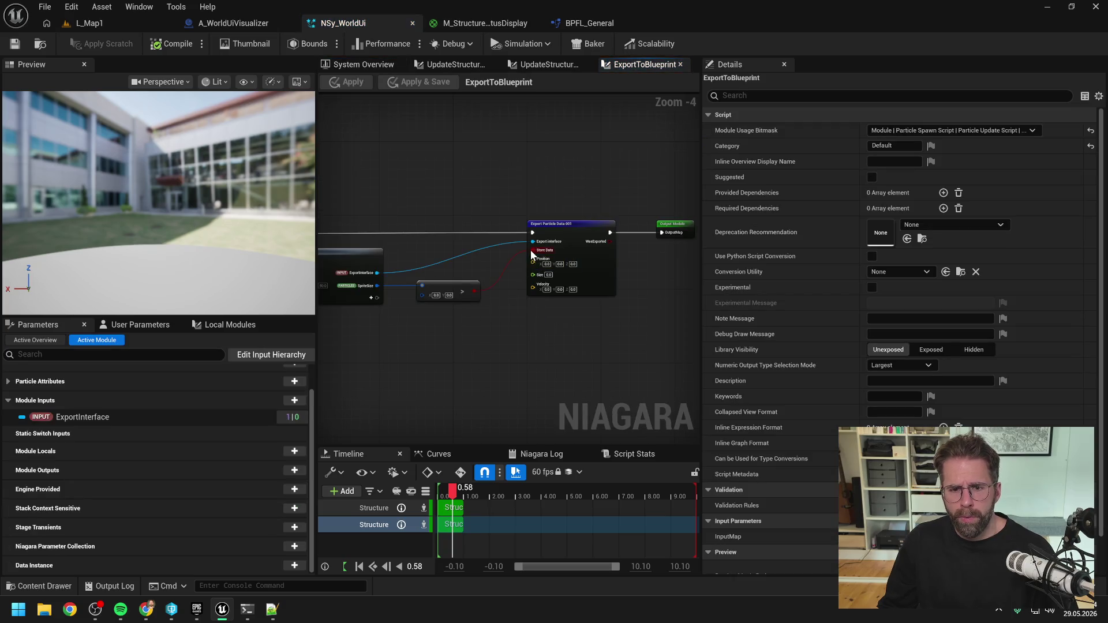
- Play-test L_Map1 again, check A_WorldUiVisualizer, then go back to NSy_WorldUi
left_click(127, 26)
left_click(289, 43)
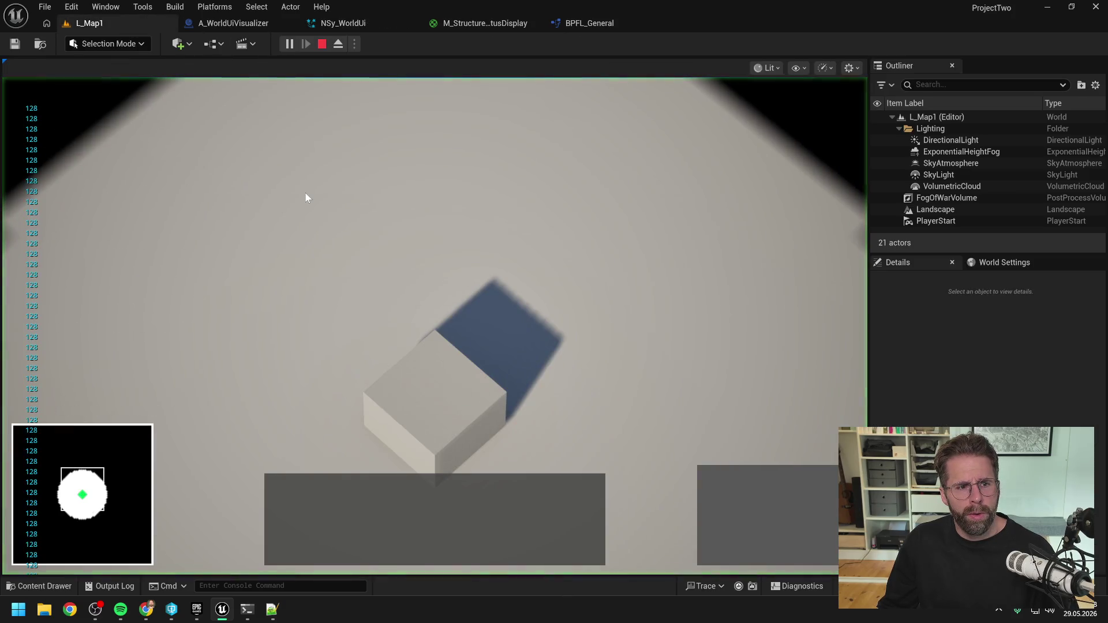
key("Escape")
left_click(248, 23)
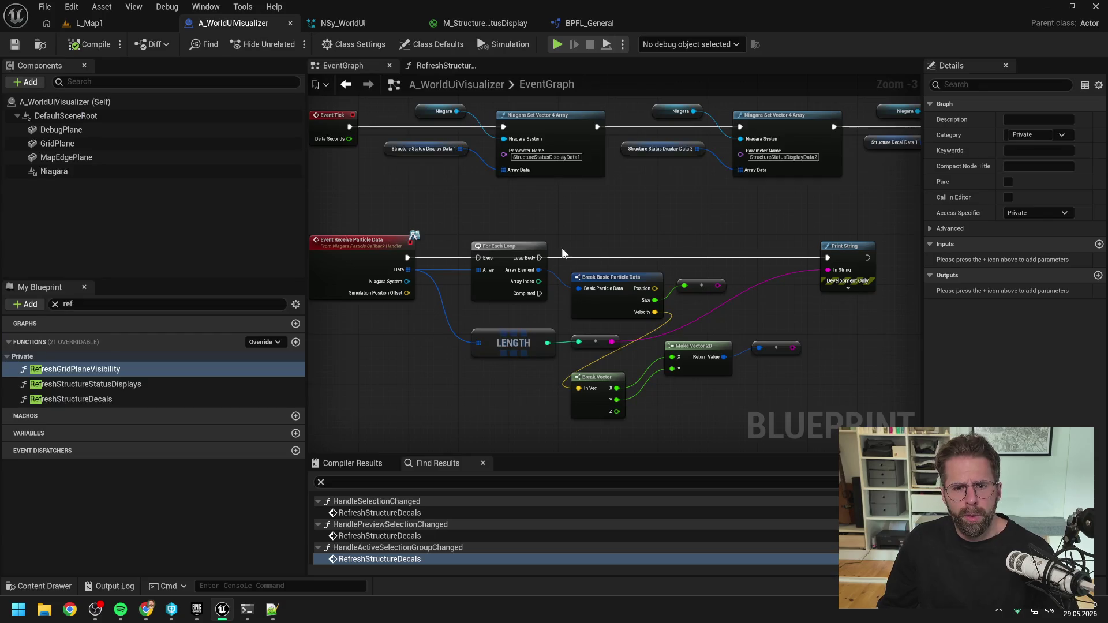
scroll(590, 213, "down", 1)
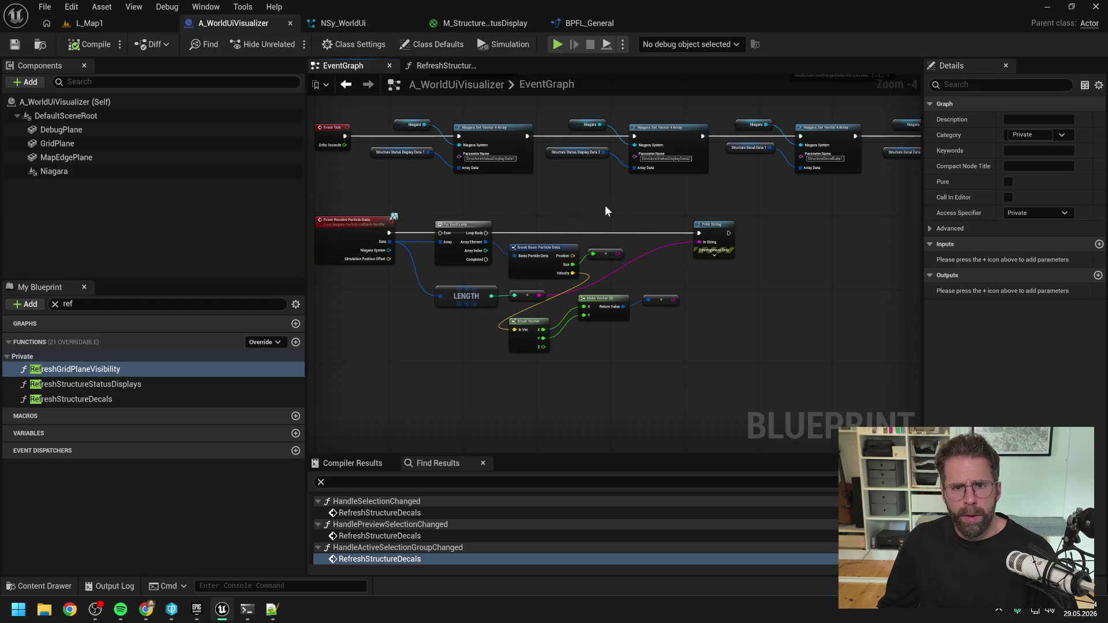
left_click(388, 17)
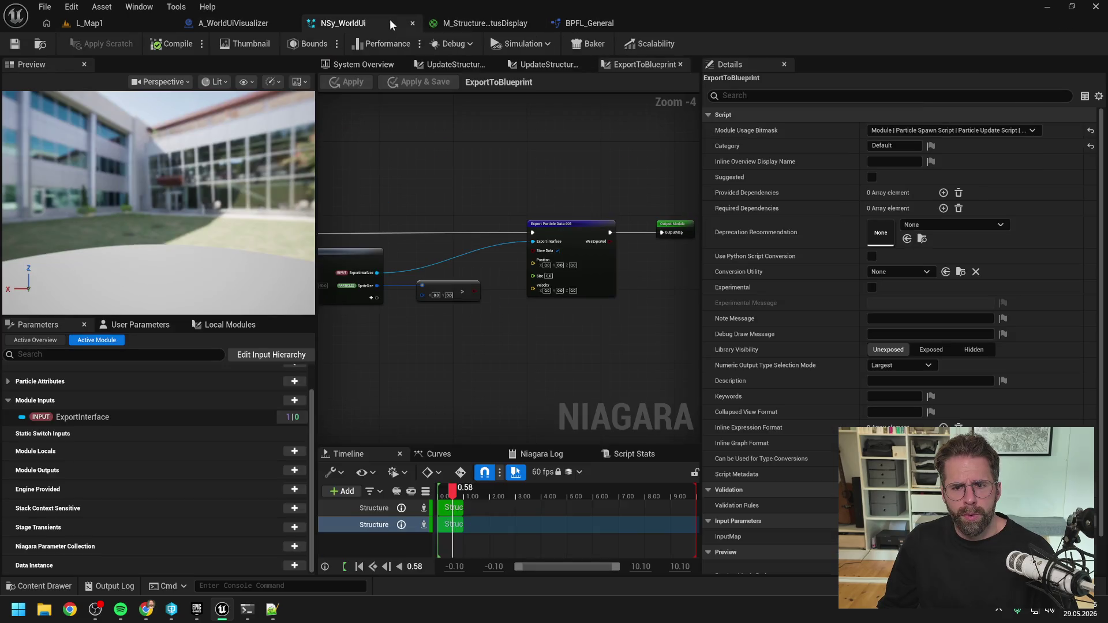
- Break SpriteSize with a Break Vector 2D node and add a Greater Than comparison on X
left_click_drag(538, 168, 595, 188)
scroll(599, 255, "up", 1)
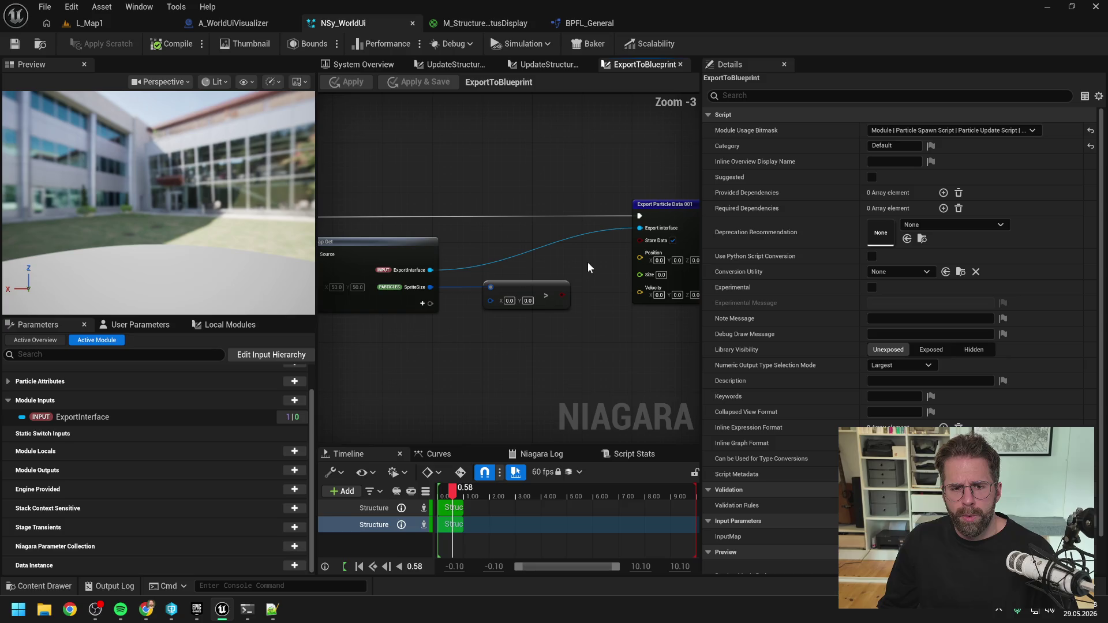
left_click_drag(431, 287, 468, 324)
type("break")
key("Return")
left_click_drag(527, 341, 564, 340)
type(">")
left_click(616, 164)
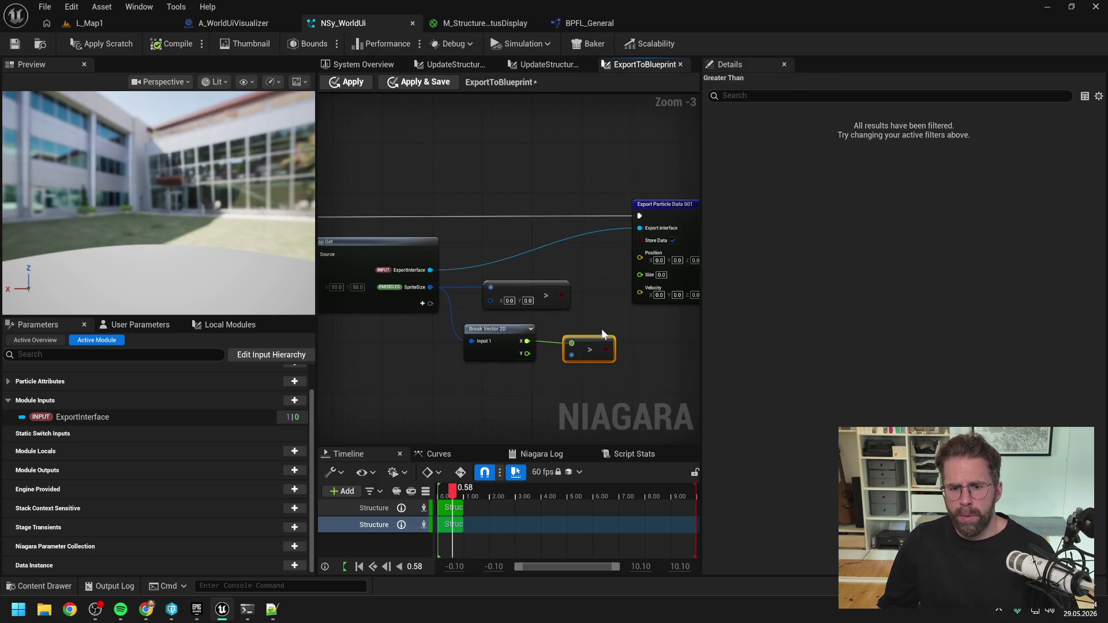
- Make the comparison's B a float 0.0, wire it into Store Data, delete the old compare, apply
right_click(571, 356)
mouse_move(629, 393)
left_click(731, 343)
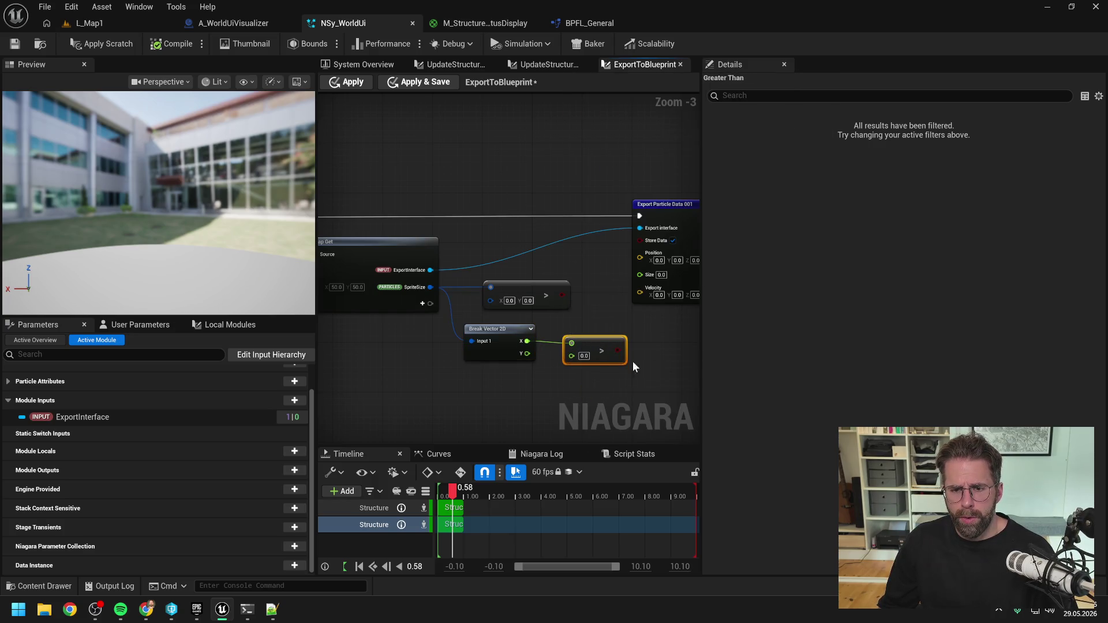
left_click_drag(622, 353, 641, 240)
left_click(543, 303)
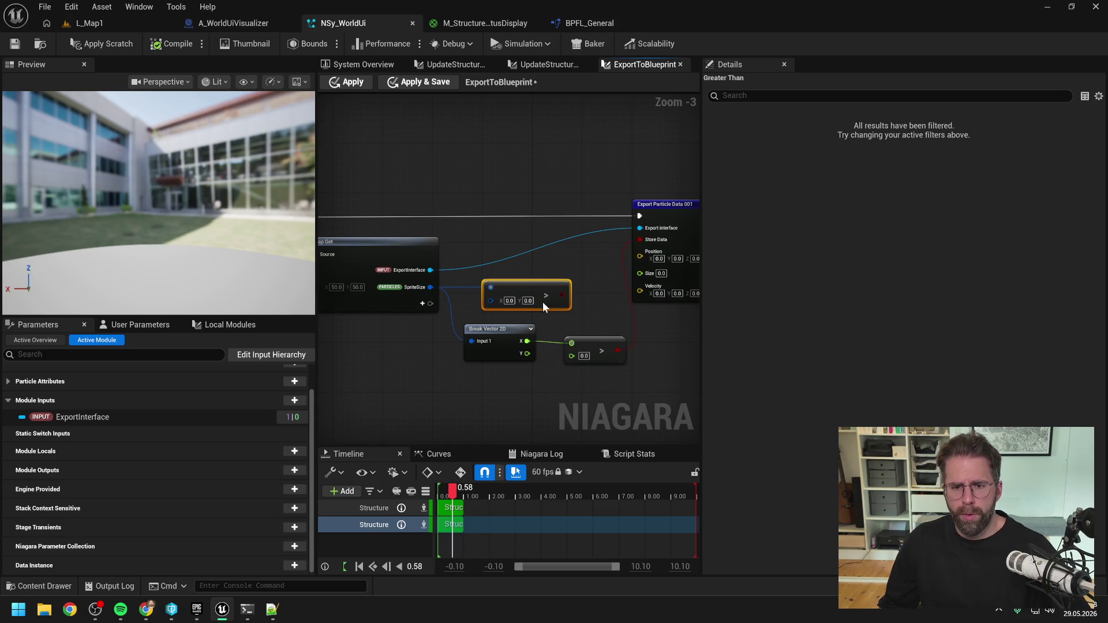
key("Delete")
left_click(101, 44)
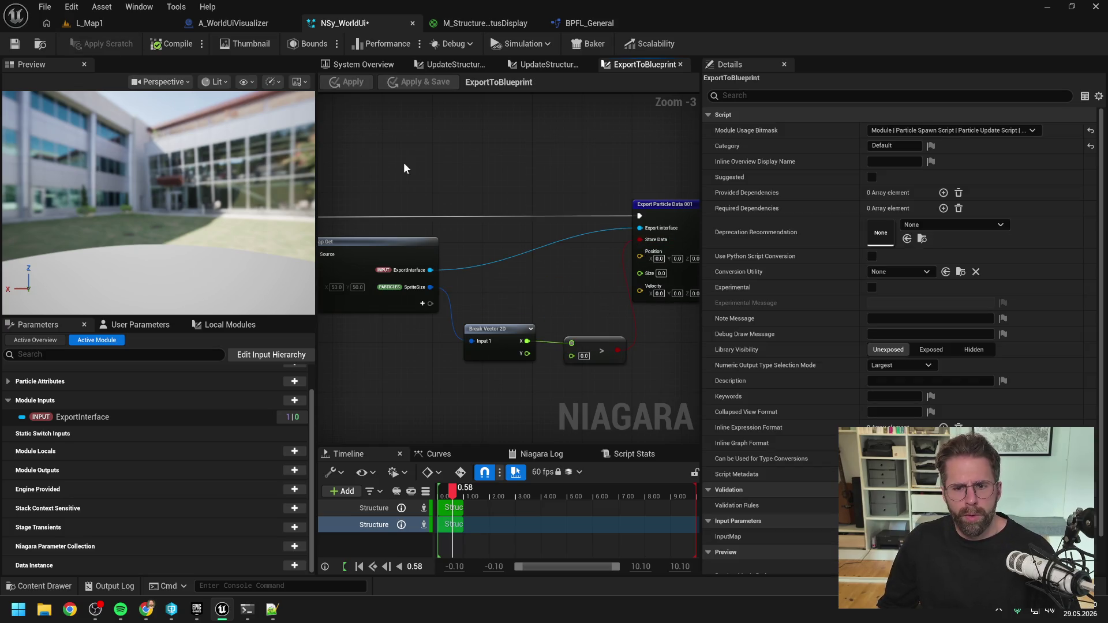
- Play-test L_Map1 with the updated Export to Blueprint module
left_click_drag(441, 172, 394, 169)
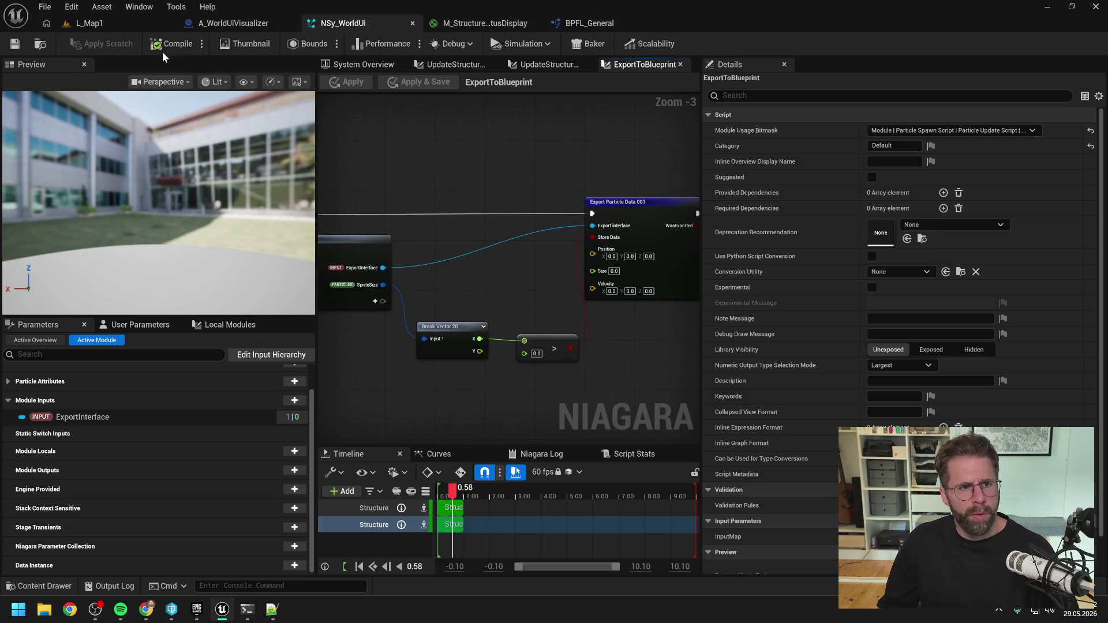
left_click(106, 26)
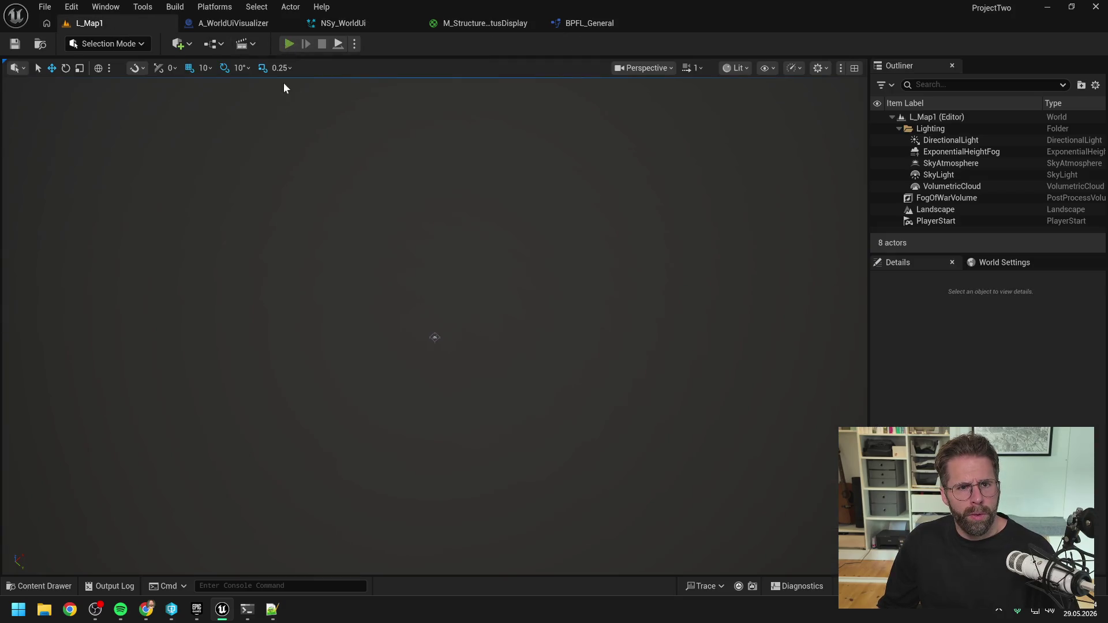
left_click(288, 44)
key("Escape")
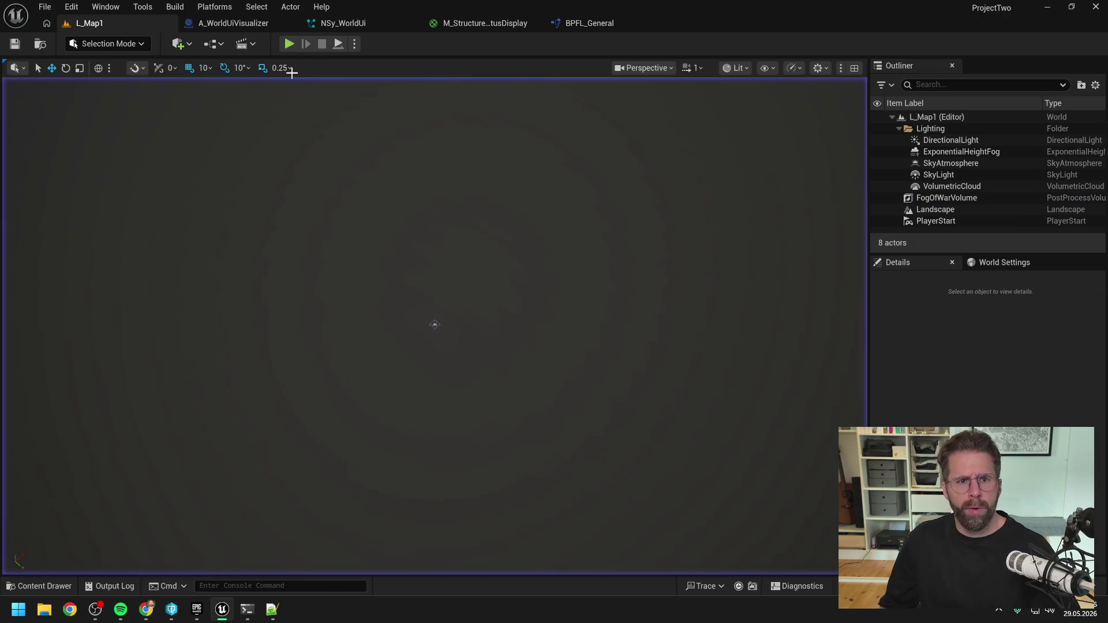
- Check A_WorldUiVisualizer, then inspect Update Structure Status Display in the NSy_WorldUi overview
left_click(233, 23)
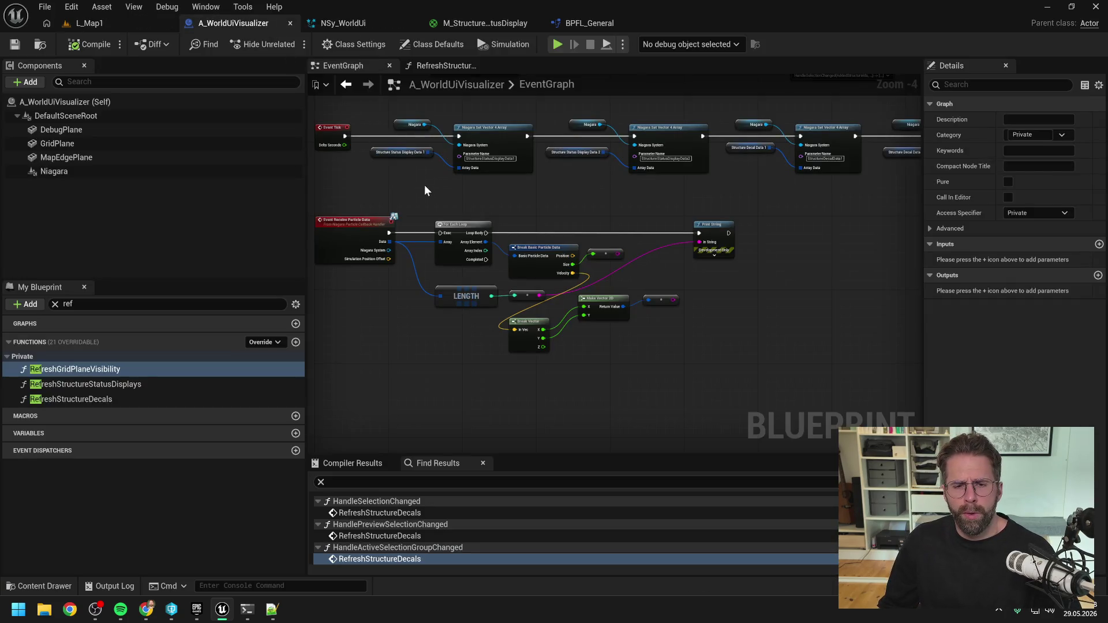
left_click(335, 22)
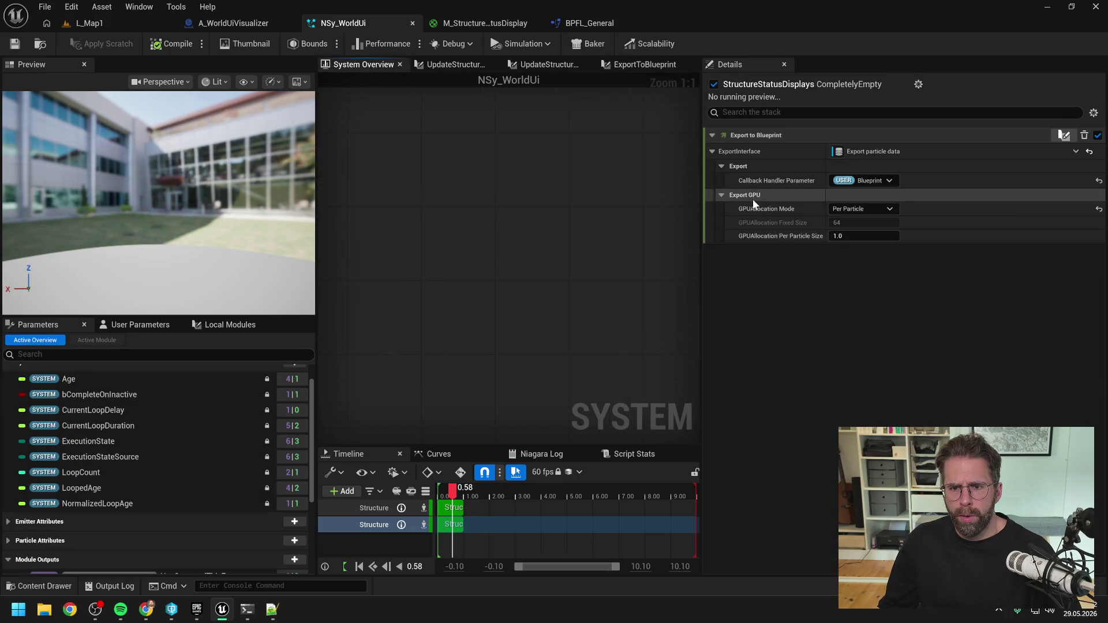
left_click_drag(702, 215, 766, 224)
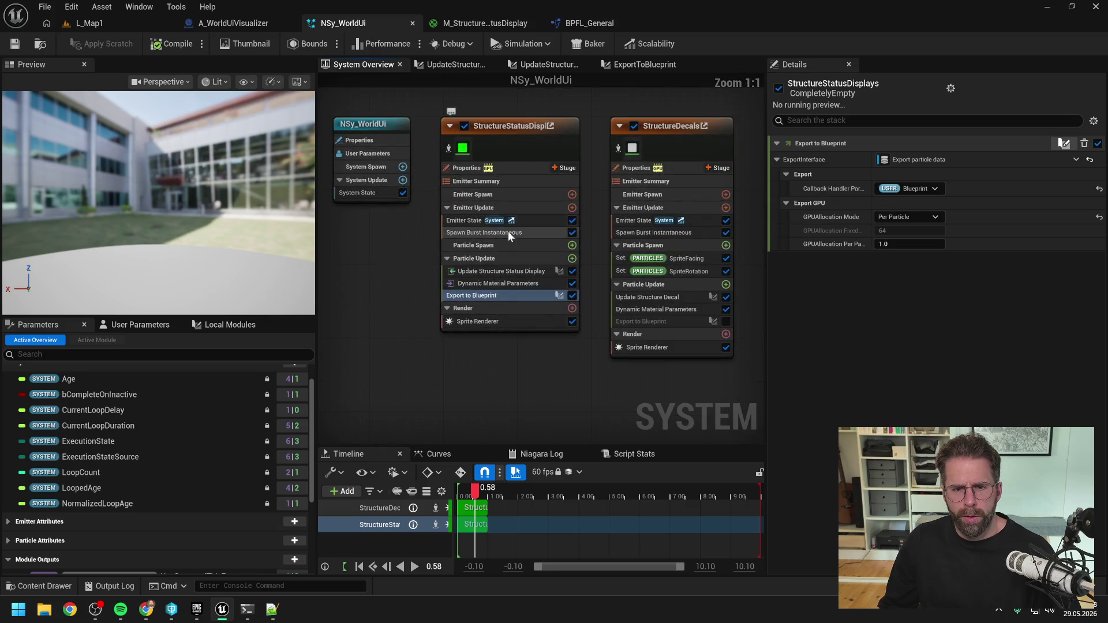
left_click(493, 271)
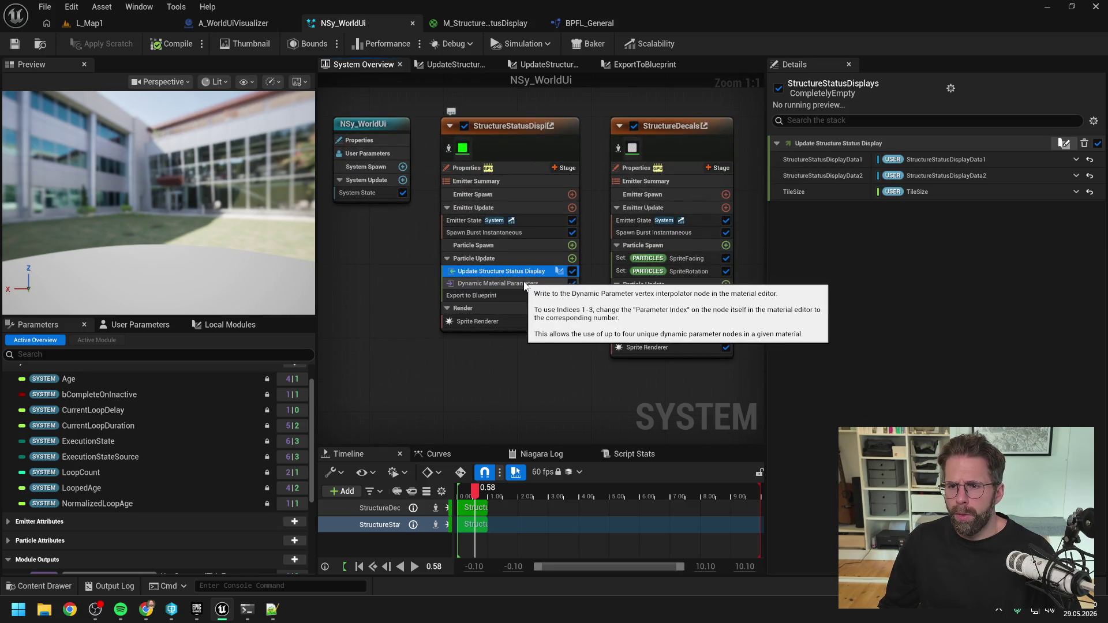
- Open the Update Structure Status Display script and bring the Break Vector 4 nodes into view
double_click(516, 272)
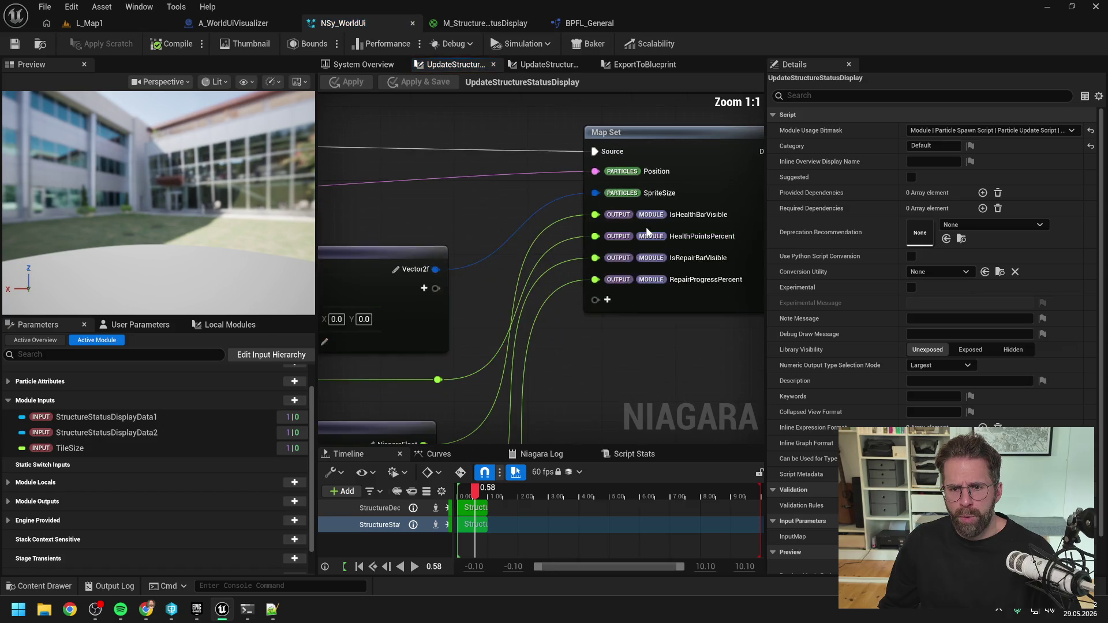
scroll(646, 231, "down", 3)
mouse_move(518, 232)
left_mouse_down()
mouse_move(664, 223)
mouse_move(590, 237)
left_mouse_up()
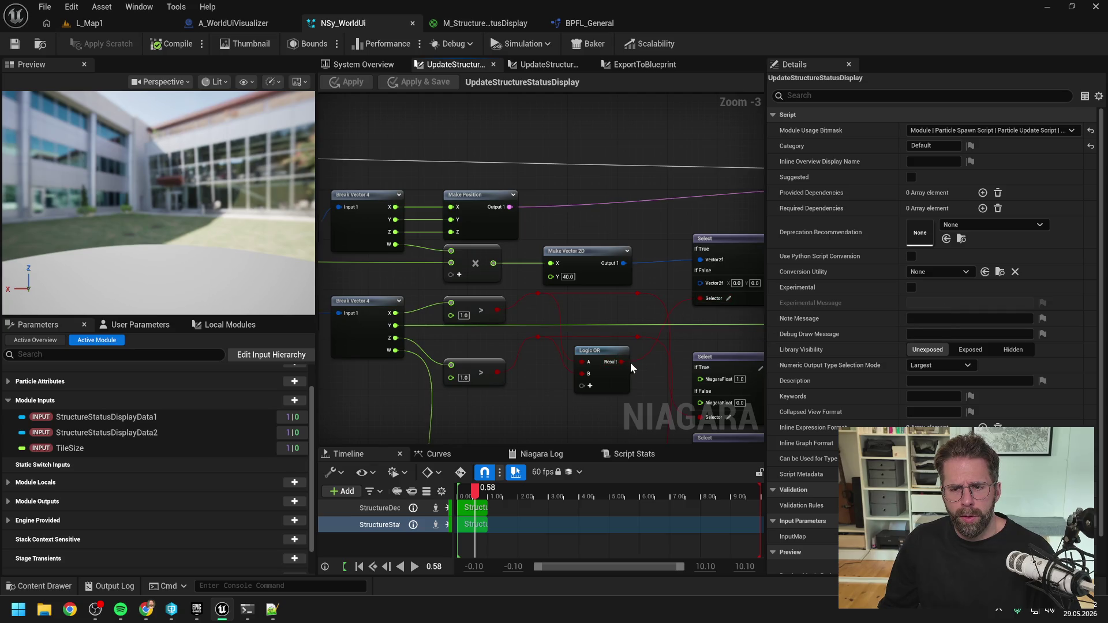
mouse_move(654, 379)
left_mouse_down()
mouse_move(631, 359)
mouse_move(509, 371)
mouse_move(610, 356)
left_mouse_up()
- Move Logic OR up beside Make Vector 2D and nudge both into alignment
left_click(560, 331)
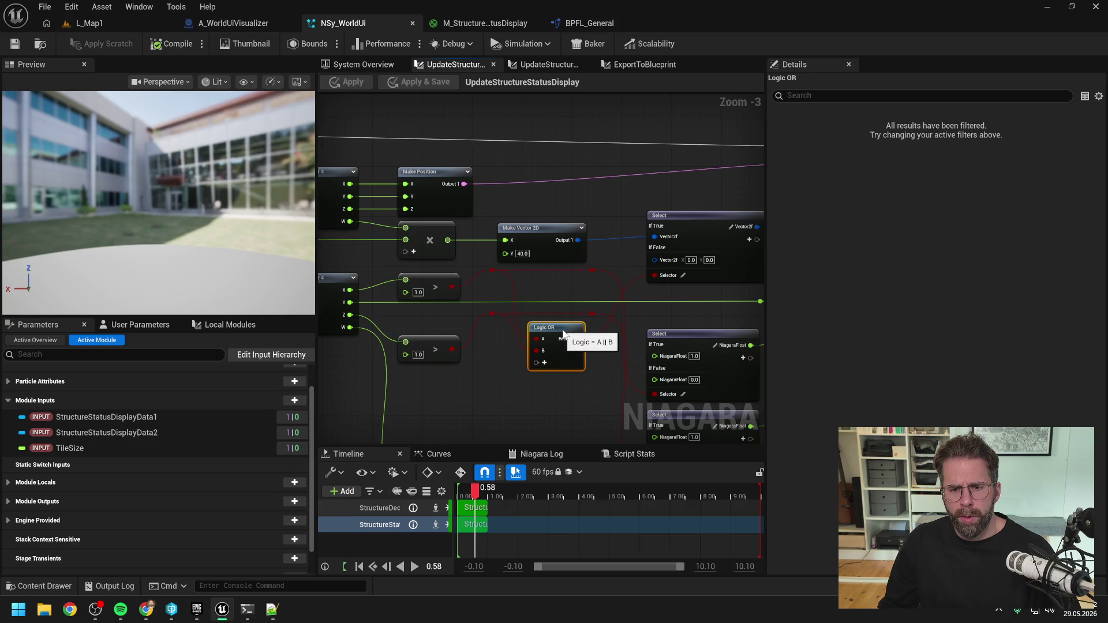
scroll(575, 291, "up", 1)
scroll(575, 291, "down", 1)
mouse_move(547, 234)
left_mouse_down()
mouse_move(552, 206)
mouse_move(578, 196)
left_mouse_up()
mouse_move(567, 328)
left_mouse_down()
mouse_move(583, 242)
mouse_move(597, 239)
left_mouse_up()
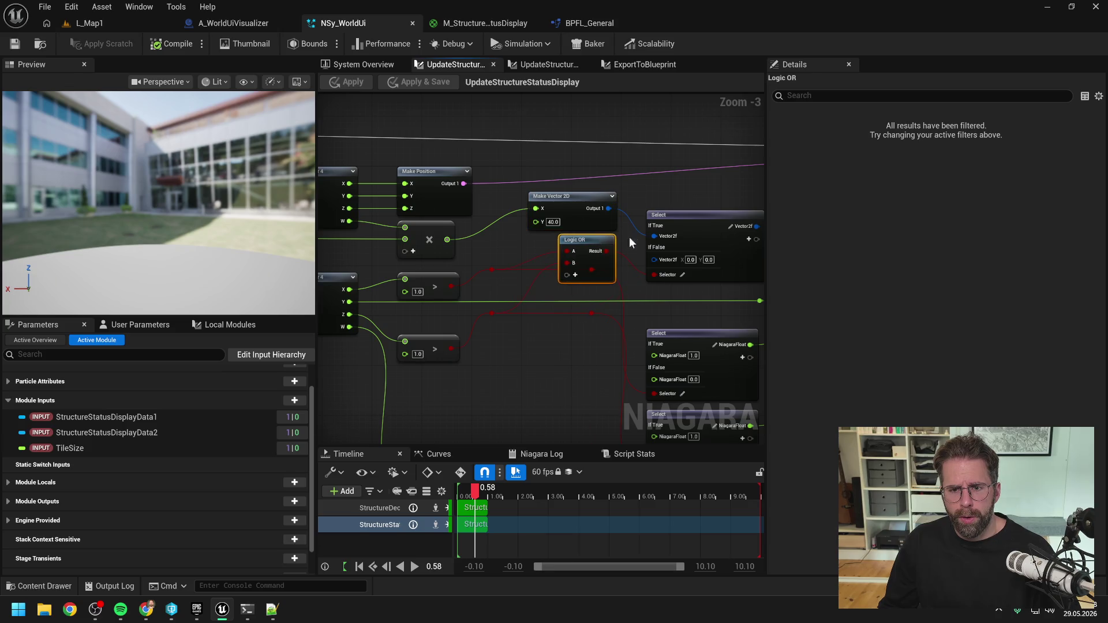
scroll(516, 233, "down", 1)
left_click(435, 214)
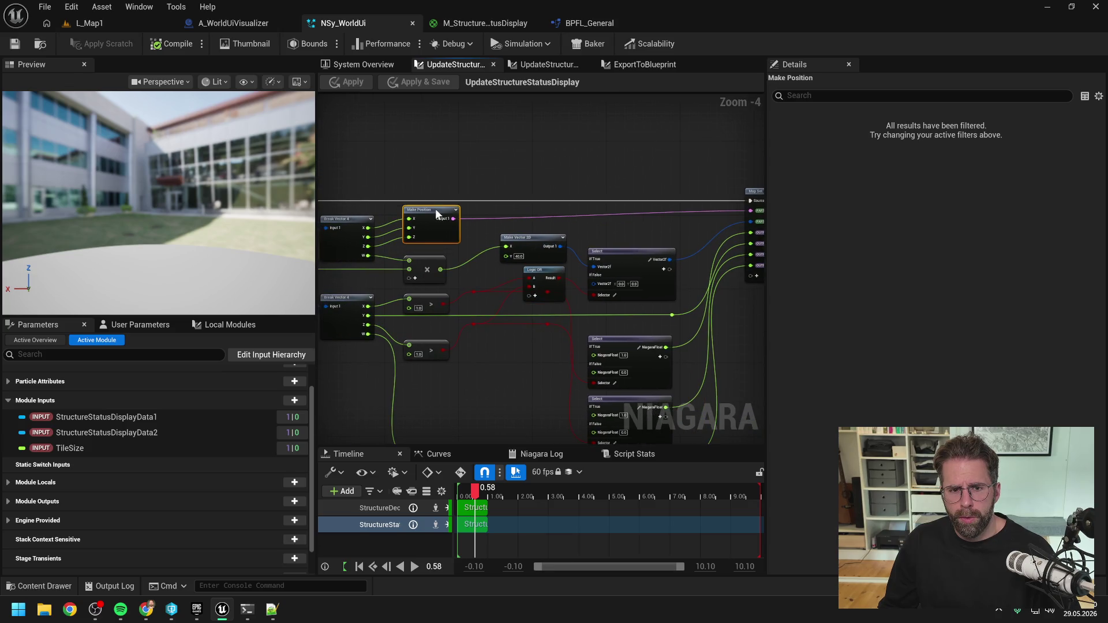
left_click_drag(536, 241, 539, 230)
left_click_drag(549, 276, 550, 266)
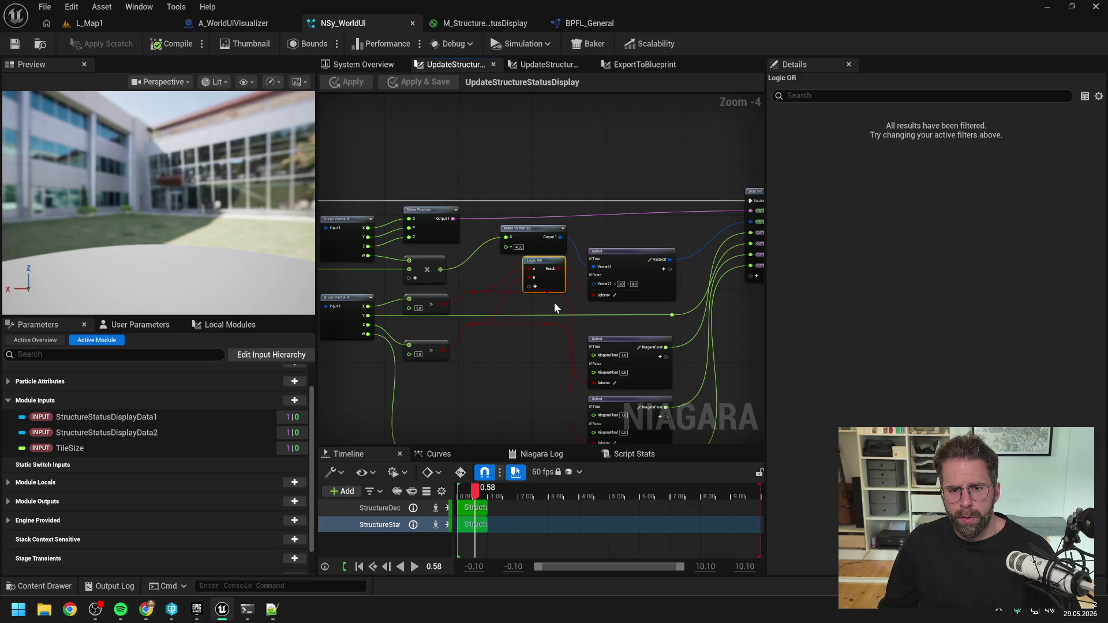
- Add reroute points on the red wire and tuck them below Logic OR
double_click(474, 292)
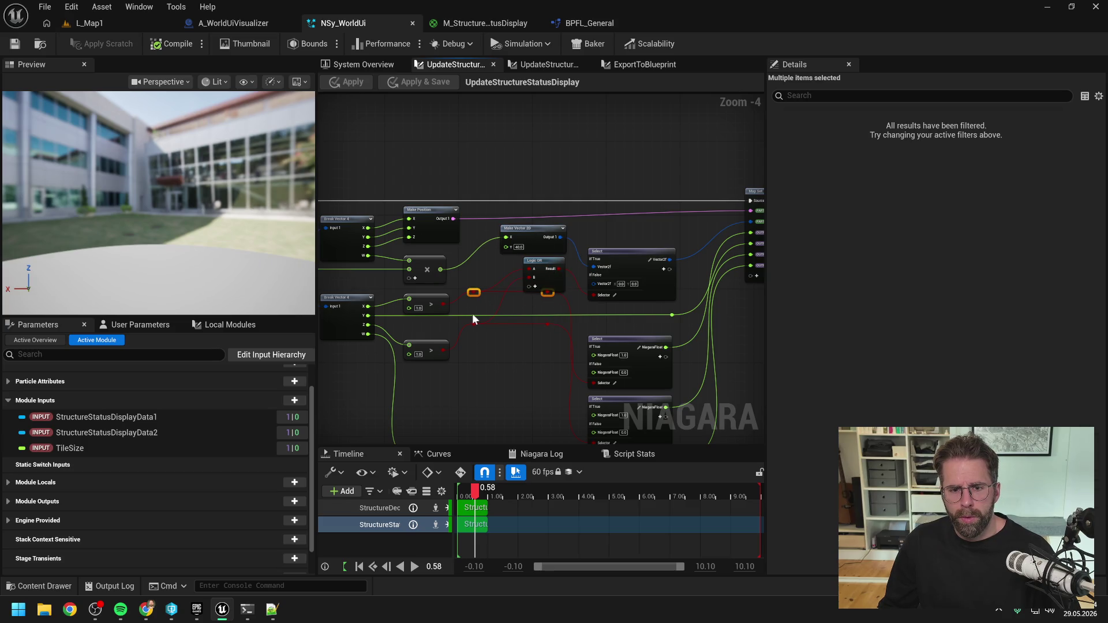
left_click_drag(546, 337, 542, 360)
left_click_drag(543, 264, 538, 292)
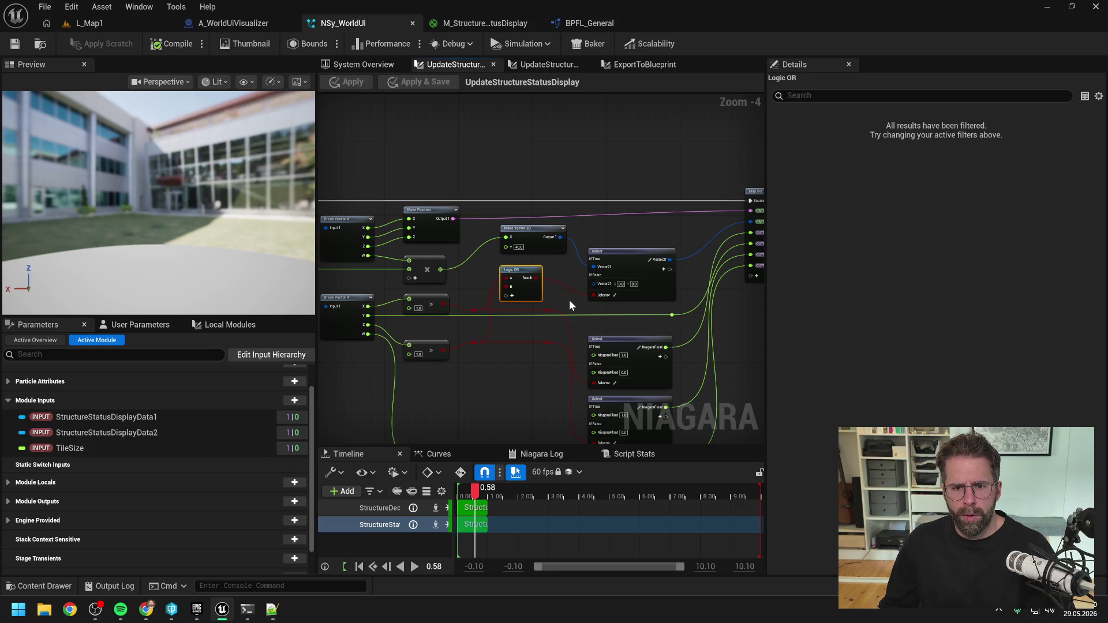
left_click(584, 307)
scroll(556, 301, "up", 1)
left_click_drag(556, 301, 642, 302)
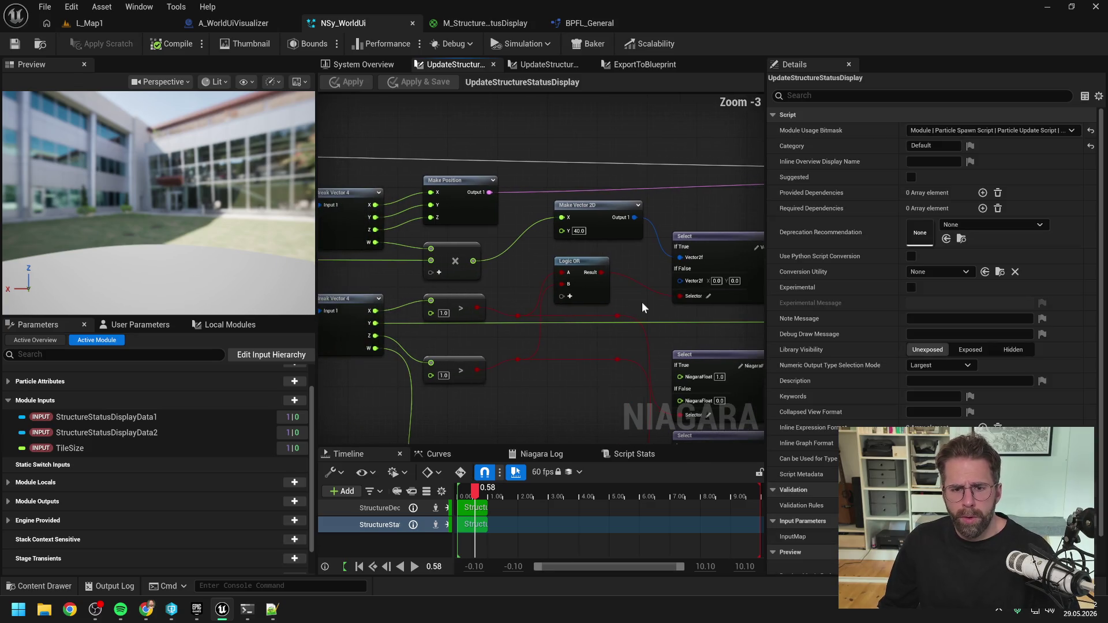
- Raise the two reroute points and survey the Select, Get and Break Vector 4 nodes
mouse_move(541, 354)
left_mouse_down()
mouse_move(620, 369)
mouse_move(617, 340)
left_mouse_up()
left_click(571, 377)
mouse_move(570, 378)
left_mouse_down()
mouse_move(593, 361)
mouse_move(571, 344)
left_mouse_up()
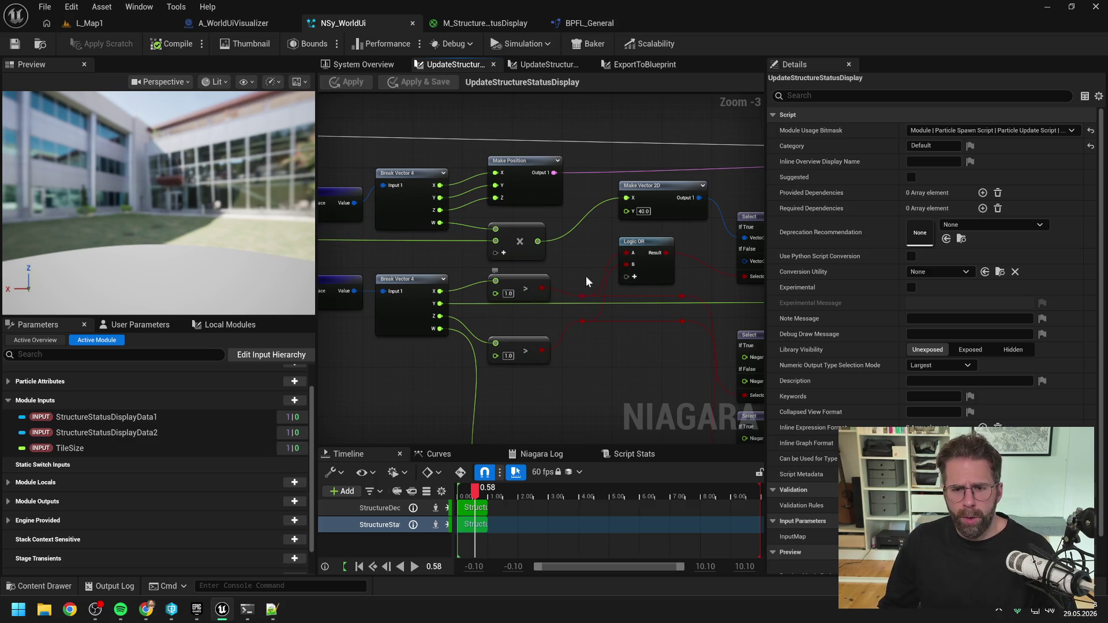
left_click_drag(583, 278, 501, 272)
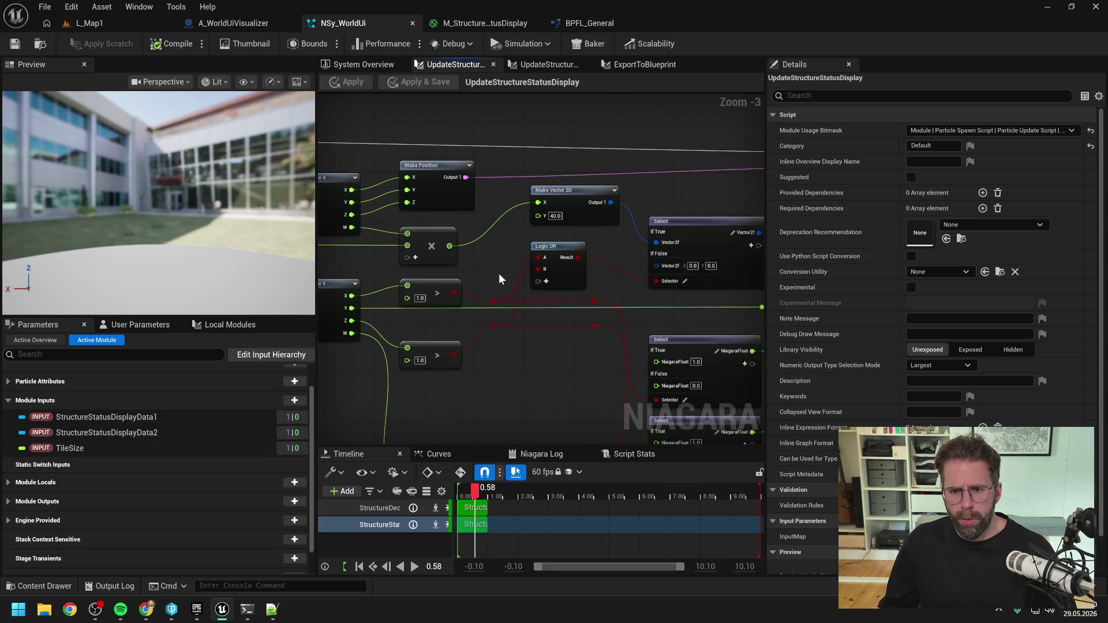
left_click_drag(499, 273, 579, 276)
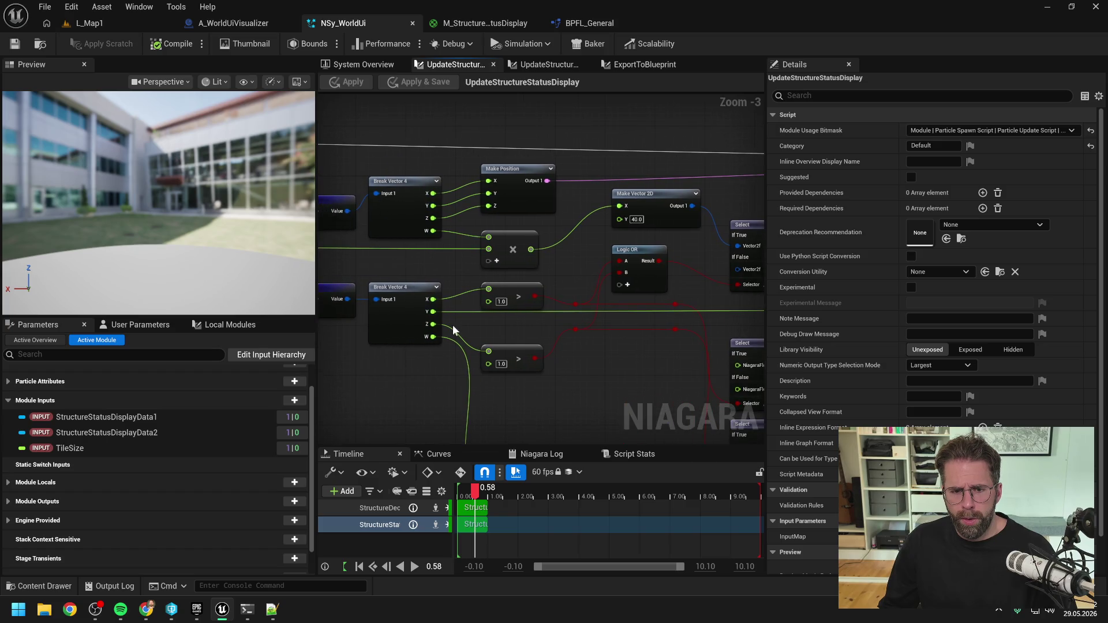
left_click_drag(494, 351, 544, 359)
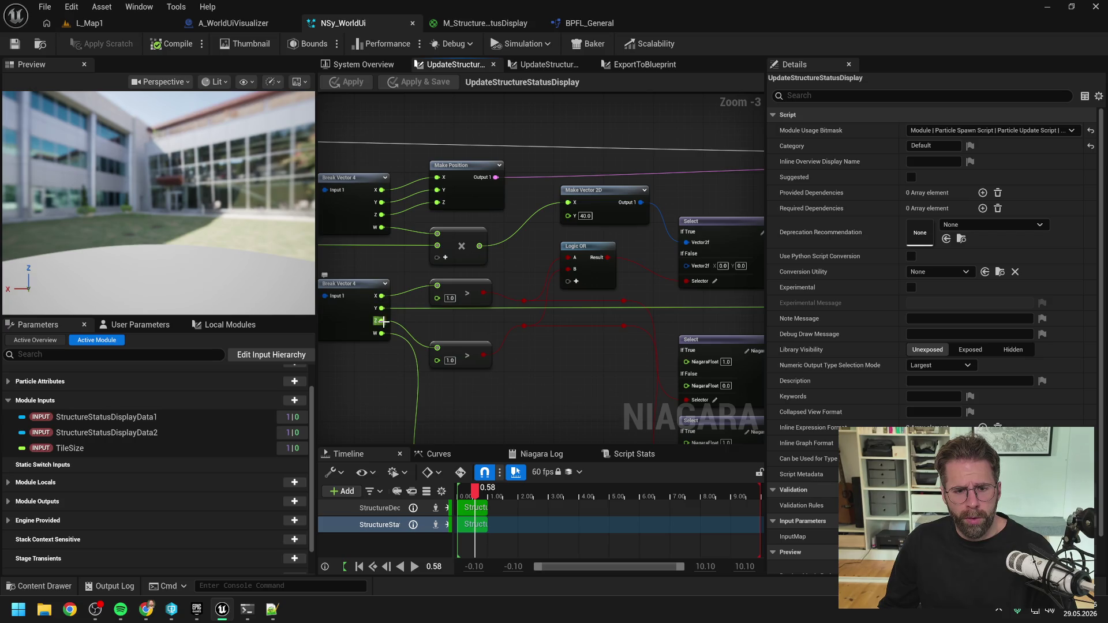
mouse_move(560, 353)
left_mouse_down()
mouse_move(537, 351)
mouse_move(706, 340)
left_mouse_up()
mouse_move(466, 254)
left_mouse_down()
mouse_move(671, 259)
mouse_move(473, 262)
mouse_move(466, 227)
left_mouse_up()
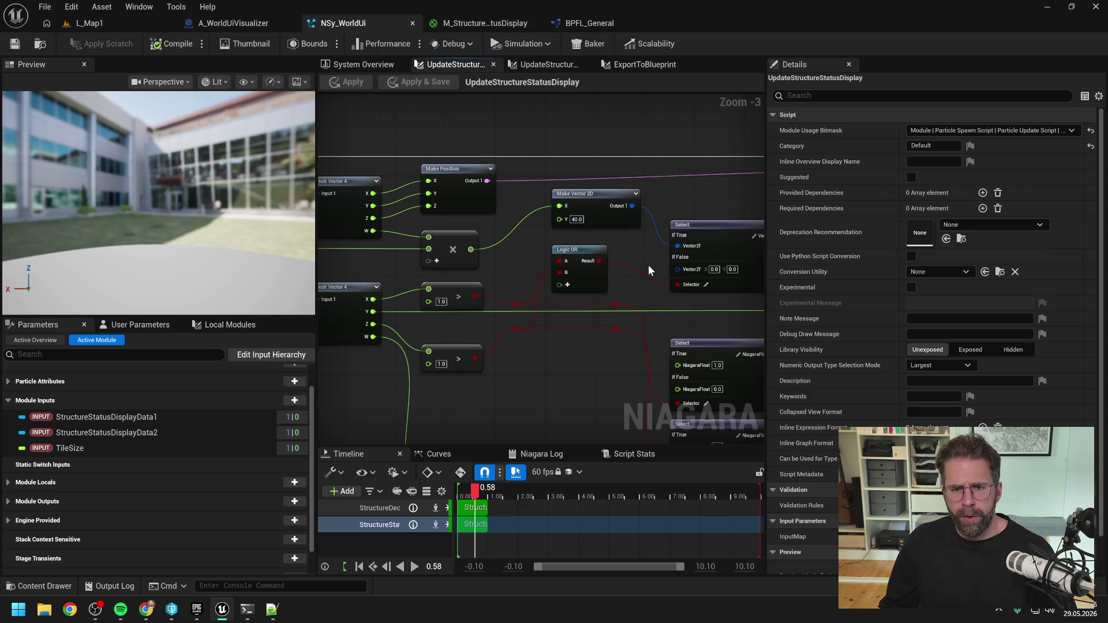
left_click_drag(507, 261, 801, 236)
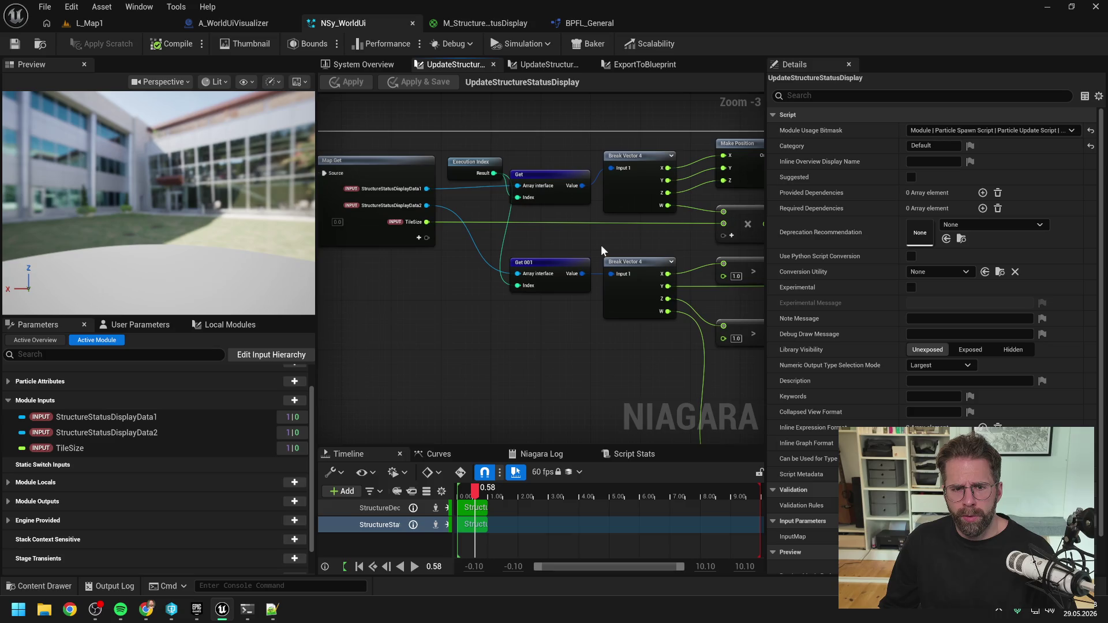
left_click_drag(637, 244, 485, 235)
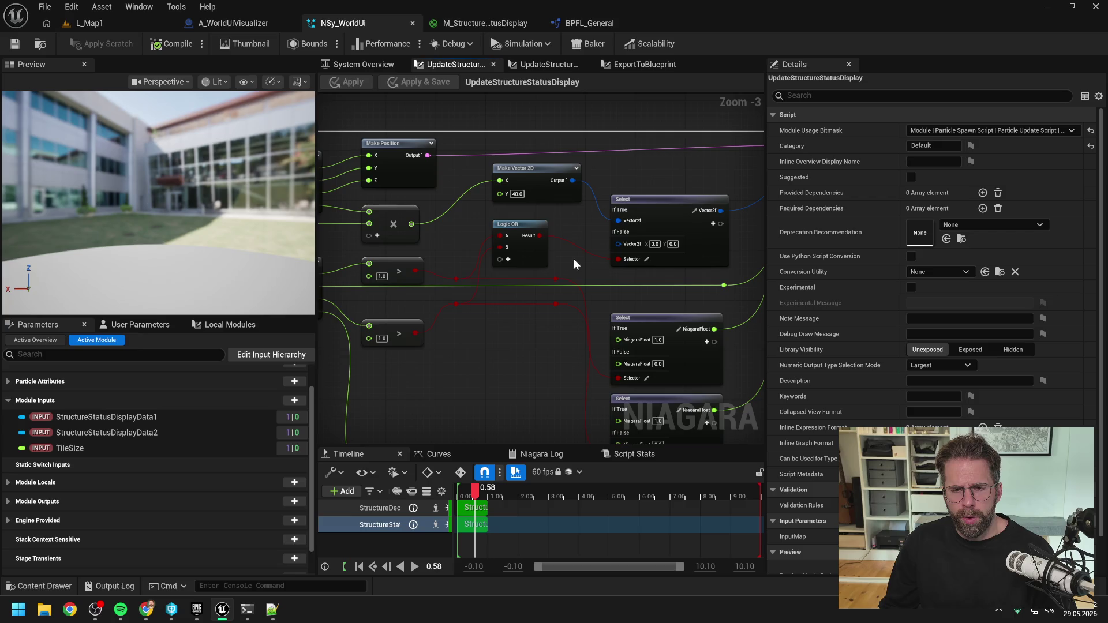
scroll(574, 258, "down", 1)
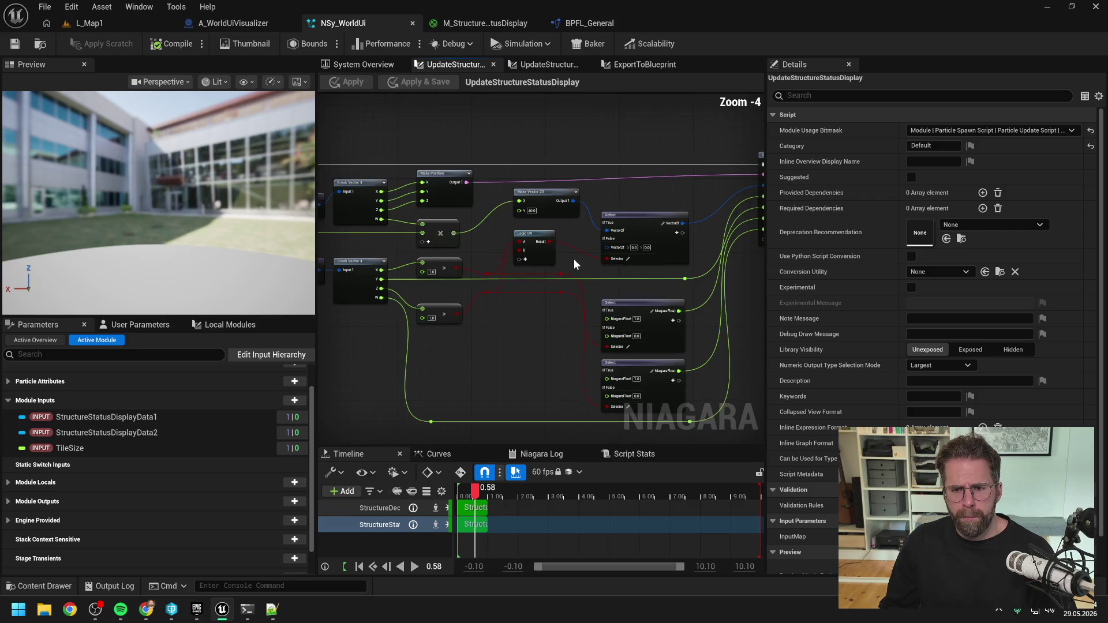
mouse_move(691, 255)
left_mouse_down()
mouse_move(485, 267)
mouse_move(639, 265)
mouse_move(604, 253)
mouse_move(593, 263)
mouse_move(589, 247)
mouse_move(575, 265)
left_mouse_up()
- Unwire HealthPointsPercent from Map Set, move the first float Select up, and reroute the lower red wire
left_click(620, 274, "alt")
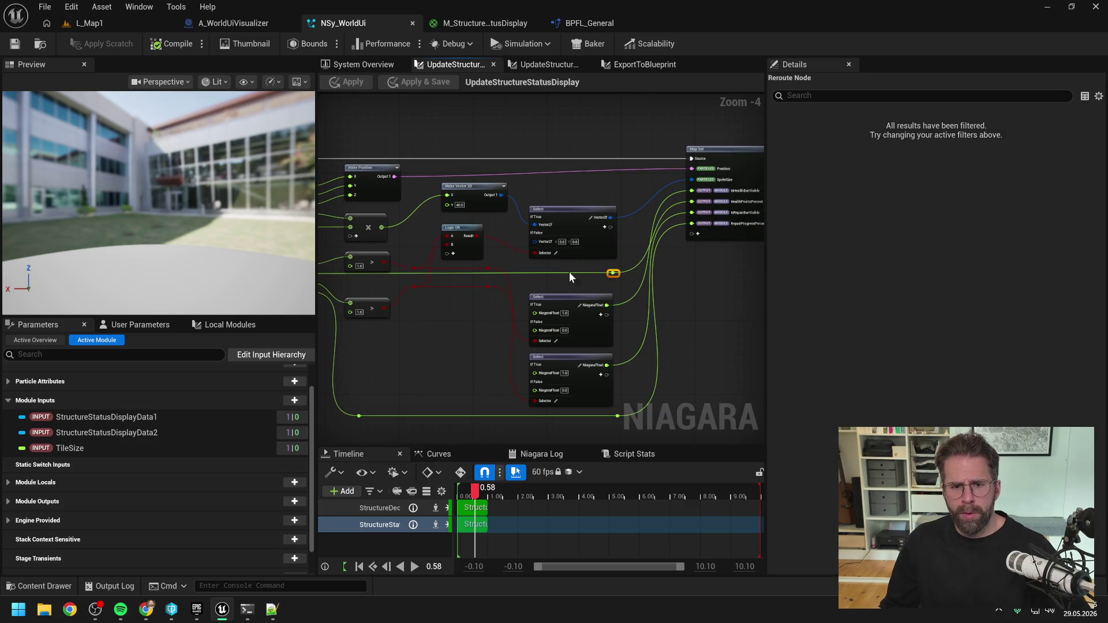
left_click_drag(372, 285, 451, 279)
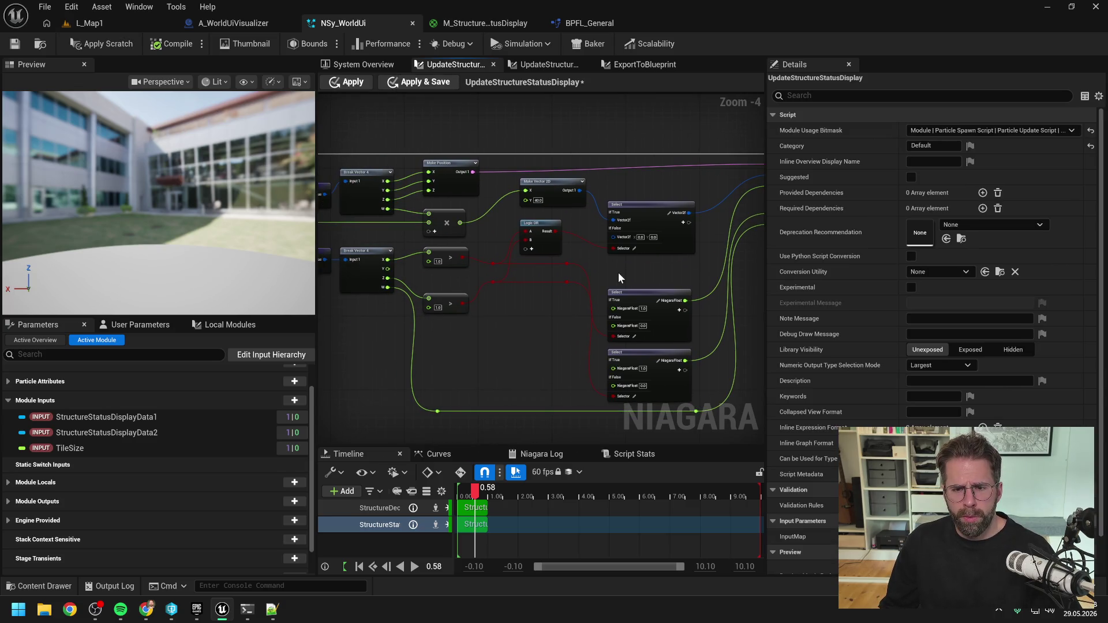
left_click_drag(653, 276, 587, 265)
left_click(587, 271)
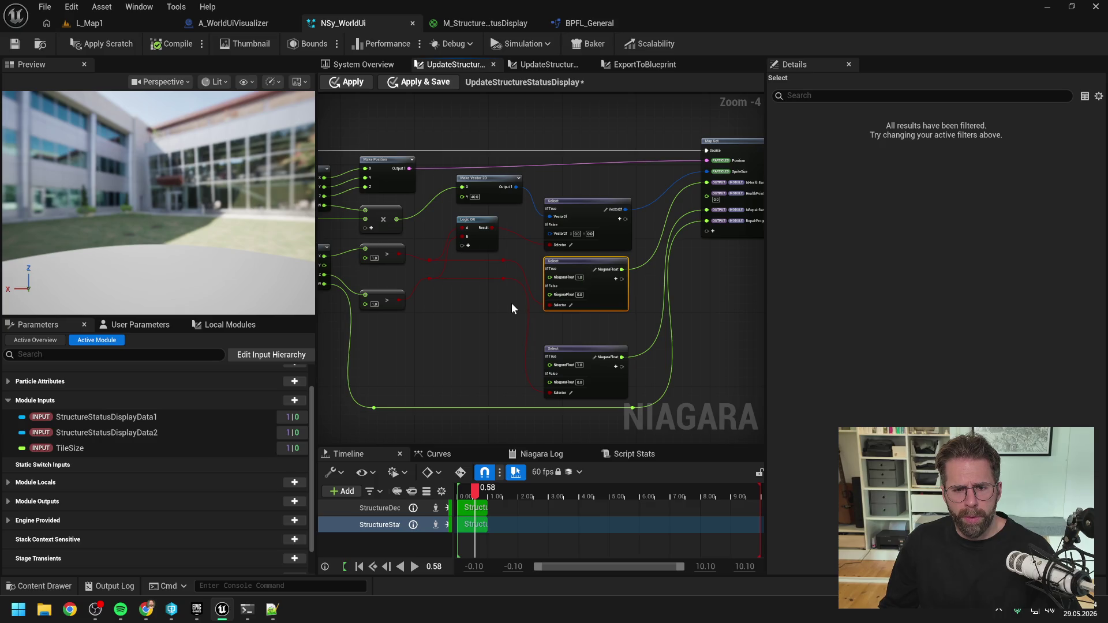
left_click(495, 311)
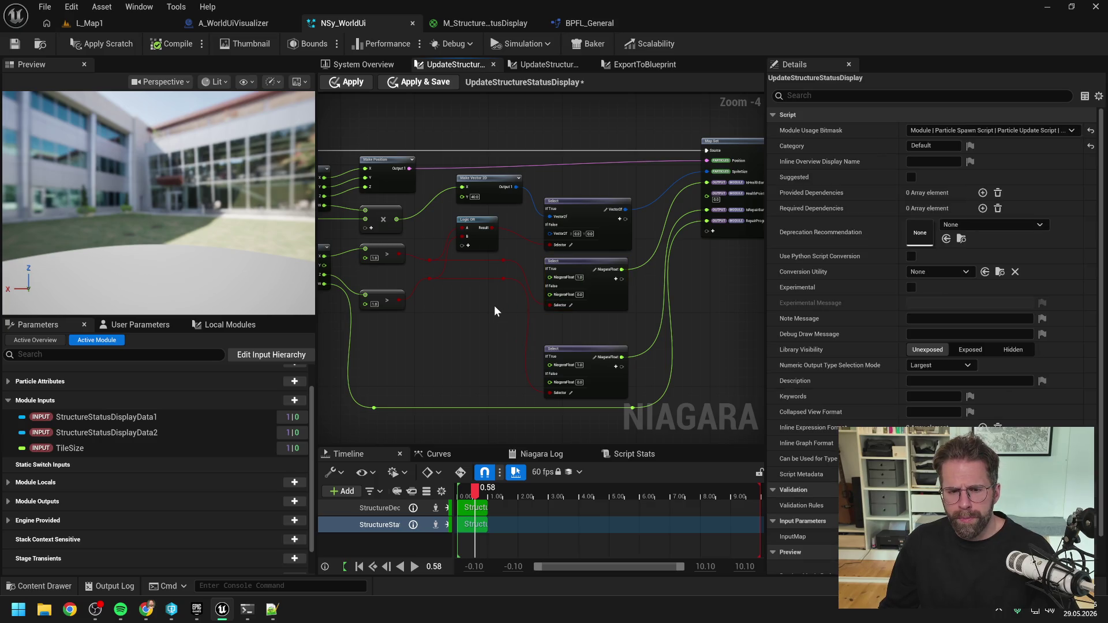
double_click(504, 278)
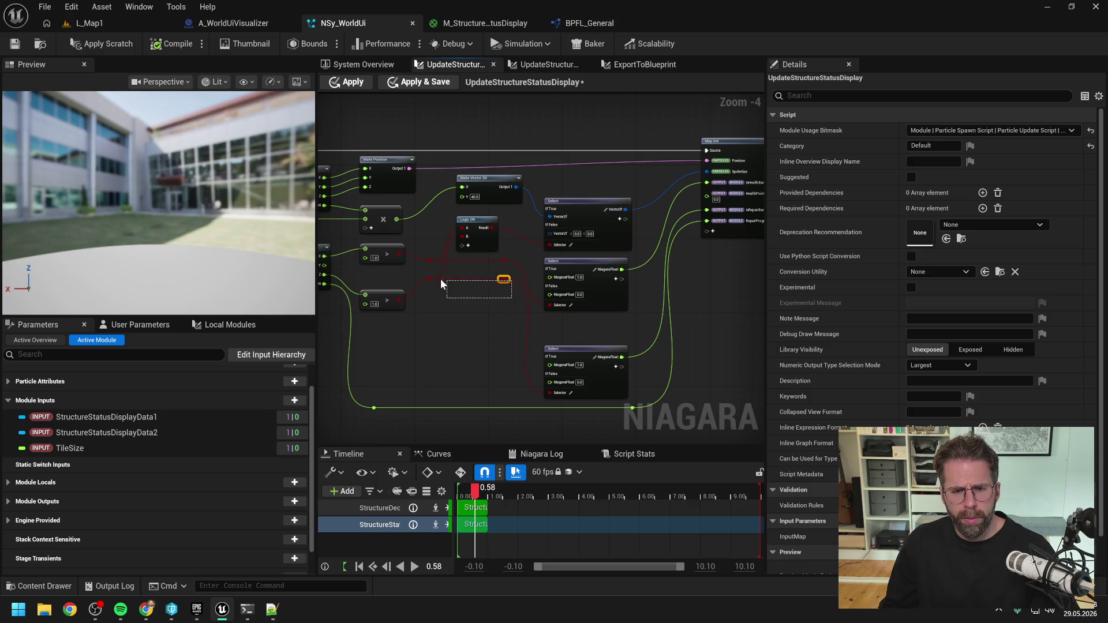
- Add a second reroute on the lower wire and align the lower Greater Than node with it
double_click(430, 279)
left_click(389, 291)
key("q")
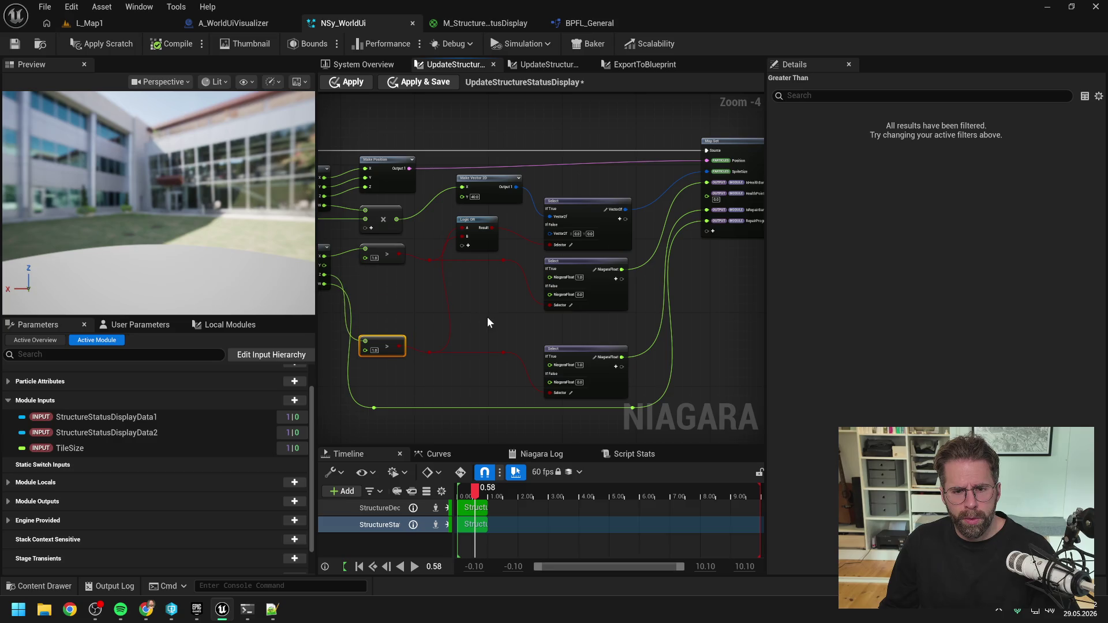
key("q")
left_click(503, 318)
left_click_drag(504, 318, 478, 315)
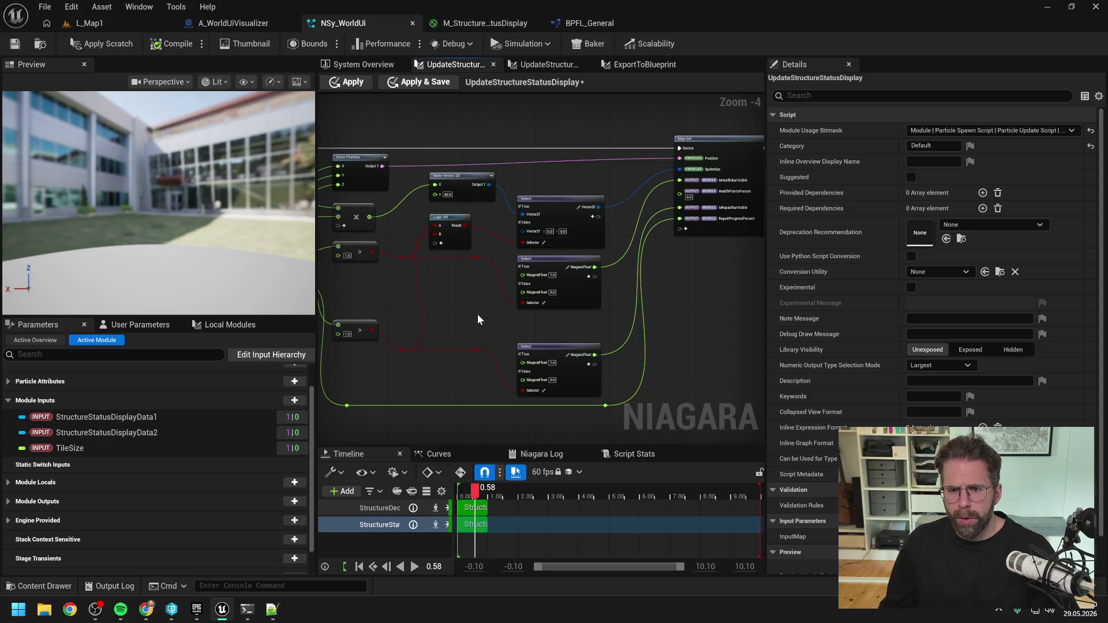
mouse_move(476, 314)
left_mouse_down()
mouse_move(476, 282)
mouse_move(500, 300)
left_mouse_up()
scroll(438, 275, "up", 1)
- Compare Break Vector 4's X with a Greater Than Or Equal node against float 1.0
left_click_drag(400, 258, 470, 282)
type(">")
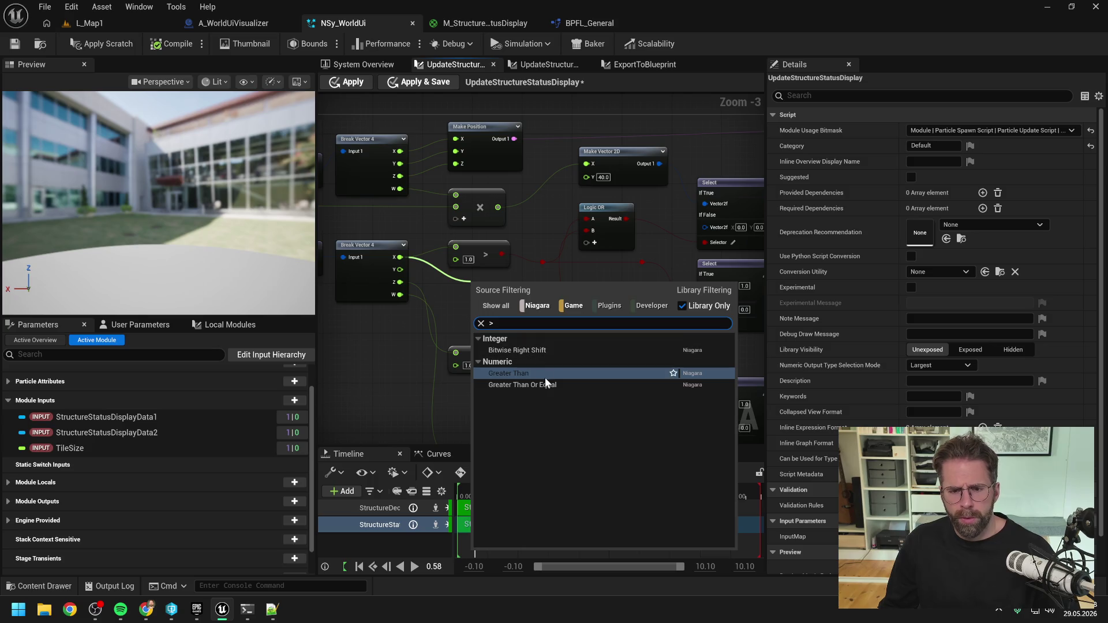
left_click(543, 384)
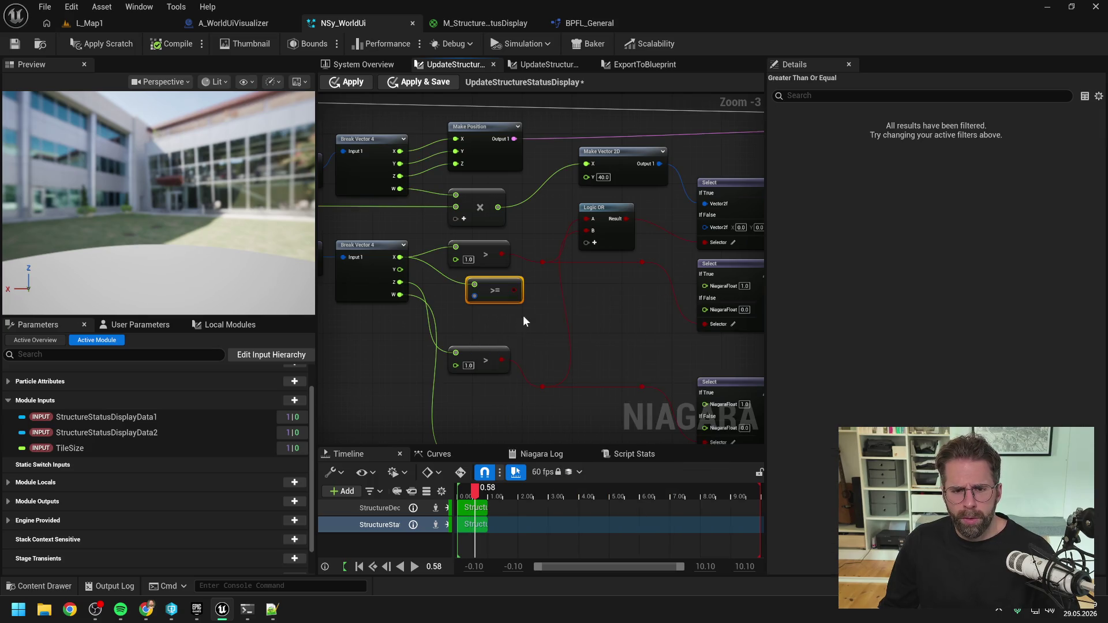
right_click(474, 296)
mouse_move(525, 330)
left_click(635, 344)
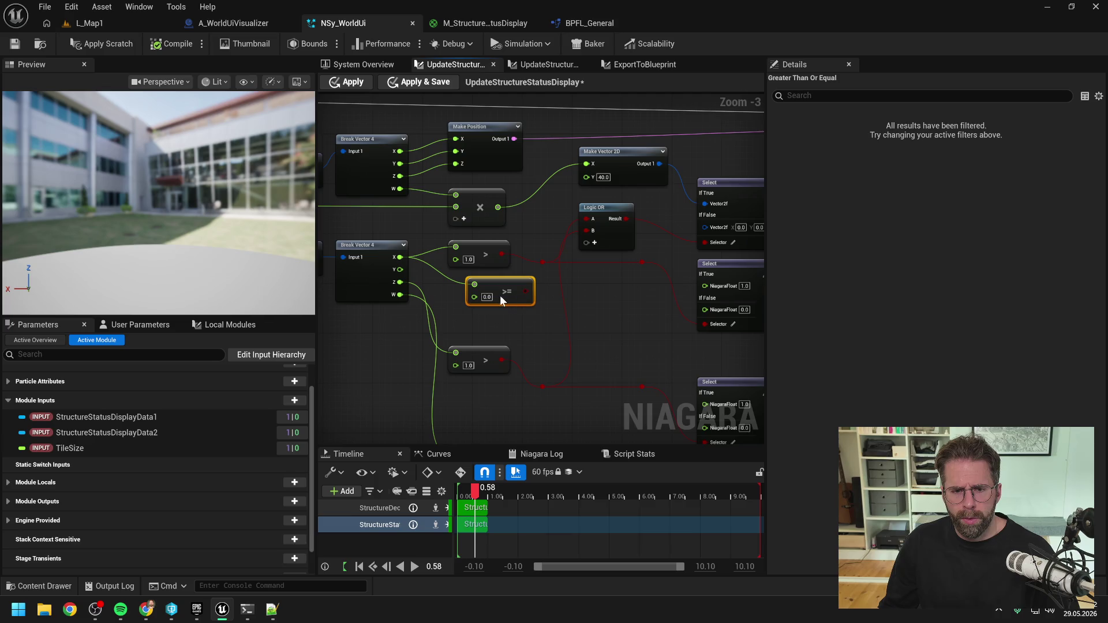
type("1")
left_click(518, 326)
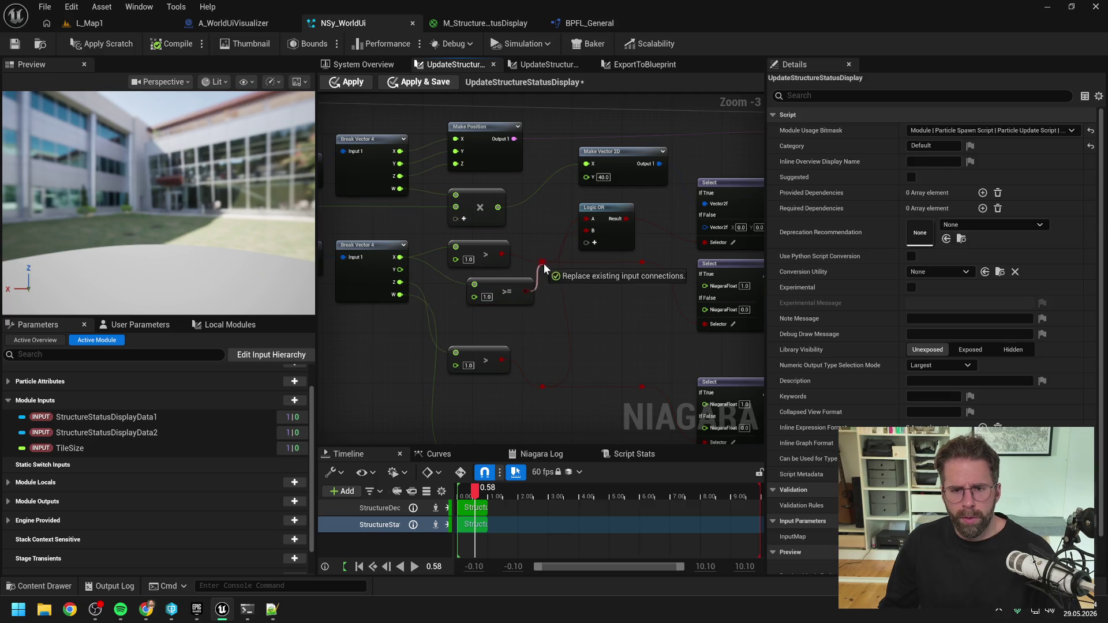
left_click_drag(493, 282, 472, 245)
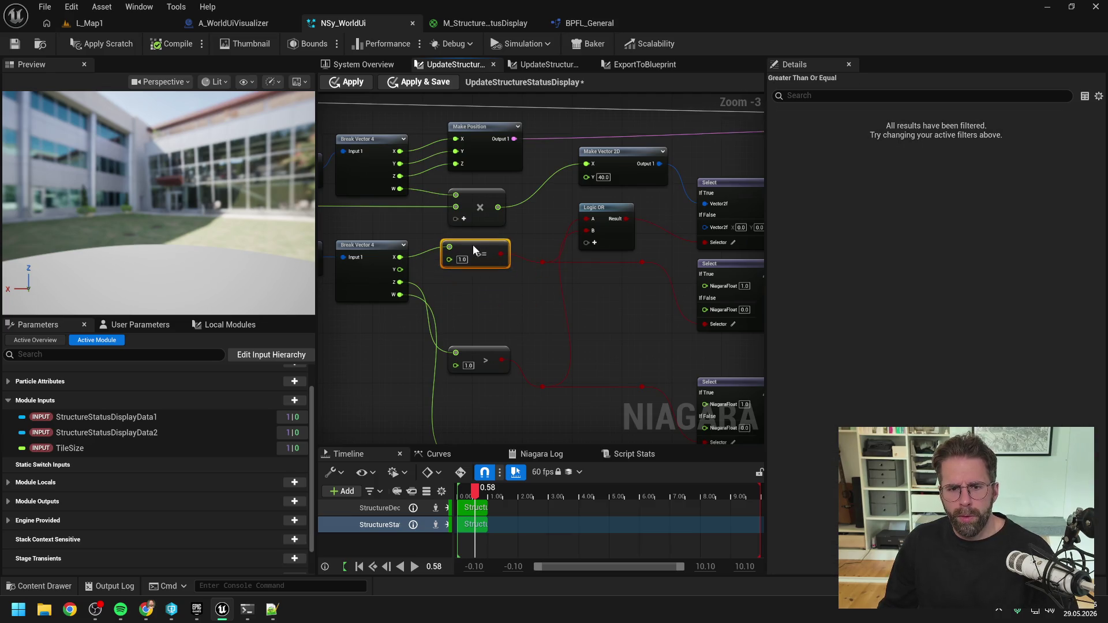
- Duplicate the >= node for Break Vector 4's Z and replace the old lower > node
key("ctrl+d")
mouse_move(476, 321)
left_mouse_down()
mouse_move(483, 311)
mouse_move(473, 309)
left_mouse_up()
mouse_move(399, 282)
left_mouse_down()
mouse_move(537, 366)
mouse_move(542, 386)
left_mouse_up()
left_click(486, 349)
key("Delete")
left_click_drag(489, 311, 492, 361)
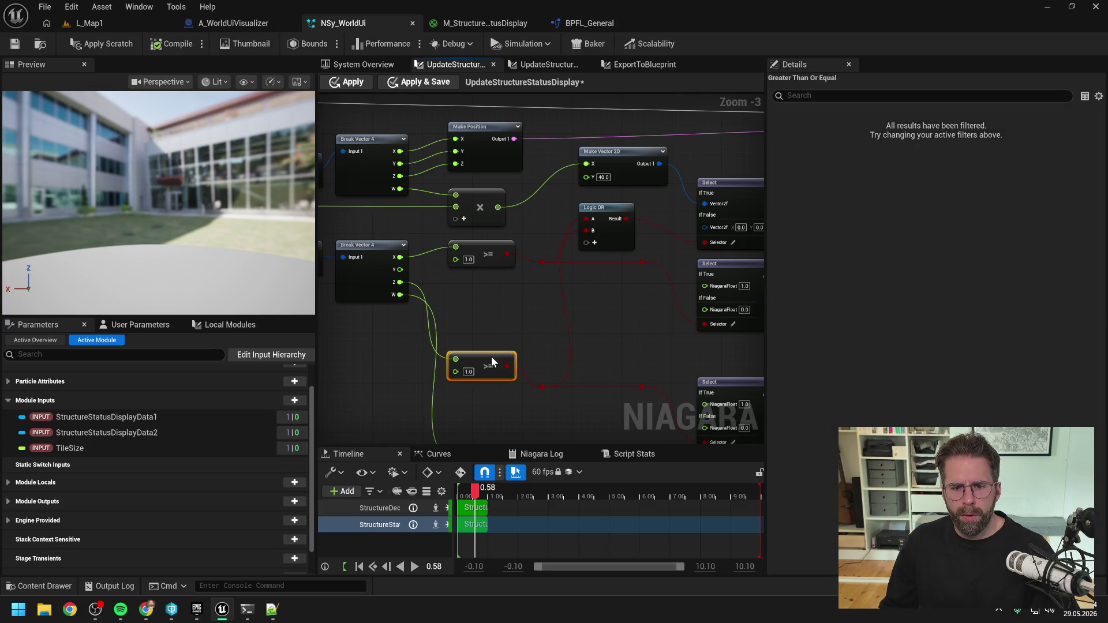
- Wire Break Vector 4's Y directly into Map Set with a reroute point
scroll(516, 322, "down", 1)
left_click_drag(516, 323, 441, 311)
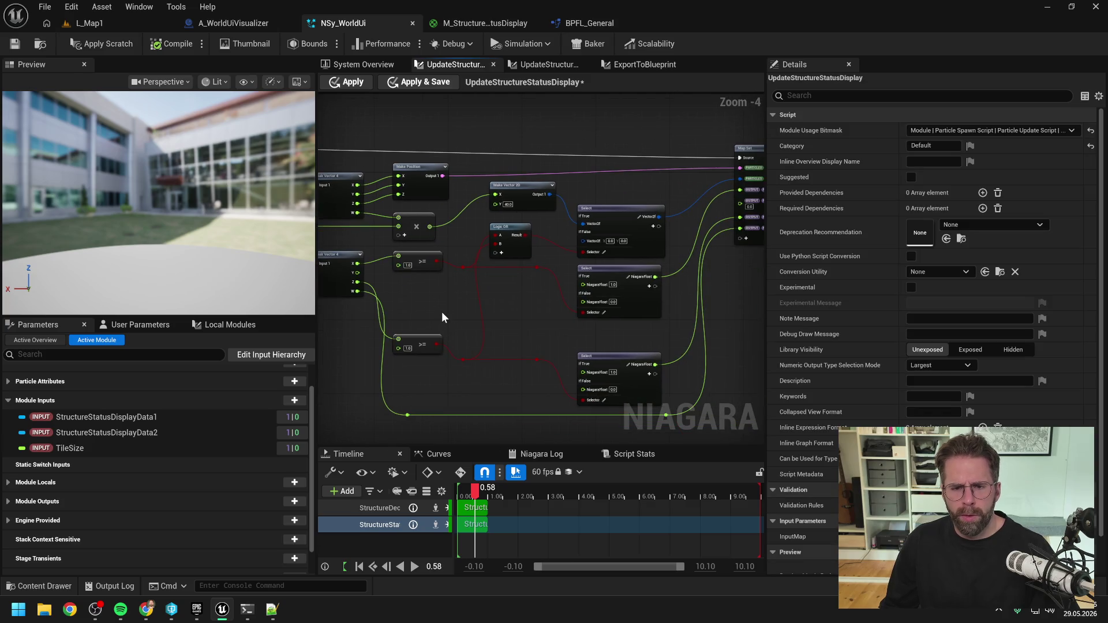
mouse_move(359, 273)
left_mouse_down()
mouse_move(739, 201)
mouse_move(695, 253)
mouse_move(673, 335)
left_mouse_up()
double_click(702, 206)
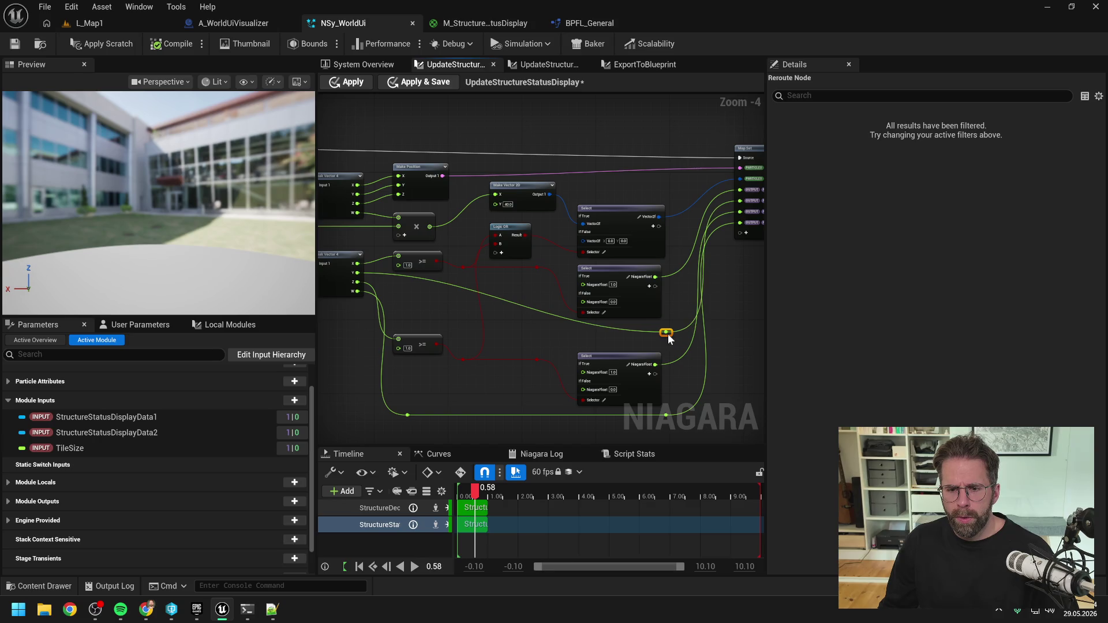
- Straighten the Y wire with aligned reroute points and move the lower Select node group up
double_click(636, 331)
mouse_move(637, 331)
left_mouse_down()
mouse_move(573, 321)
mouse_move(403, 329)
left_mouse_up()
left_click(658, 332, "ctrl")
key("q")
left_click(430, 295)
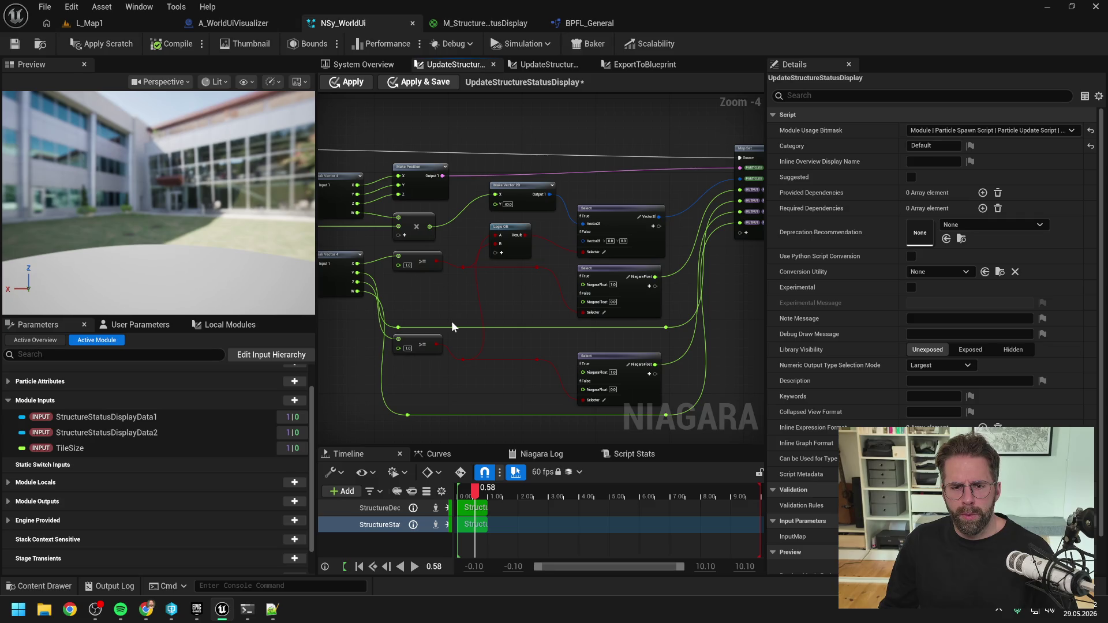
mouse_move(392, 370)
left_mouse_down()
mouse_move(503, 379)
mouse_move(664, 424)
left_mouse_up()
key("q")
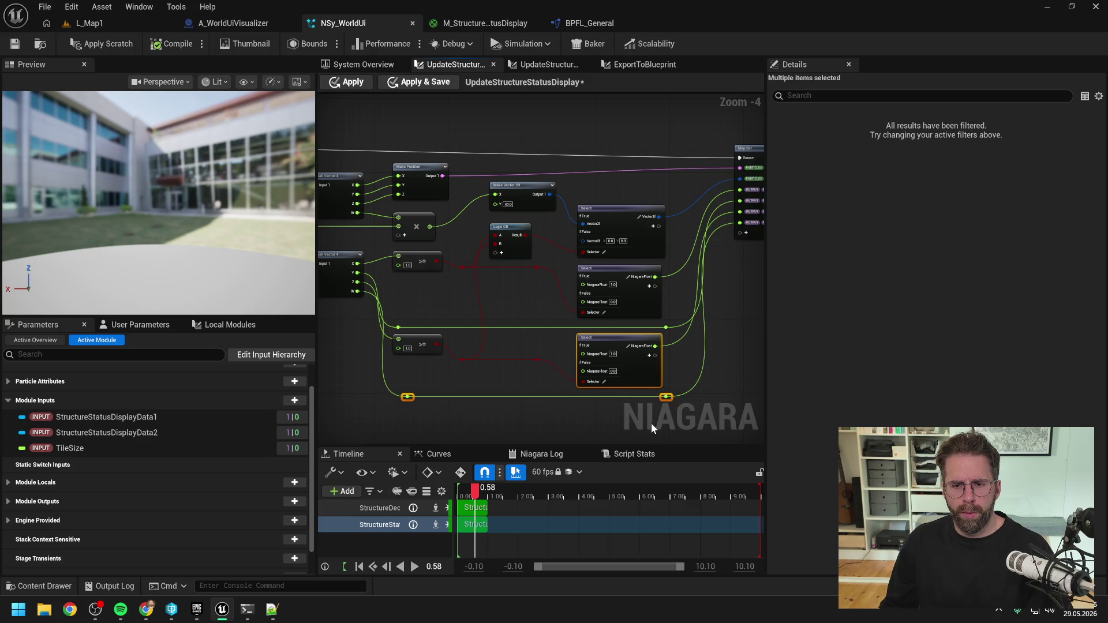
left_click(580, 429)
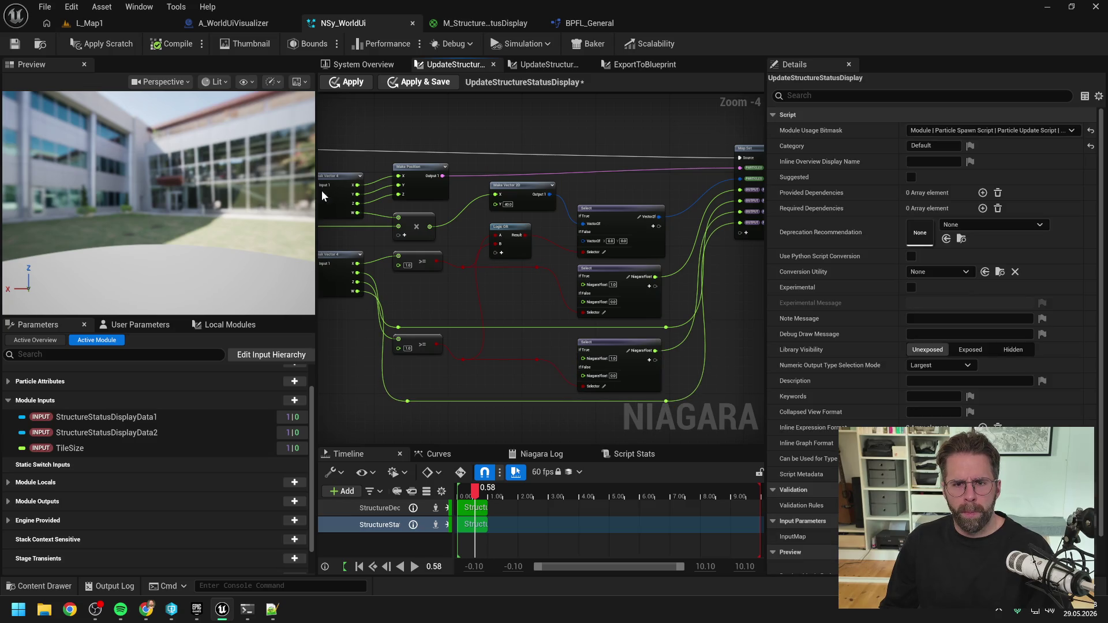
- Save the Niagara script and play-test L_Map1
key("ctrl+s")
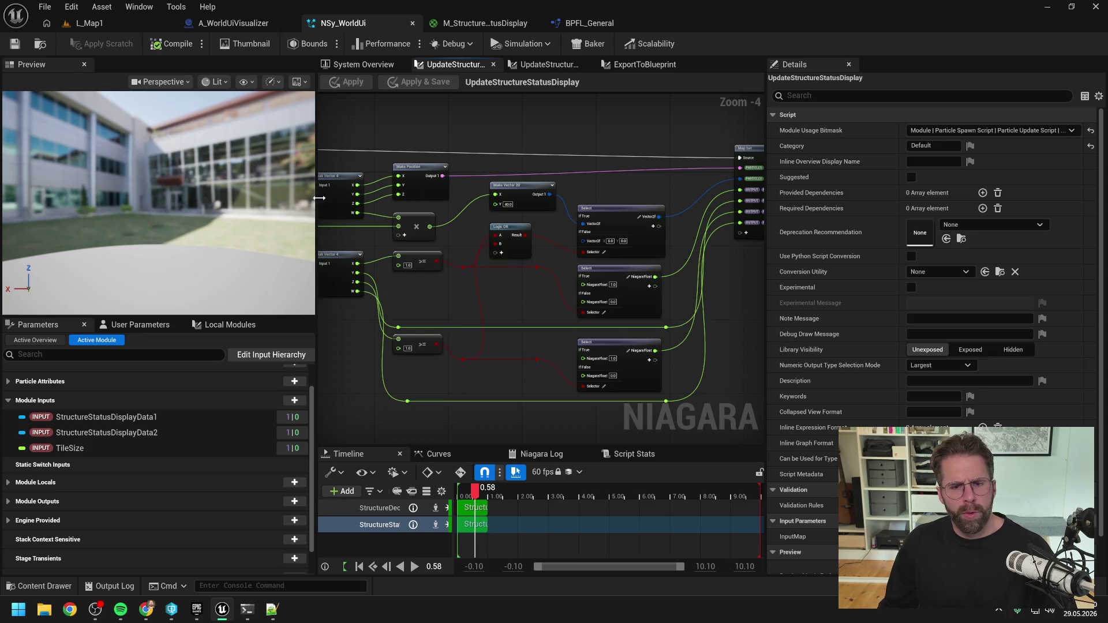
left_click(135, 28)
left_click(289, 45)
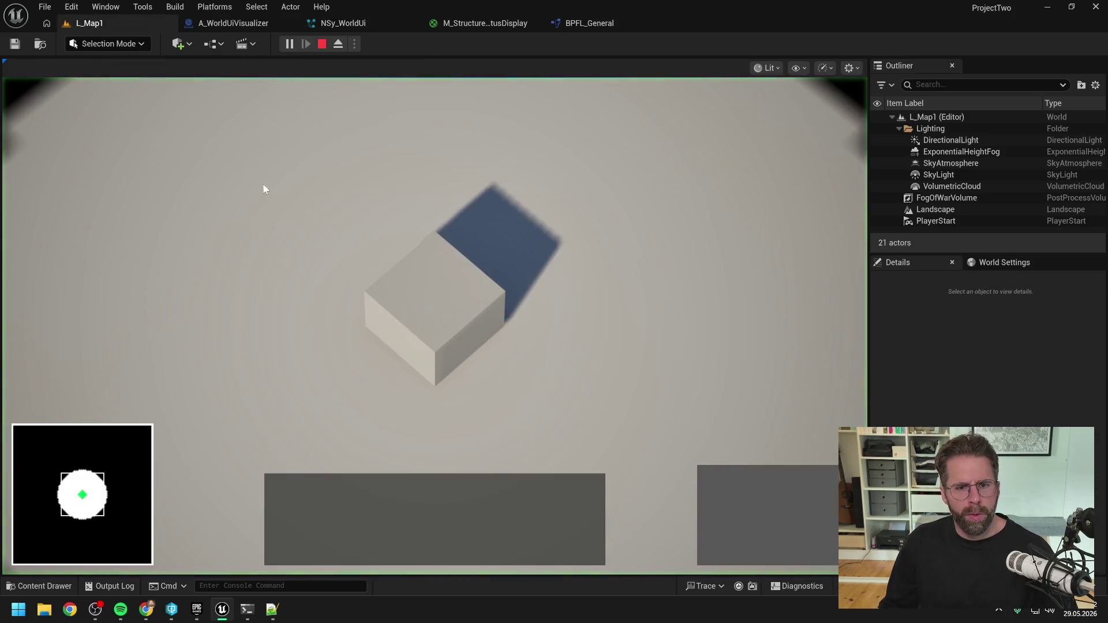
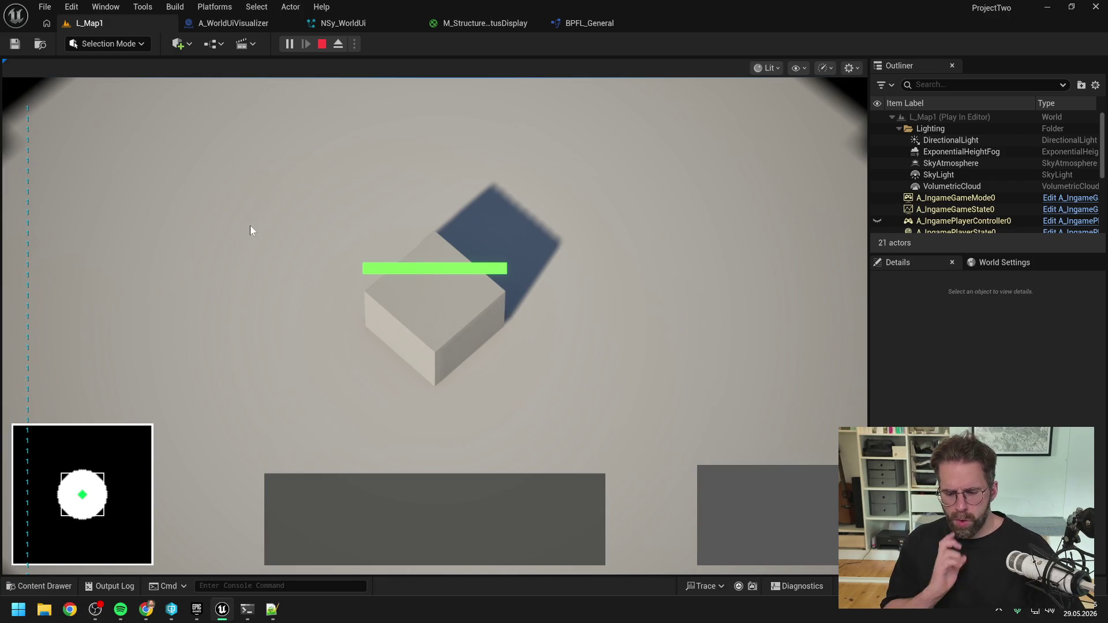
- Stop the playtest and open the ExportToBlueprint module graph in NSy_WorldUi
key("Escape")
left_click(228, 23)
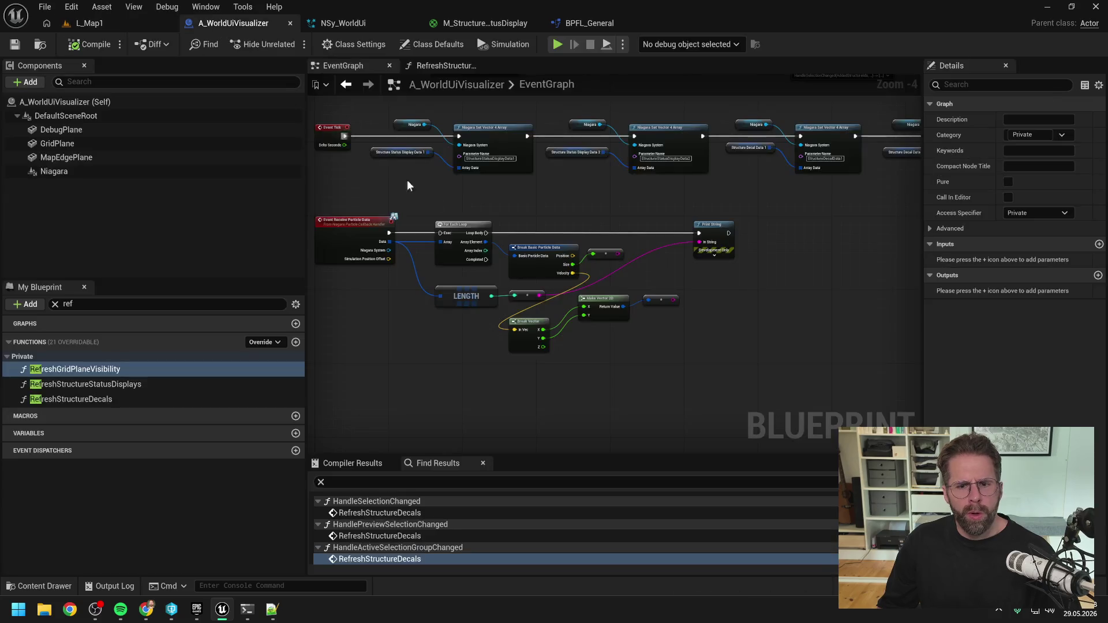
left_click(341, 22)
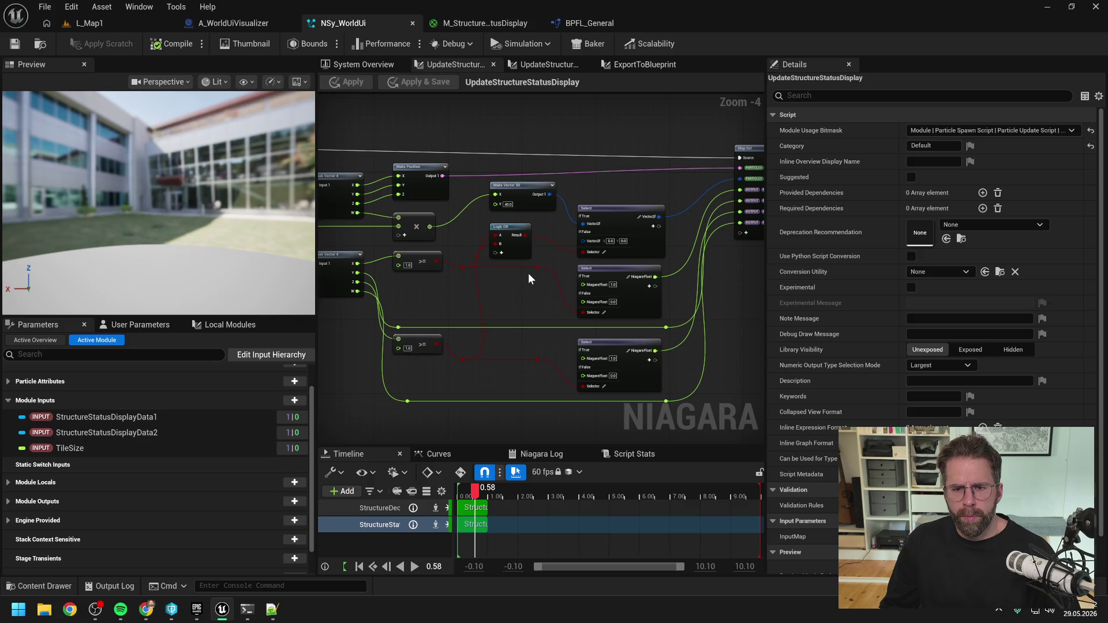
left_click_drag(528, 272, 490, 286)
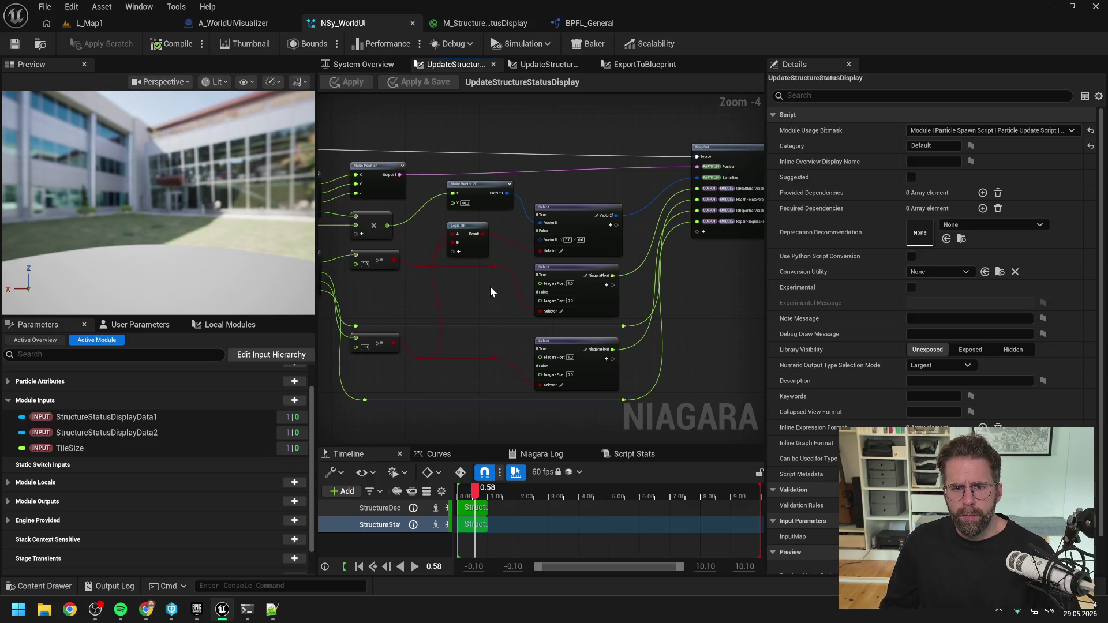
left_click(539, 65)
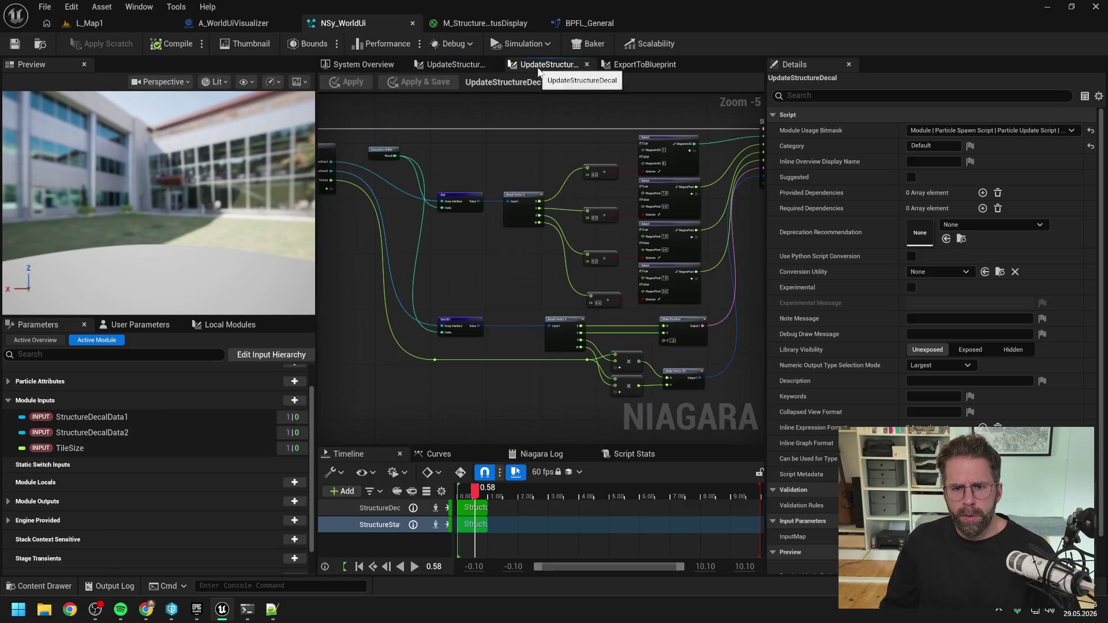
left_click(635, 67)
left_click(594, 237, "alt")
- Disconnect the Store Data link and remove the SpriteSize pin from the parameter map get node
left_click_drag(577, 369, 391, 301)
left_click(374, 292)
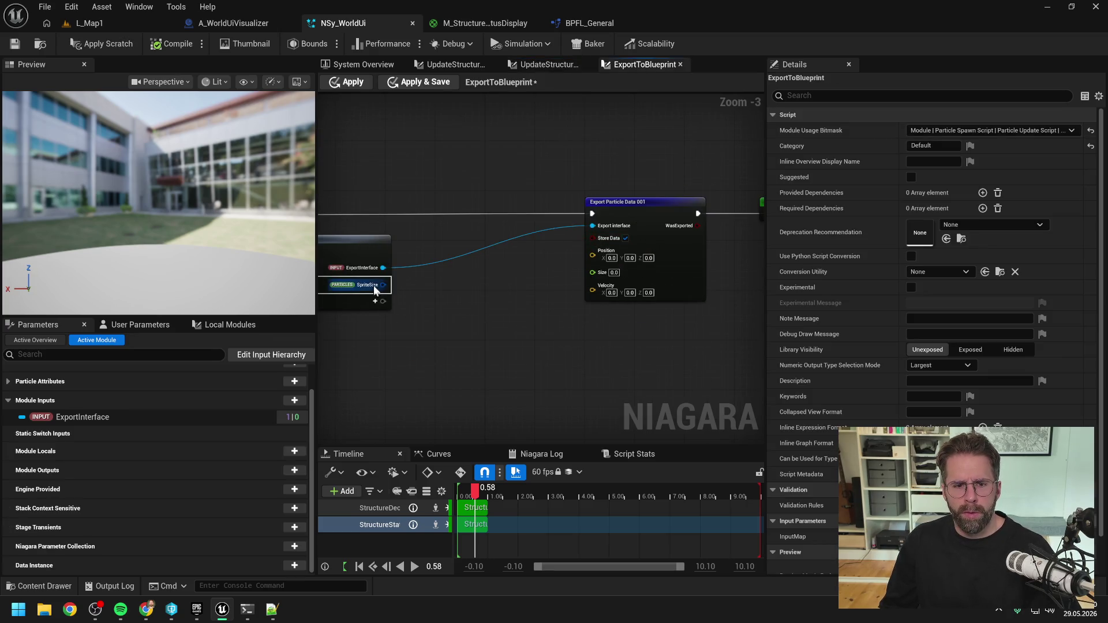
right_click(382, 285)
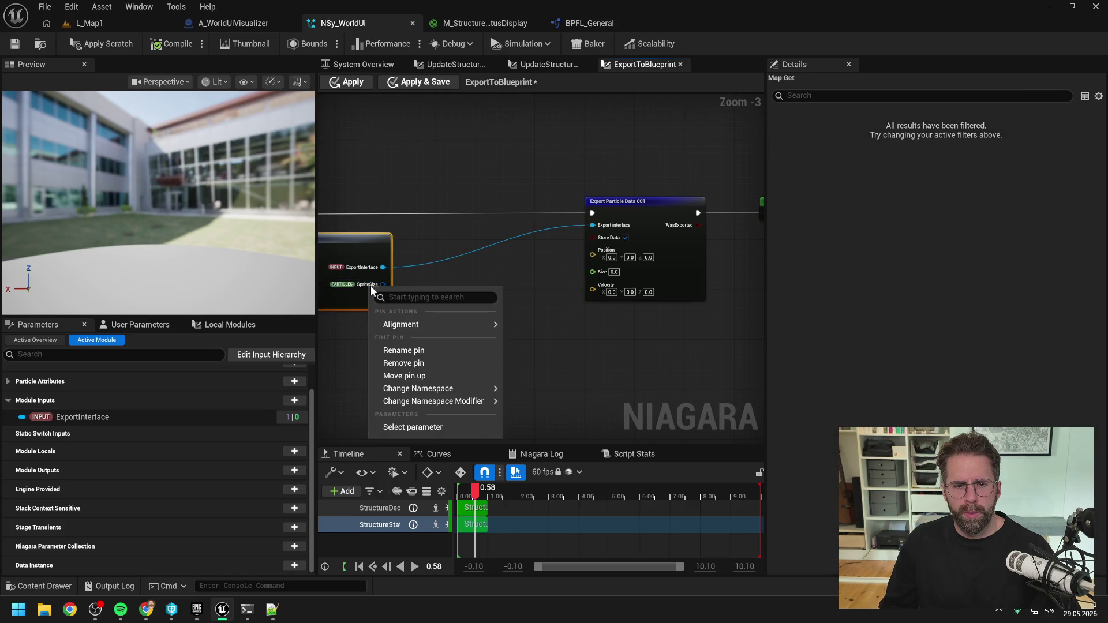
left_click(419, 366)
- Save the NSy_WorldUi particle system and start playtesting L_Map1 again
left_click(363, 65)
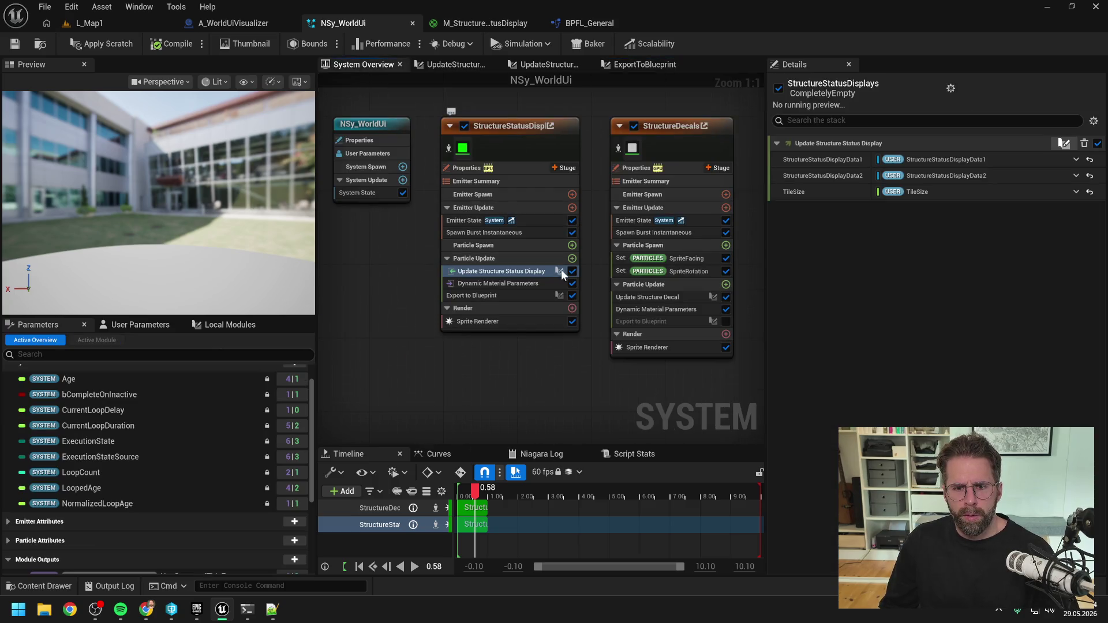
key("ctrl+s")
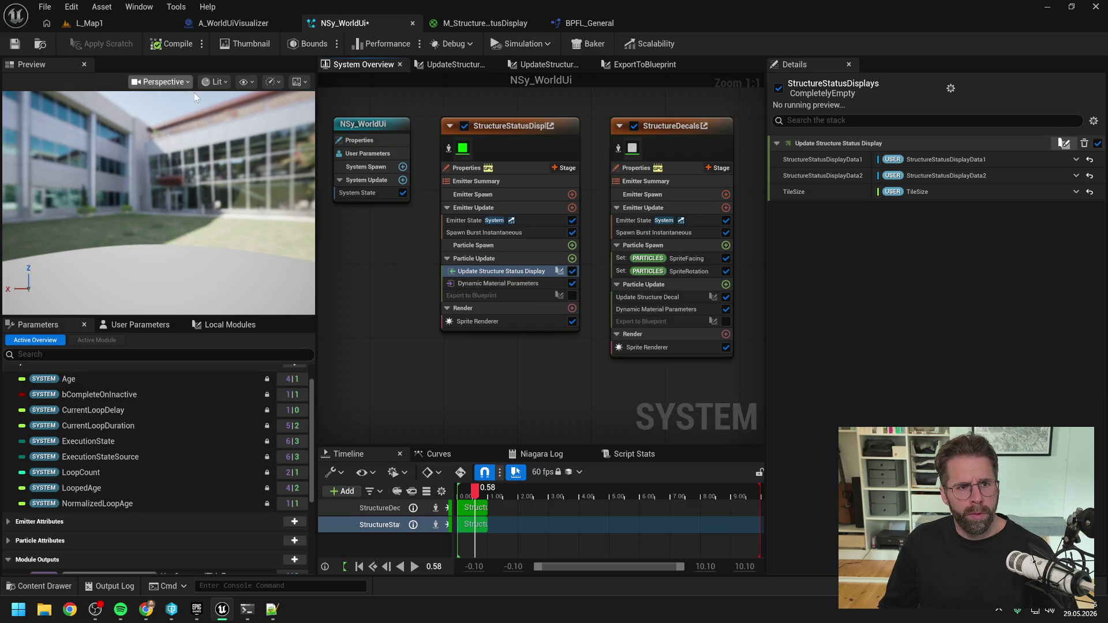
left_click(123, 29)
left_click(276, 45)
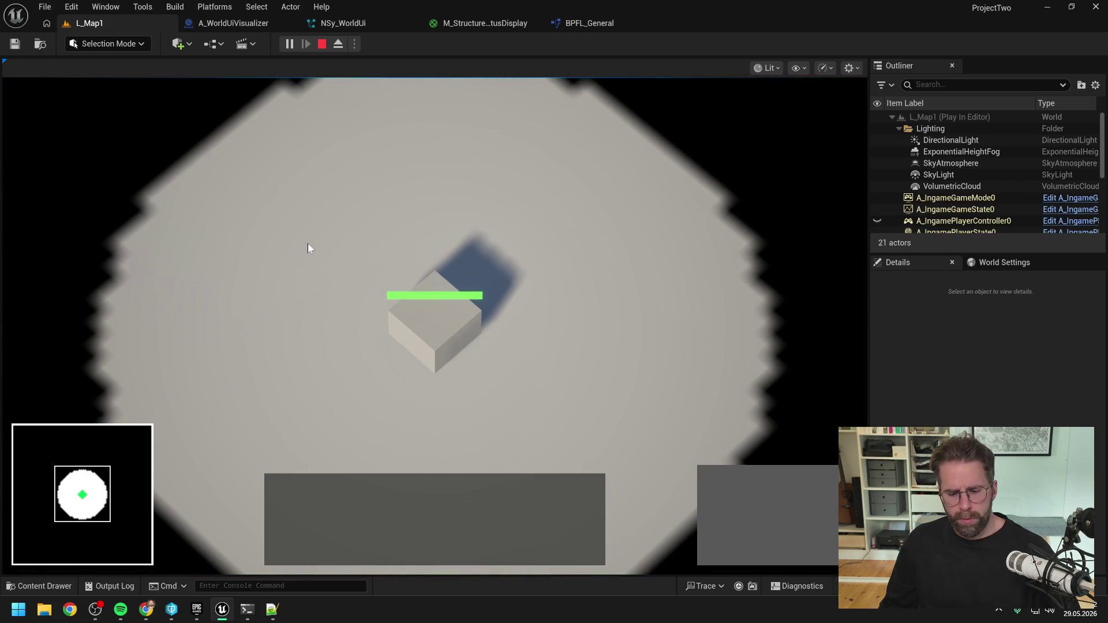
- Stop the playtest and open A_WorldUiVisualizer's RefreshStructureStatusDisplays function graph
key("Escape")
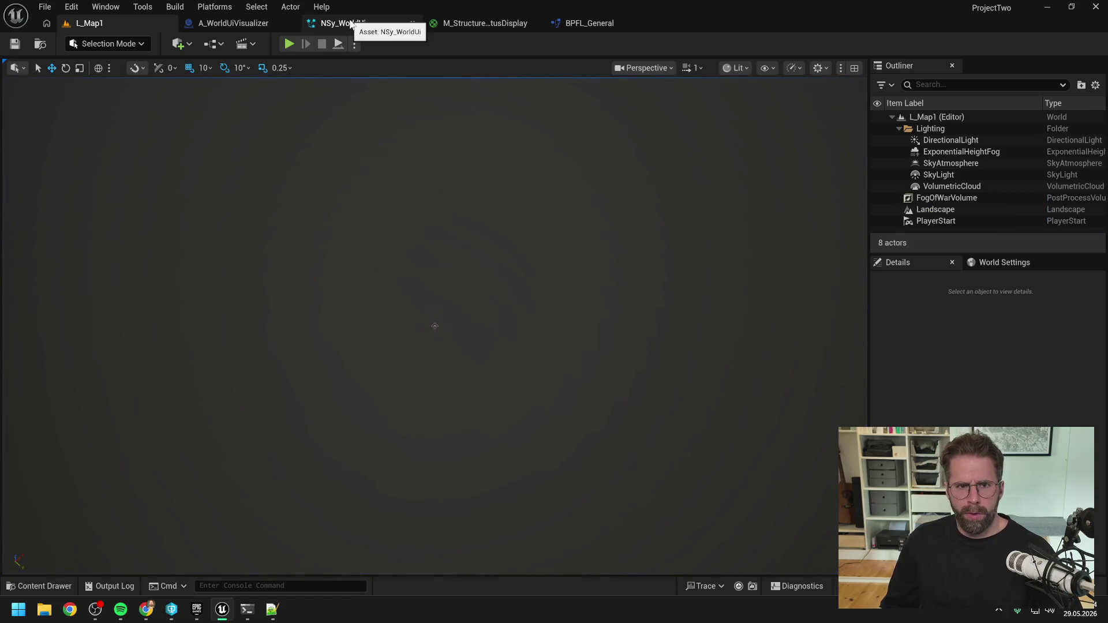
left_click(350, 23)
left_click(234, 26)
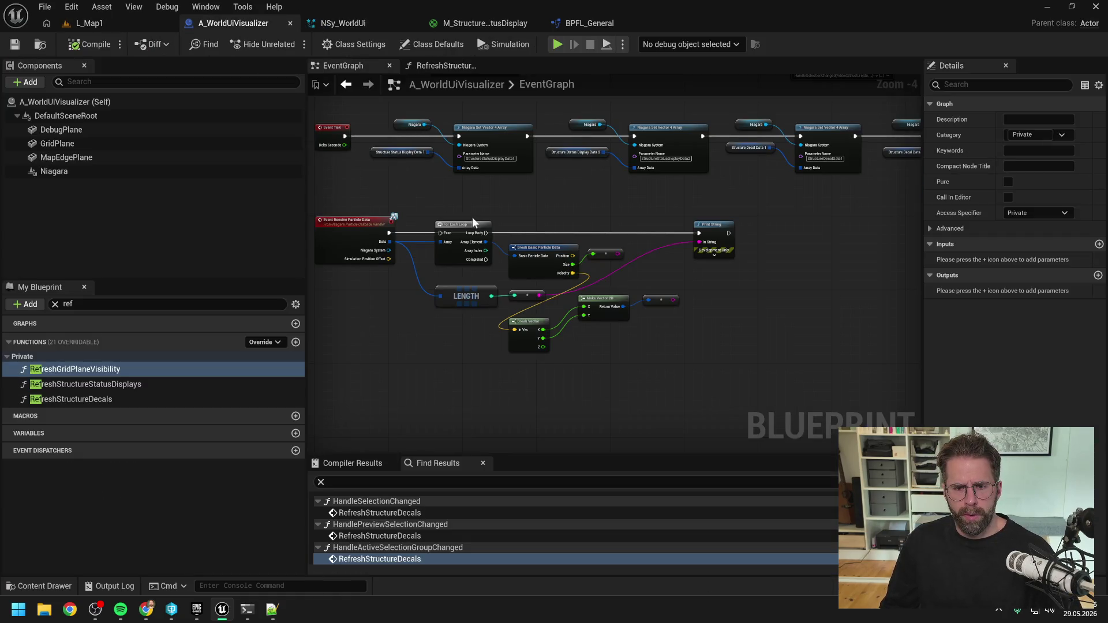
left_click(362, 24)
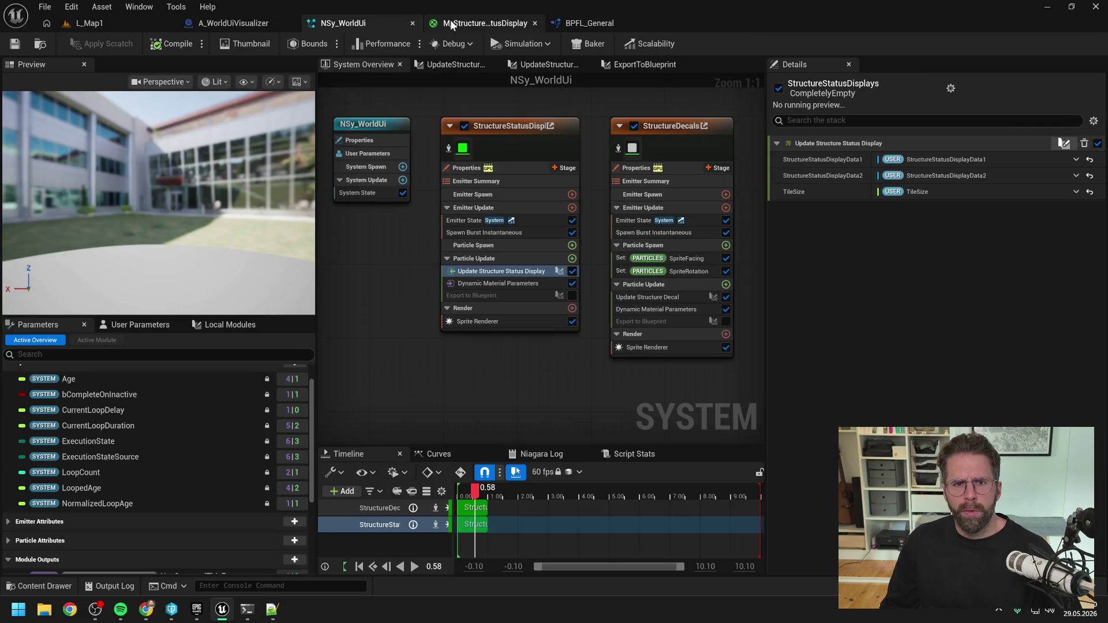
left_click(258, 23)
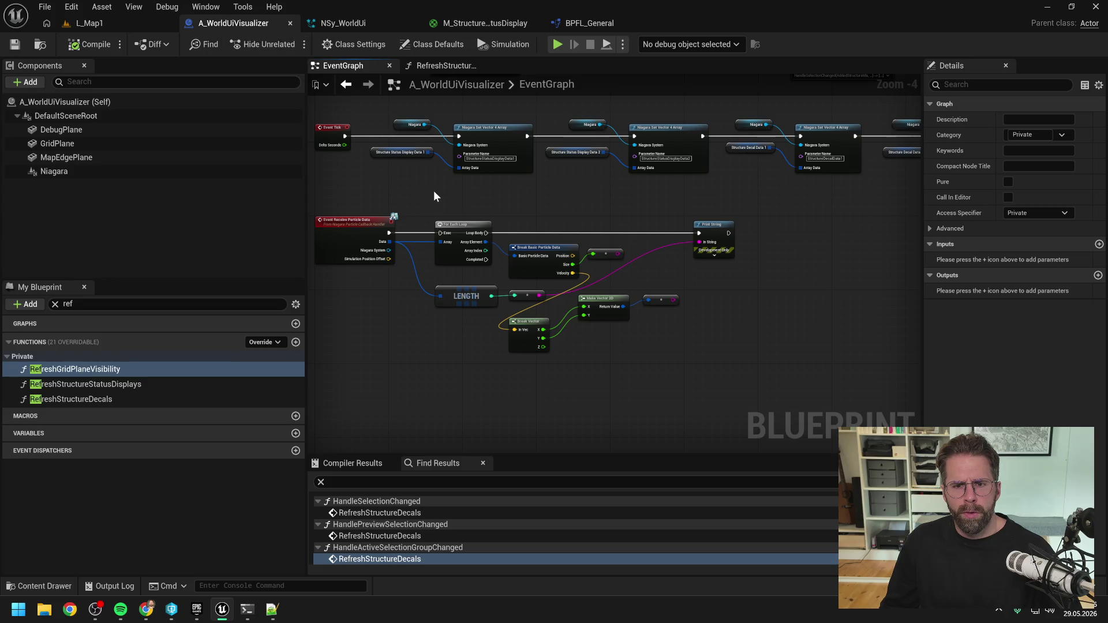
left_click(425, 66)
- Look over the RefreshStructureDecals graph for its Set Array Elem and Remove nodes
scroll(635, 179, "down", 5)
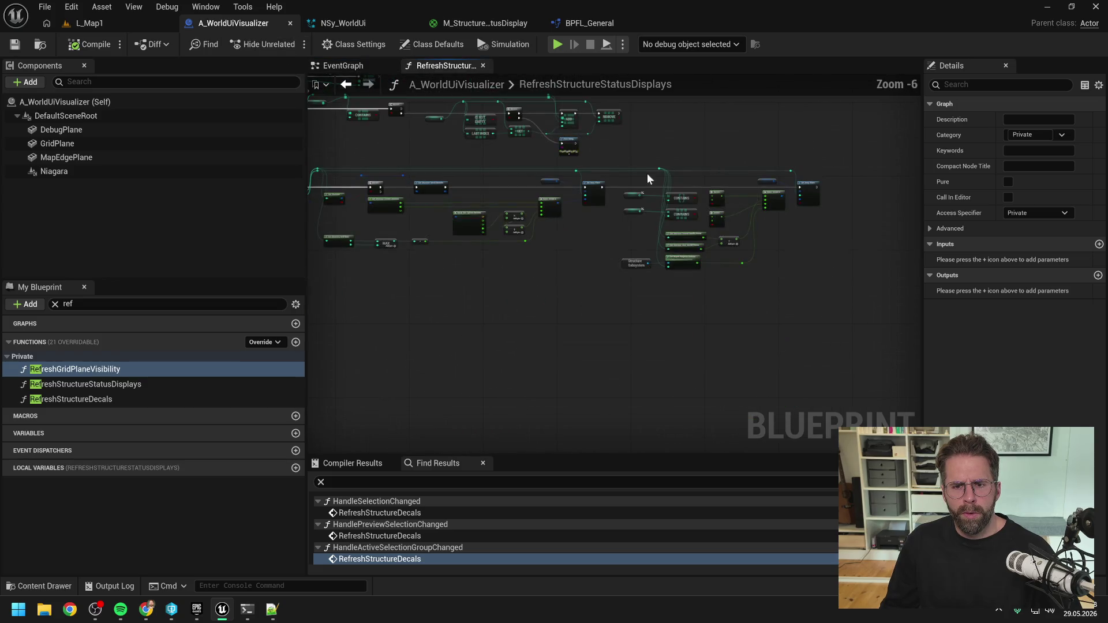
scroll(563, 187, "up", 3)
mouse_move(458, 173)
left_mouse_down()
mouse_move(632, 274)
mouse_move(687, 256)
left_mouse_up()
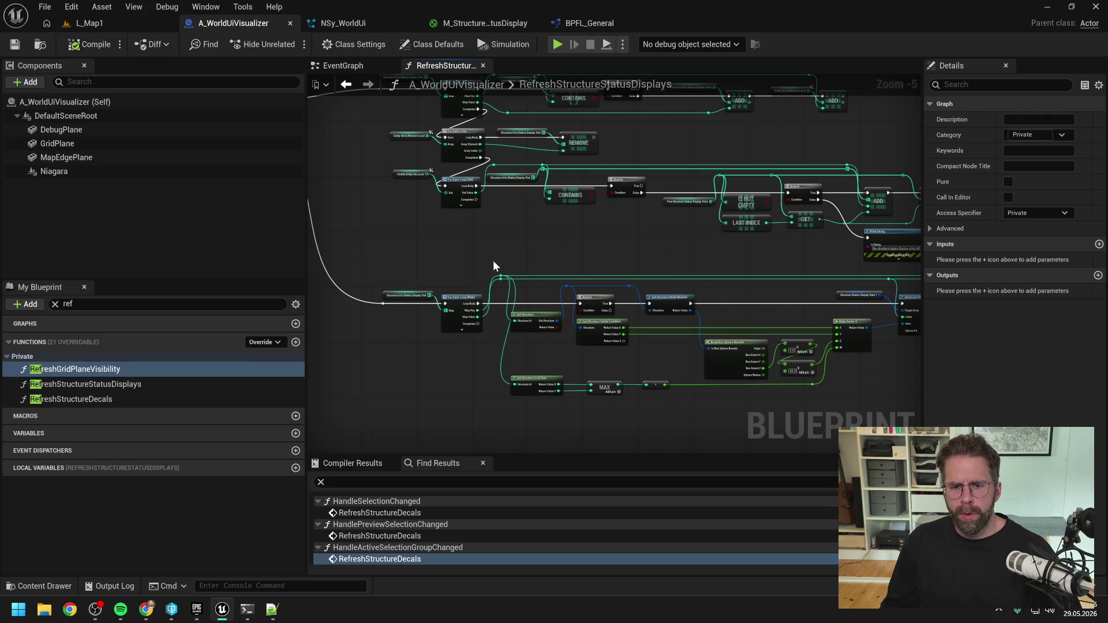
left_click_drag(613, 261, 509, 248)
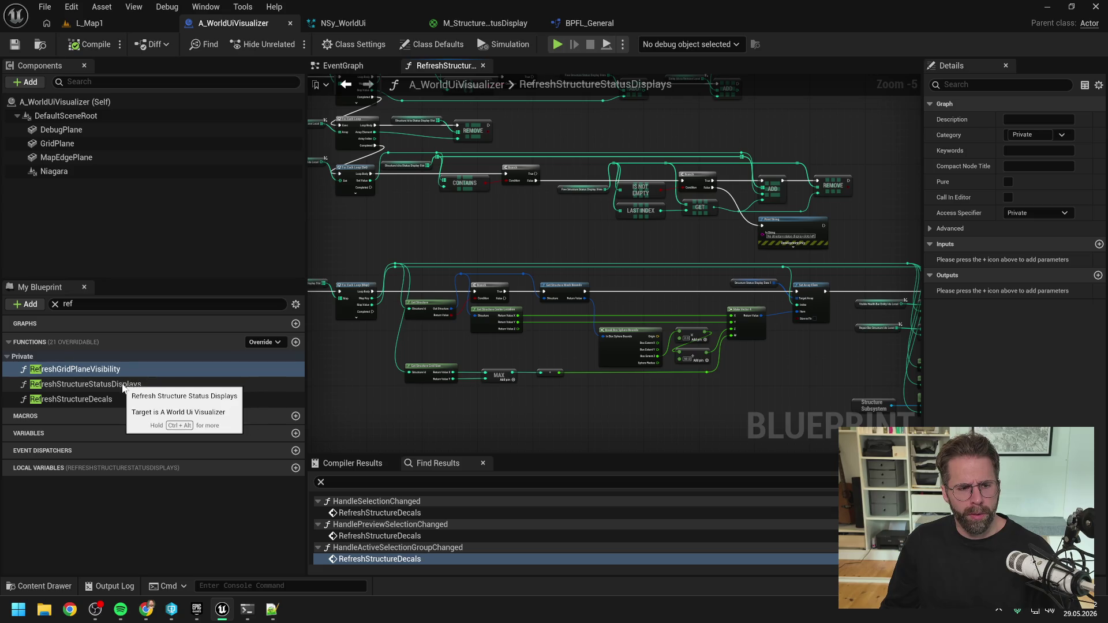
double_click(109, 399)
scroll(633, 286, "up", 5)
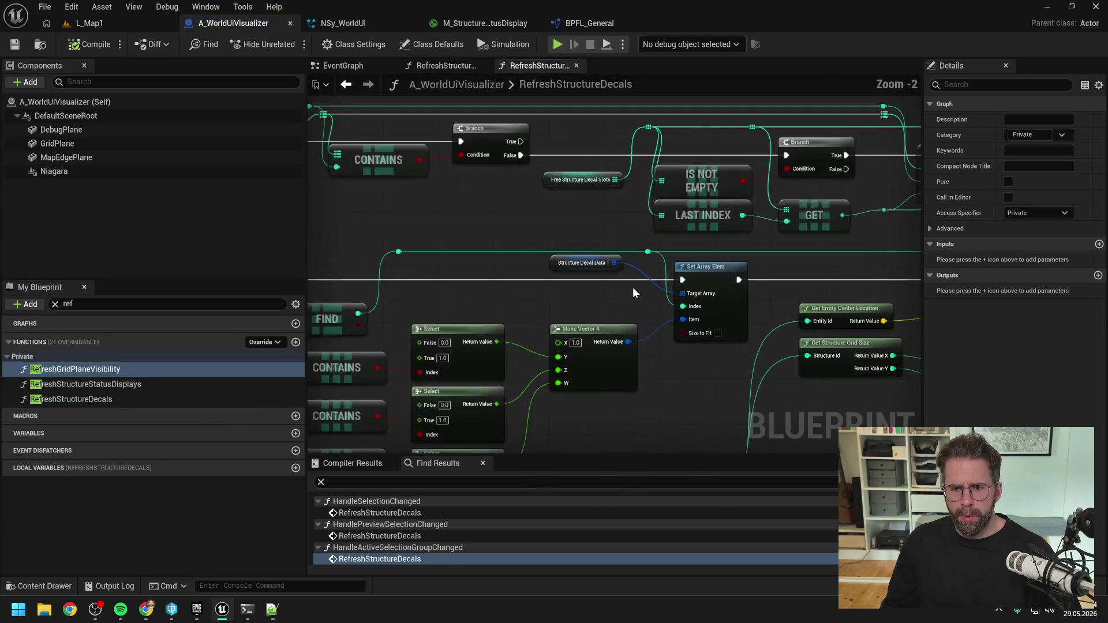
scroll(633, 286, "down", 3)
mouse_move(630, 292)
left_mouse_down()
mouse_move(587, 309)
mouse_move(591, 324)
left_mouse_up()
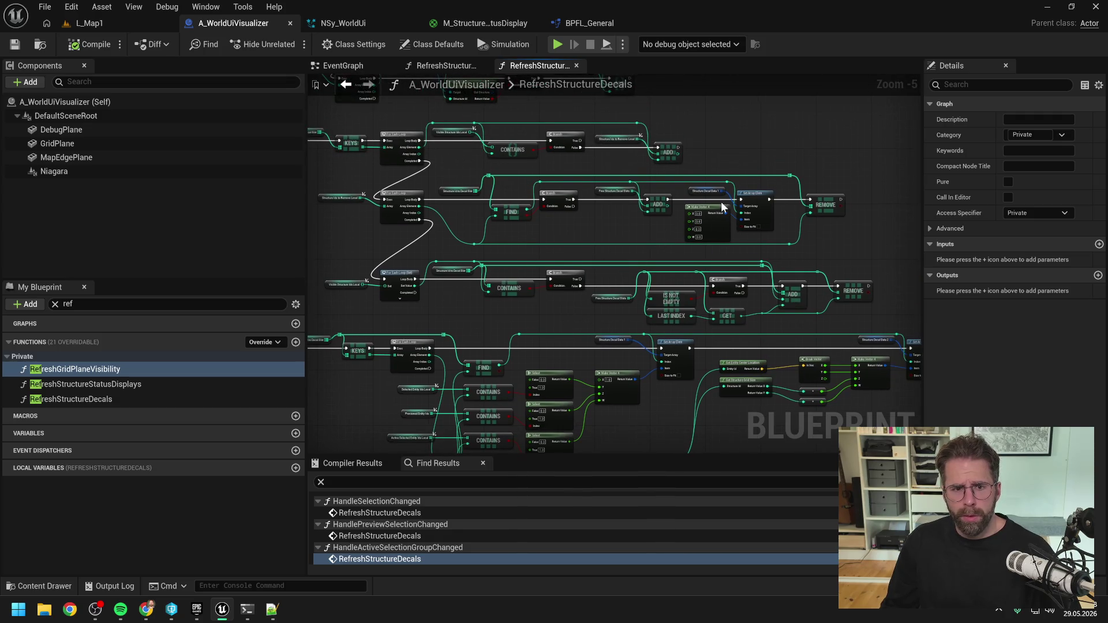
scroll(398, 210, "up", 2)
left_click_drag(418, 203, 445, 284)
scroll(457, 314, "down", 1)
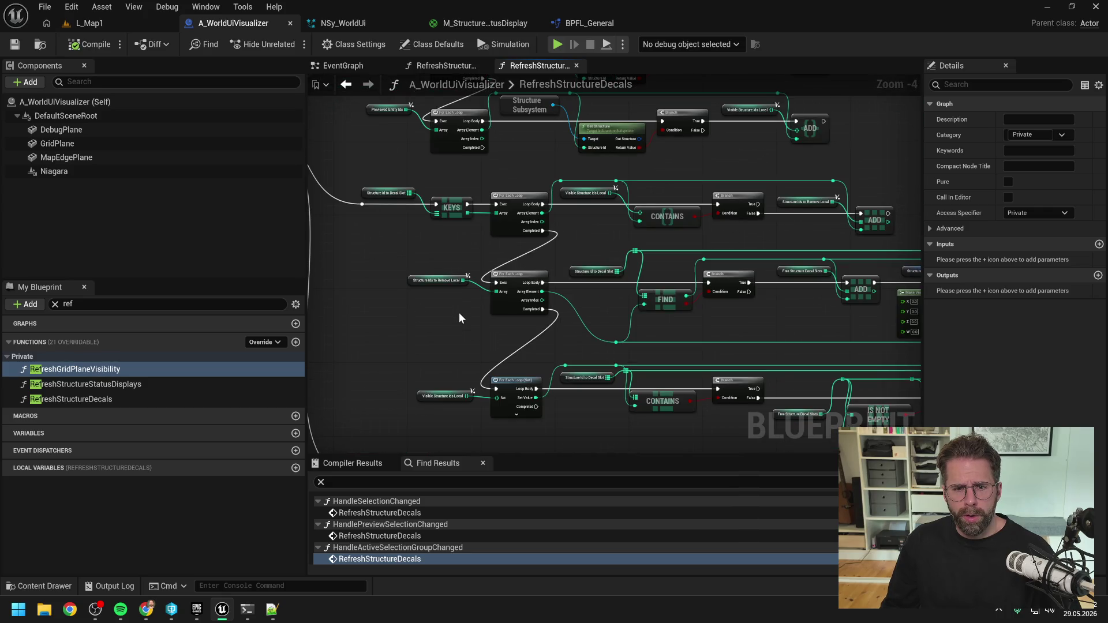
left_click_drag(788, 318, 597, 316)
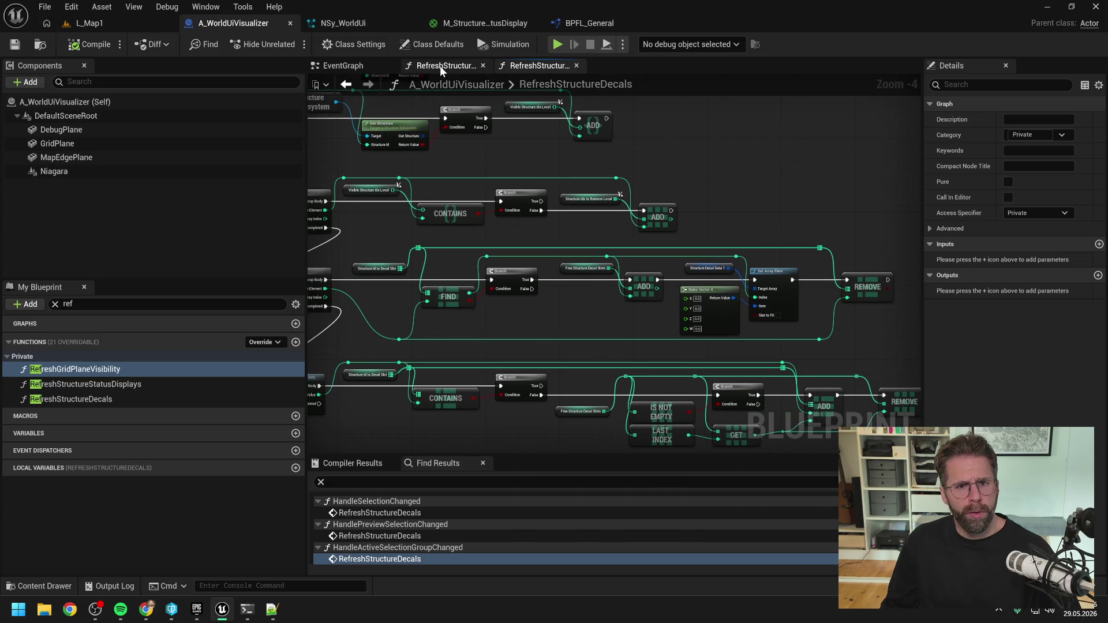
- In RefreshStructureStatusDisplays, select the Structure Status Display Data getter and Set Array Elem nodes
left_click(442, 66)
mouse_move(669, 240)
left_mouse_down()
mouse_move(758, 343)
mouse_move(495, 302)
mouse_move(718, 234)
left_mouse_up()
scroll(730, 236, "up", 2)
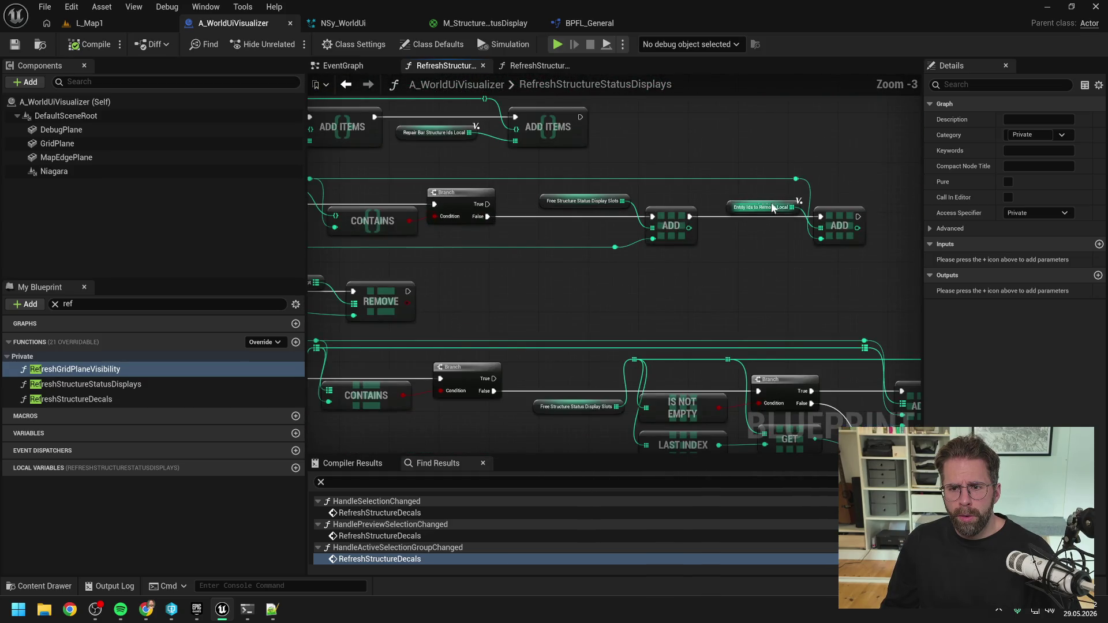
scroll(760, 243, "down", 1)
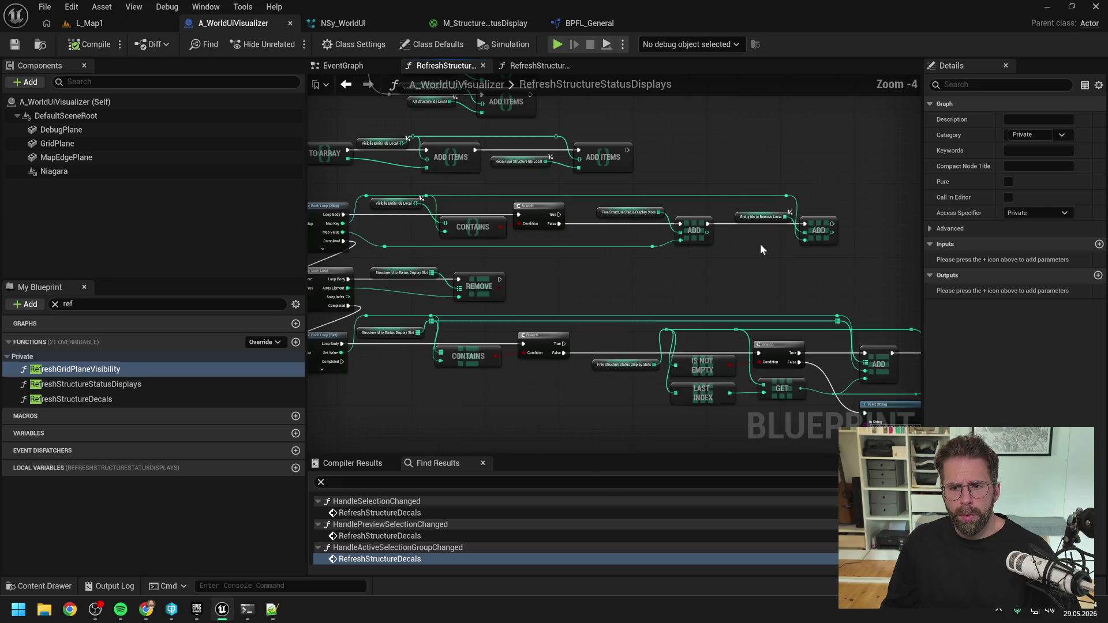
left_click_drag(735, 273, 862, 260)
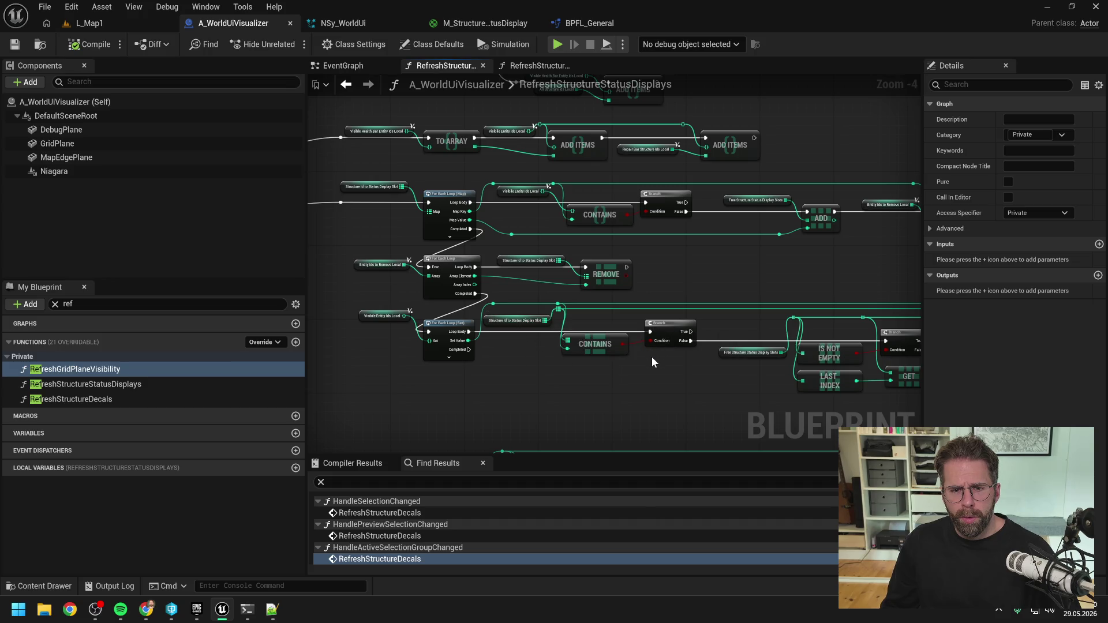
mouse_move(672, 275)
left_mouse_down()
mouse_move(527, 255)
mouse_move(557, 198)
left_mouse_up()
scroll(564, 206, "down", 1)
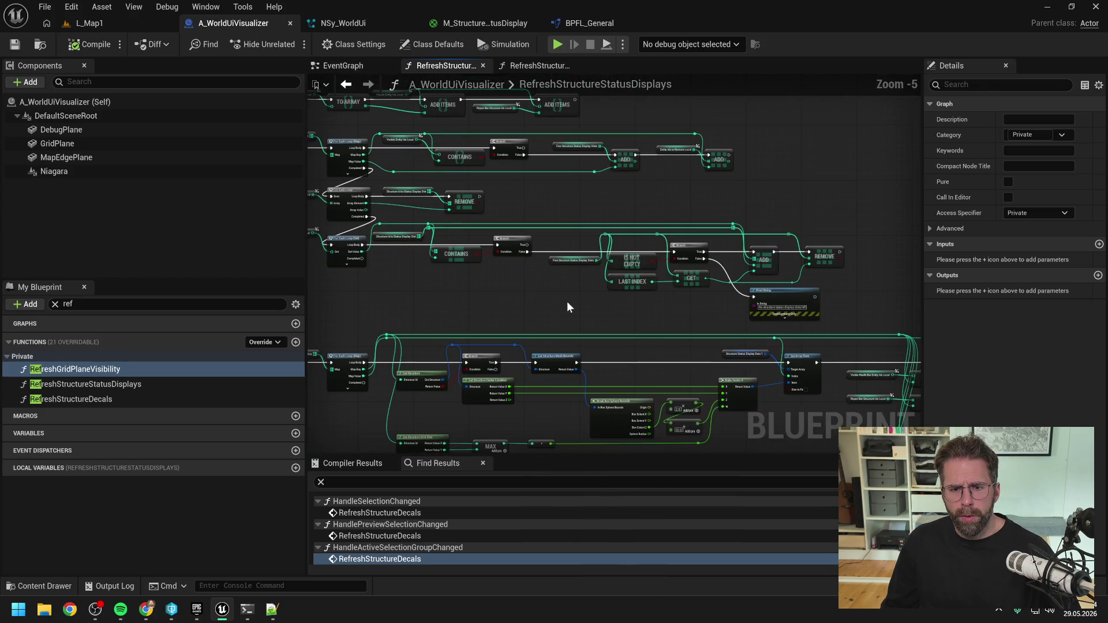
left_click_drag(567, 306, 562, 260)
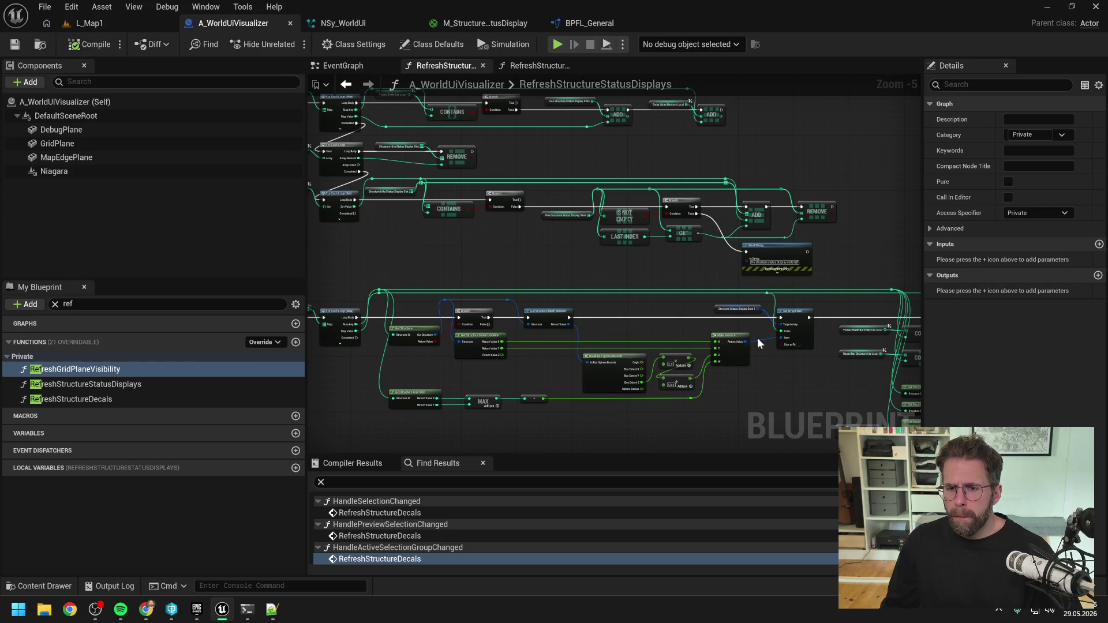
left_click(738, 309)
left_click(786, 312, "ctrl")
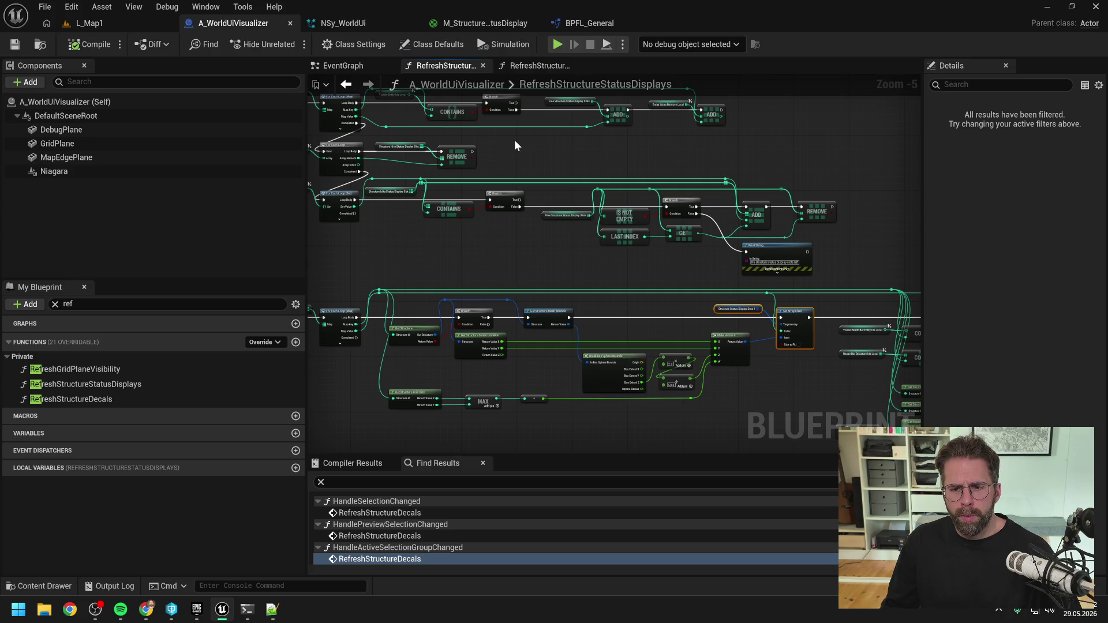
left_click(820, 151)
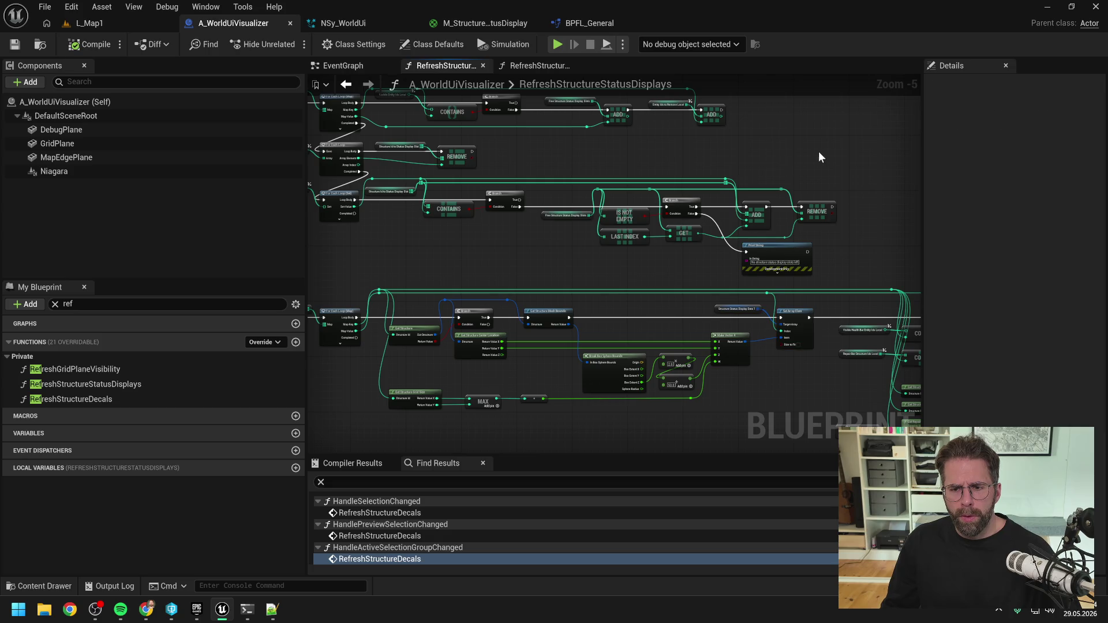
left_click_drag(820, 151, 497, 150)
left_click(739, 327)
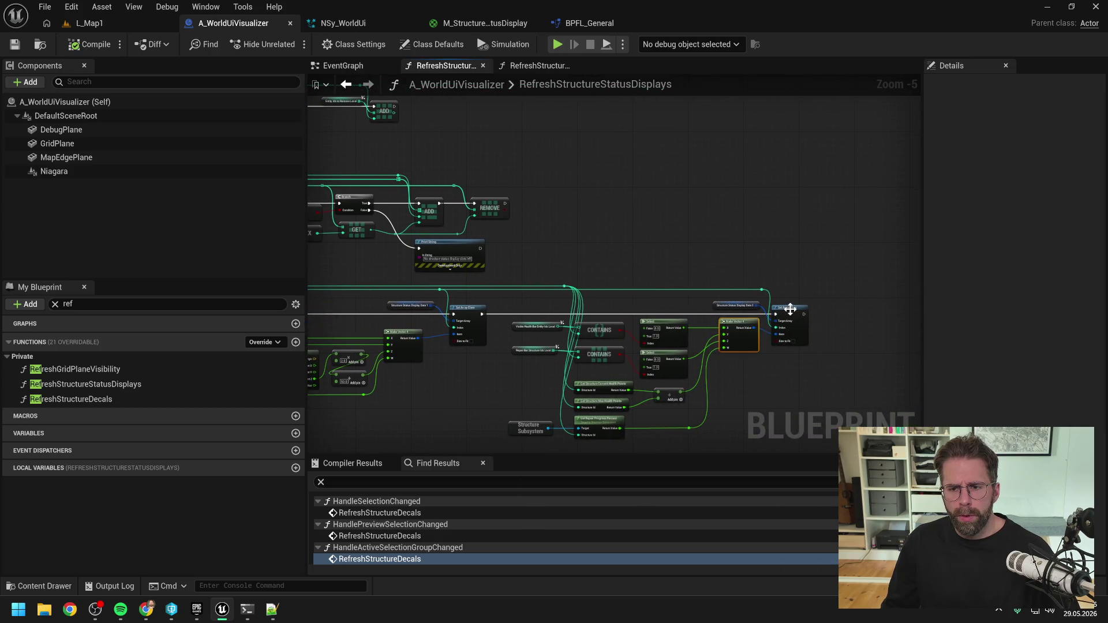
left_click_drag(737, 301, 787, 310)
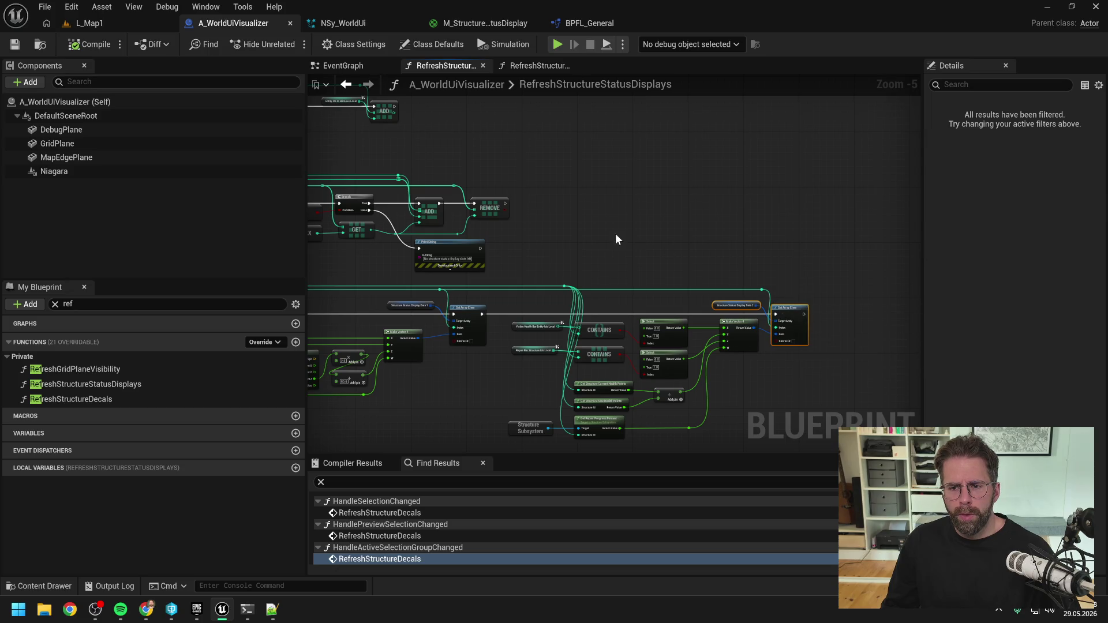
- Move Set Array Elem and its getter beside REMOVE and chain REMOVE's execution into it
key("Home")
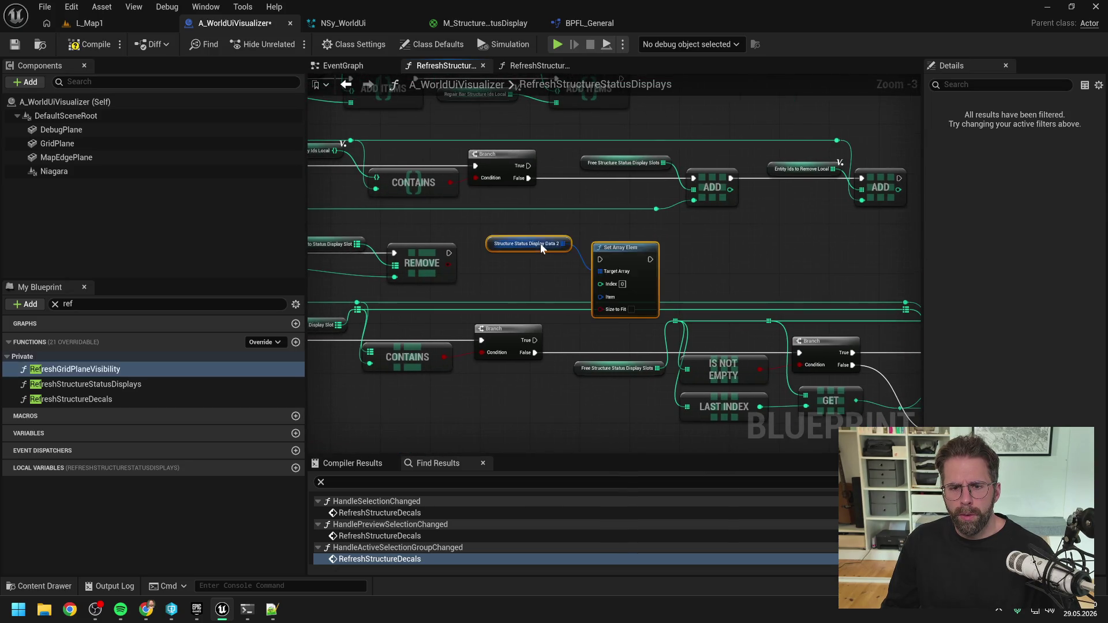
left_click_drag(540, 244, 540, 231)
left_click_drag(450, 253, 602, 247)
scroll(664, 225, "down", 2)
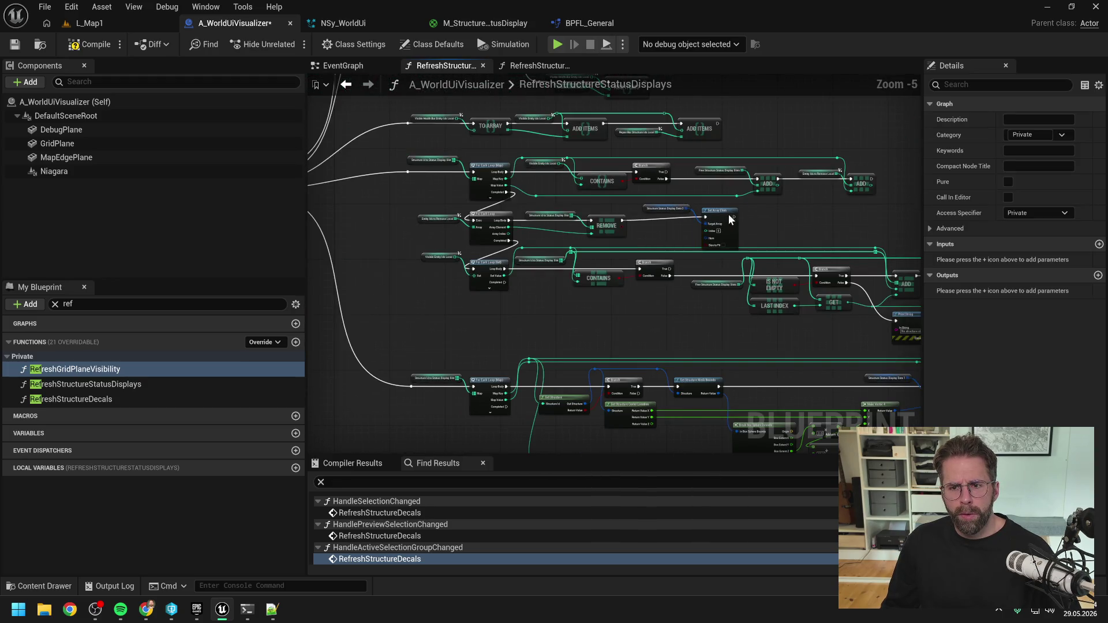
left_click_drag(730, 220, 728, 210)
- Lower the For Each Loop (Set) row and reposition Set Array Elem and its getter
left_click_drag(434, 300, 578, 248)
scroll(645, 298, "down", 1)
scroll(515, 278, "down", 1)
mouse_move(508, 286)
left_mouse_down()
mouse_move(577, 286)
mouse_move(682, 247)
left_mouse_up()
scroll(622, 279, "up", 3)
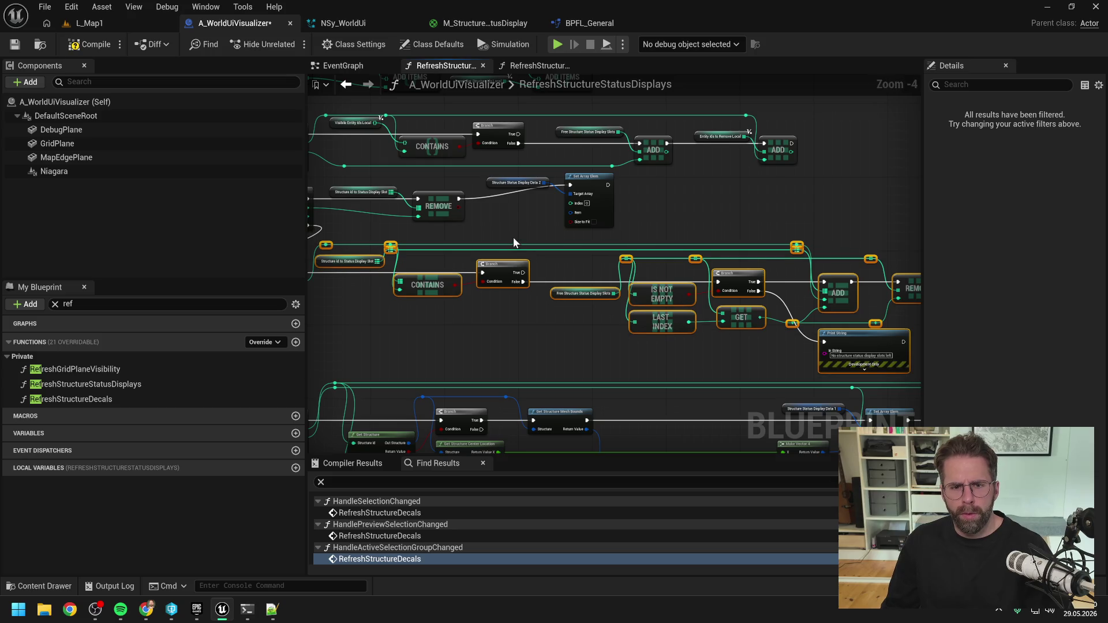
left_click(515, 231)
scroll(515, 231, "up", 2)
left_click_drag(678, 188, 698, 213)
left_click(594, 218)
left_click_drag(595, 205, 677, 255)
- Rearrange the Structure Status Display Data 2 and slot map getters around the removal loop
left_click_drag(470, 277, 591, 290)
scroll(591, 293, "down", 1)
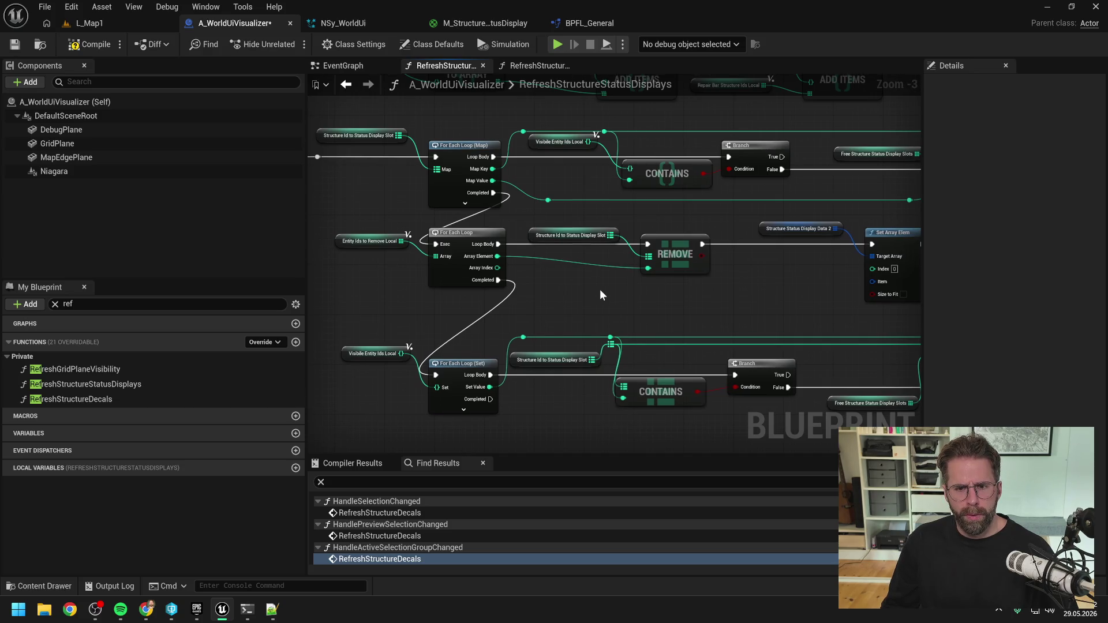
left_click_drag(600, 289, 536, 292)
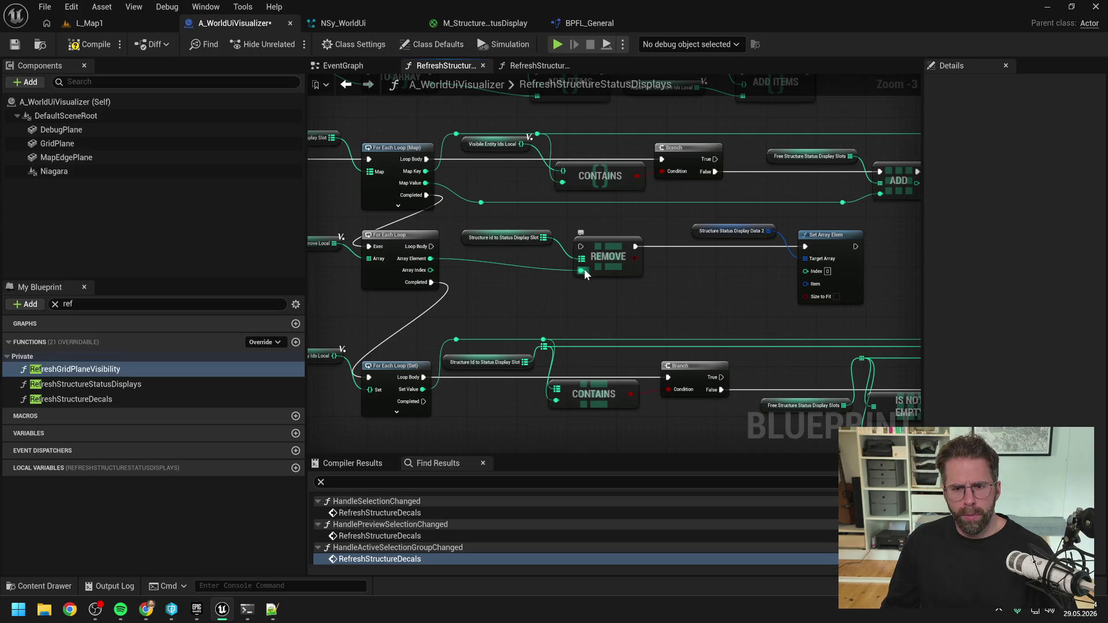
left_click(556, 266)
mouse_move(559, 239)
left_mouse_down()
mouse_move(603, 254)
mouse_move(854, 261)
left_mouse_up()
key("ctrl+z")
key("ctrl+z")
key("ctrl+z")
key("ctrl+z")
key("ctrl+z")
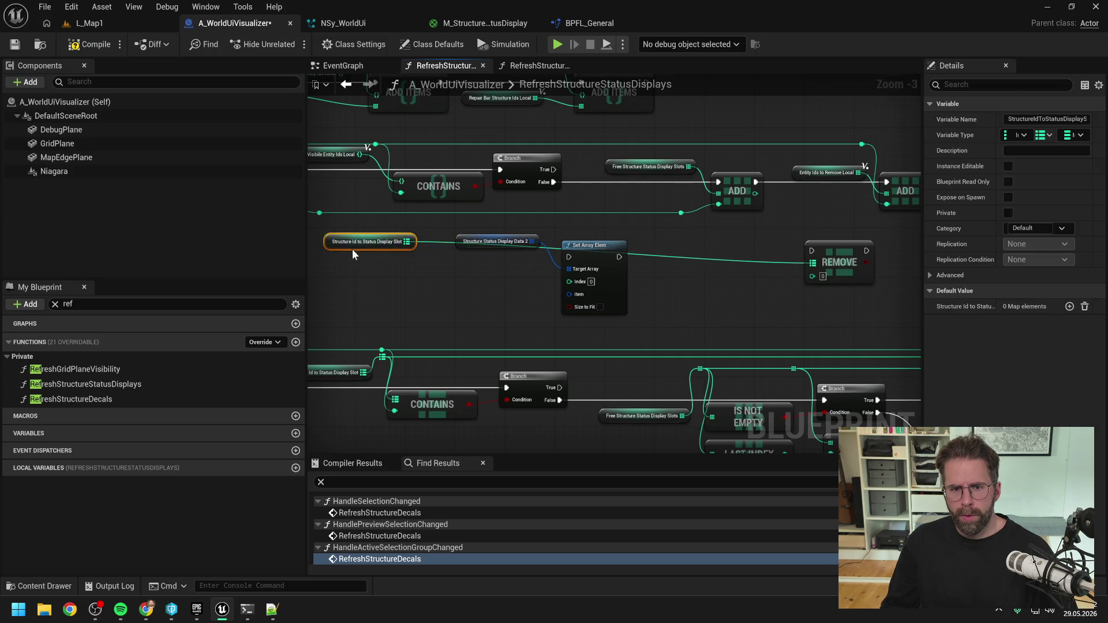
left_click_drag(641, 241, 650, 279)
mouse_move(551, 241)
left_mouse_down()
mouse_move(502, 242)
mouse_move(629, 254)
left_mouse_up()
- Add a FIND node on Structure Id to Status Display Slot keyed by the loop's Array Element
left_click(613, 262)
type("find")
key("Return")
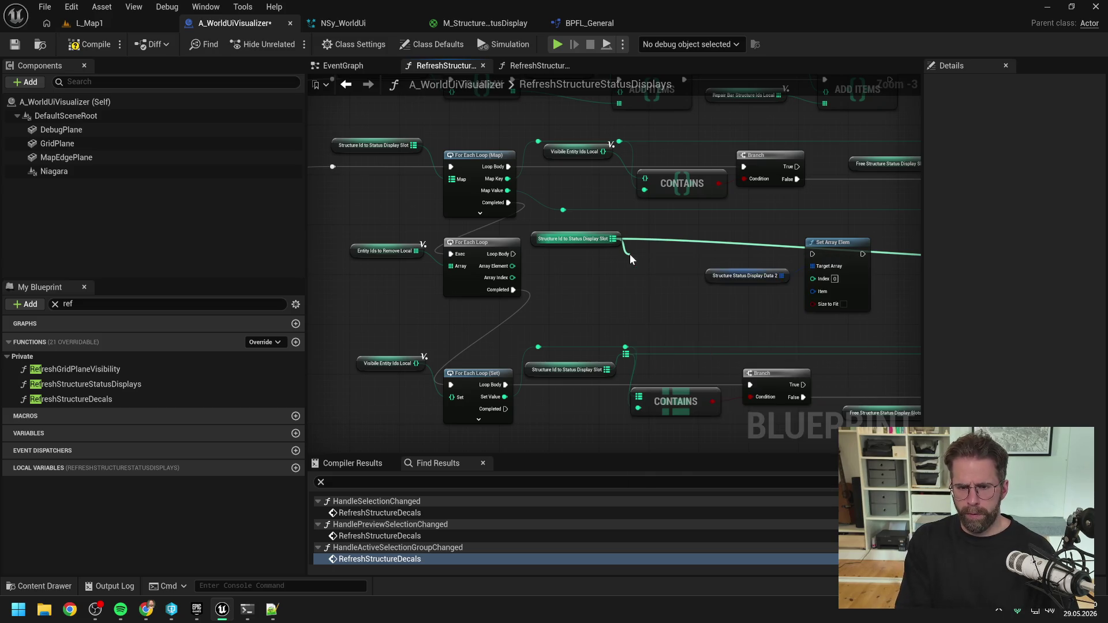
mouse_move(512, 266)
left_mouse_down()
mouse_move(631, 272)
mouse_move(608, 265)
left_mouse_up()
left_click(668, 297)
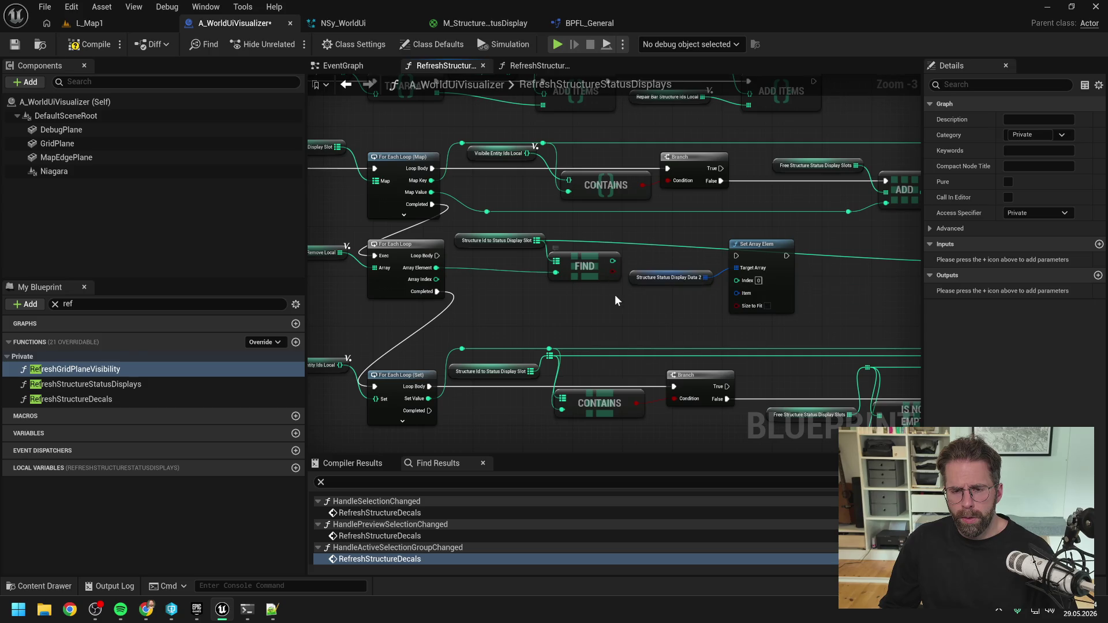
- Place a Branch on FIND's result beside the FIND node
left_click_drag(613, 272, 635, 255)
type("b")
key("Return")
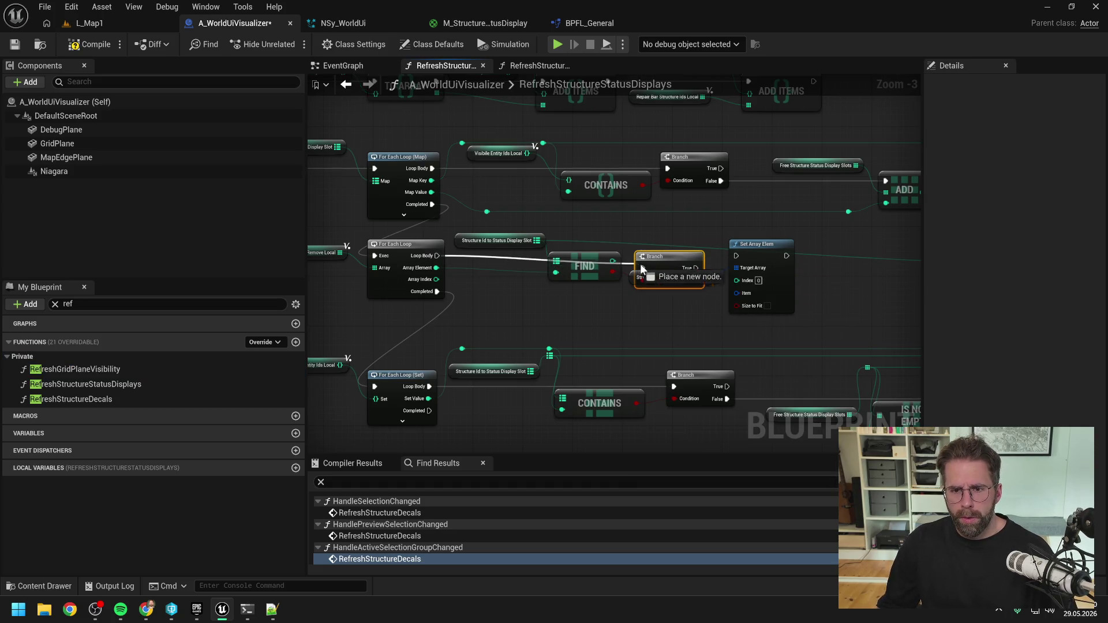
mouse_move(641, 269)
left_mouse_down()
mouse_move(647, 257)
mouse_move(594, 278)
mouse_move(737, 280)
mouse_move(691, 297)
left_mouse_up()
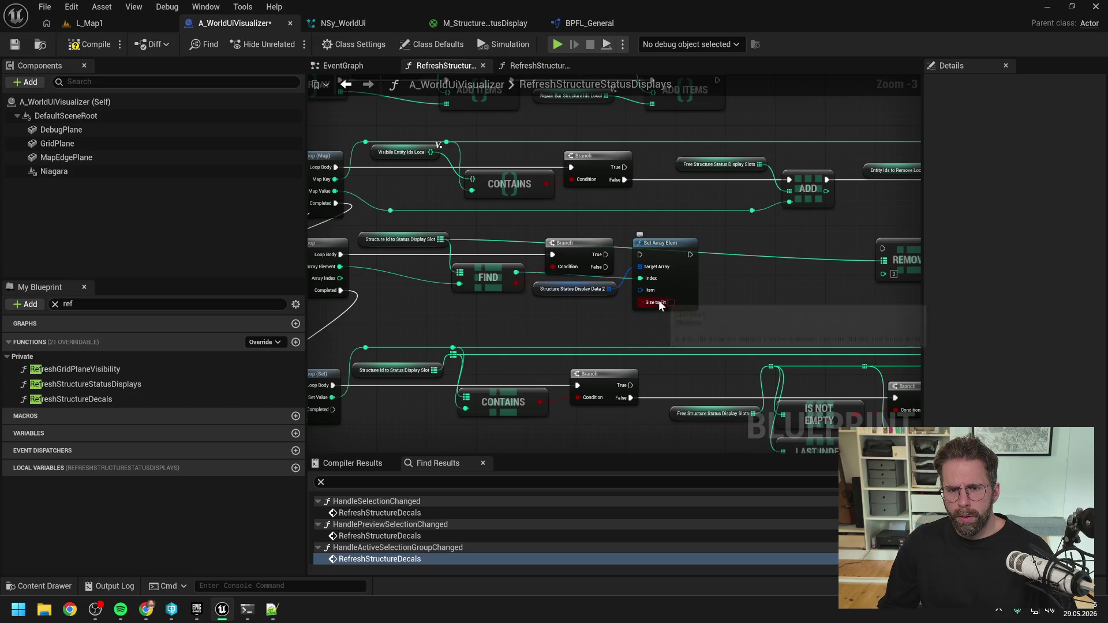
scroll(659, 300, "down", 1)
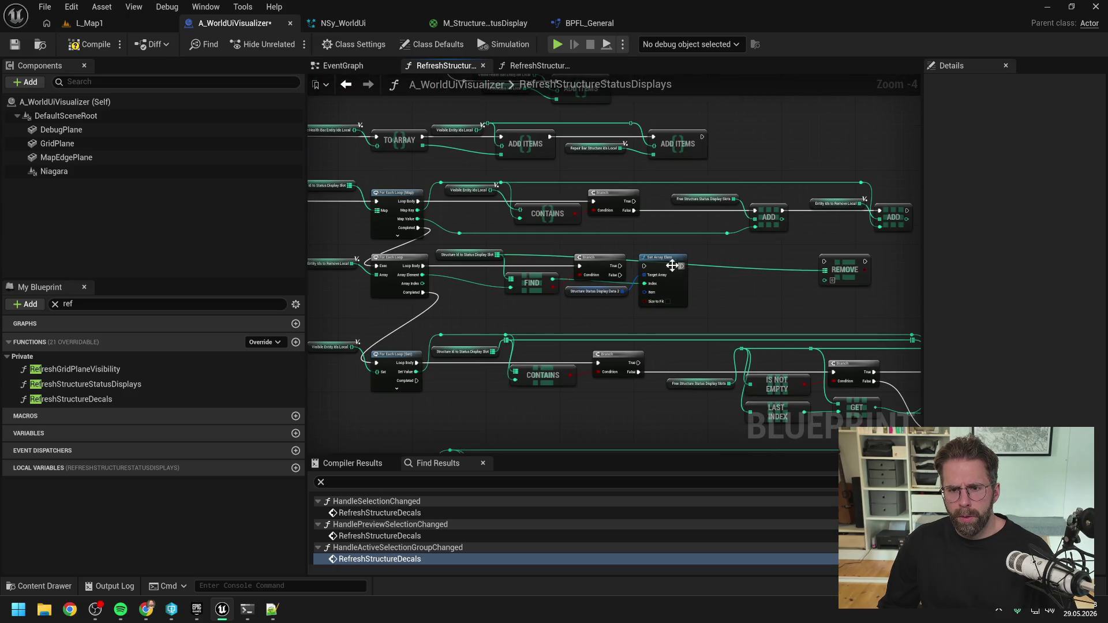
- Wire Set Array Elem's execution into REMOVE and tidy that wire with reroute points
mouse_move(681, 265)
left_mouse_down()
mouse_move(832, 270)
mouse_move(802, 255)
left_mouse_up()
double_click(806, 266)
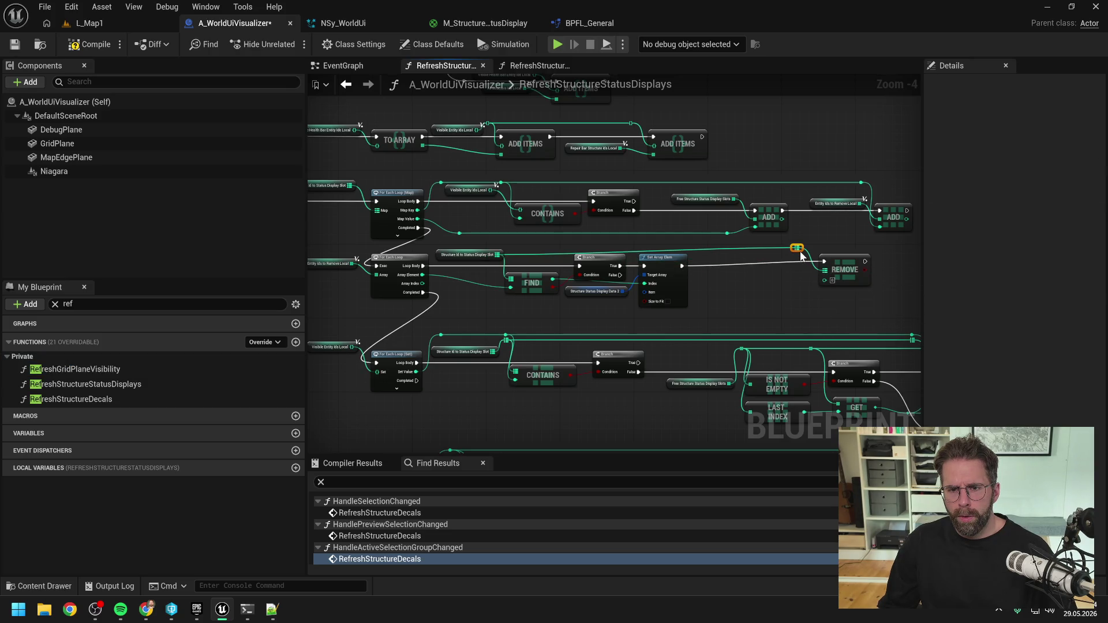
double_click(714, 248)
mouse_move(713, 249)
left_mouse_down()
mouse_move(477, 258)
mouse_move(822, 306)
left_mouse_up()
left_click(487, 258)
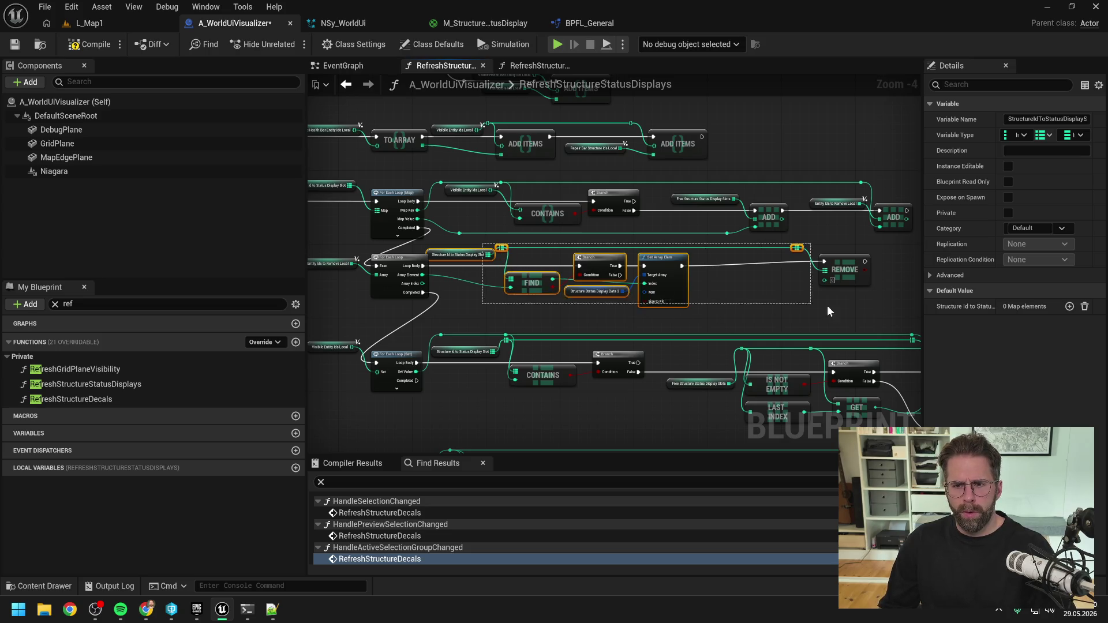
left_click(851, 264)
mouse_move(800, 239)
left_mouse_down()
mouse_move(875, 292)
mouse_move(780, 286)
mouse_move(750, 299)
left_mouse_up()
left_click(729, 296)
scroll(618, 294, "up", 1)
left_click_drag(528, 289, 528, 295)
- Route the Array Element into REMOVE's input through two aligned reroute points
double_click(435, 282)
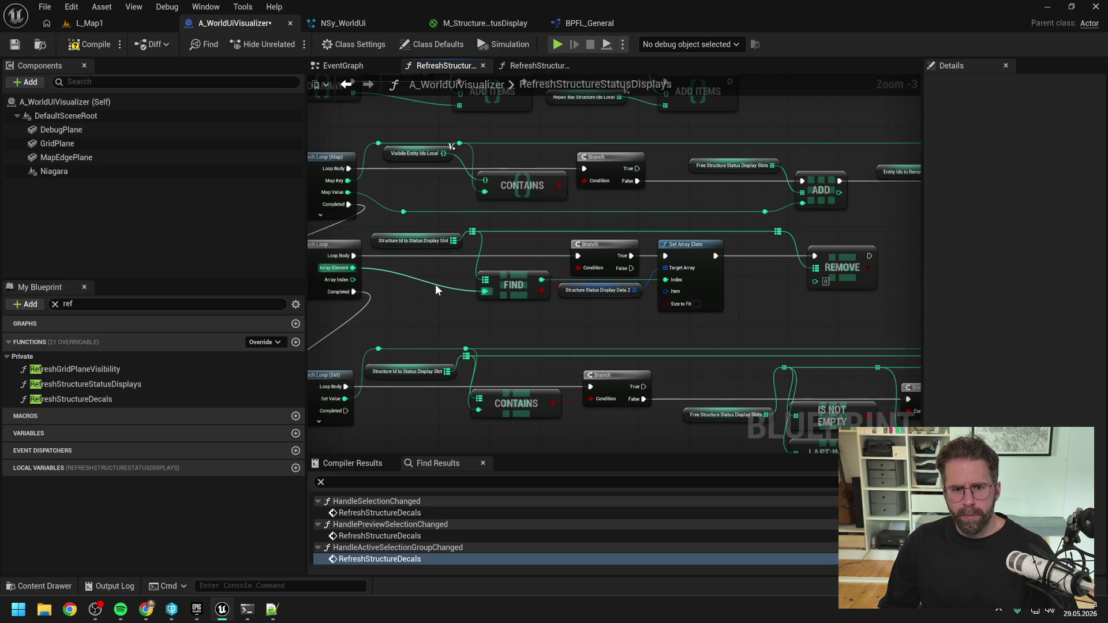
mouse_move(447, 306)
left_mouse_down()
mouse_move(815, 280)
mouse_move(775, 316)
left_mouse_up()
double_click(776, 280)
left_click(447, 304, "shift")
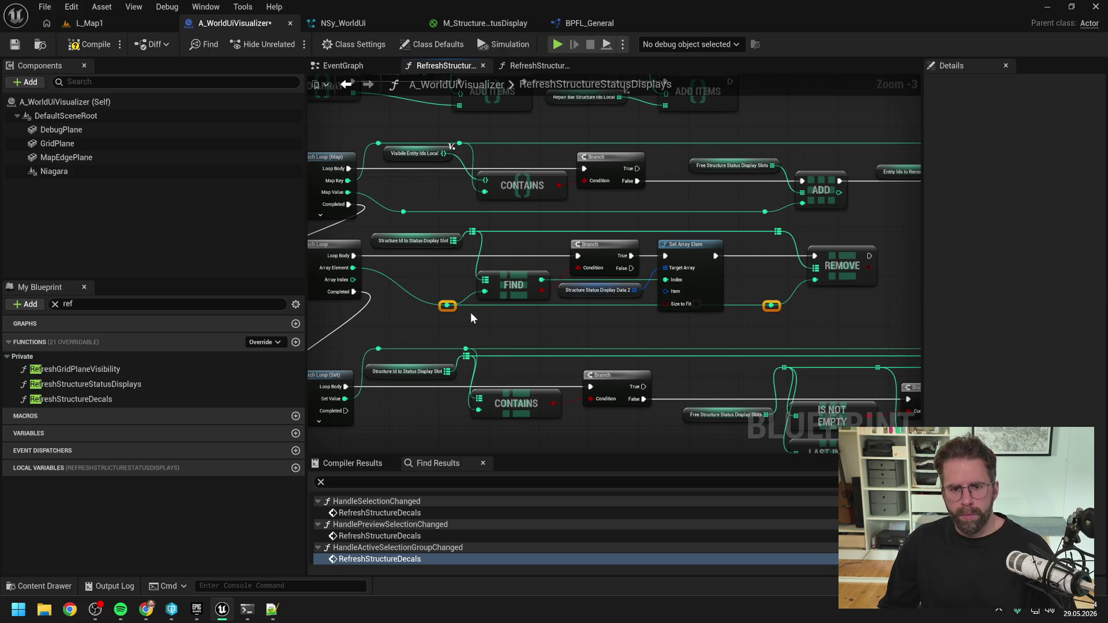
key("q")
left_click(504, 341)
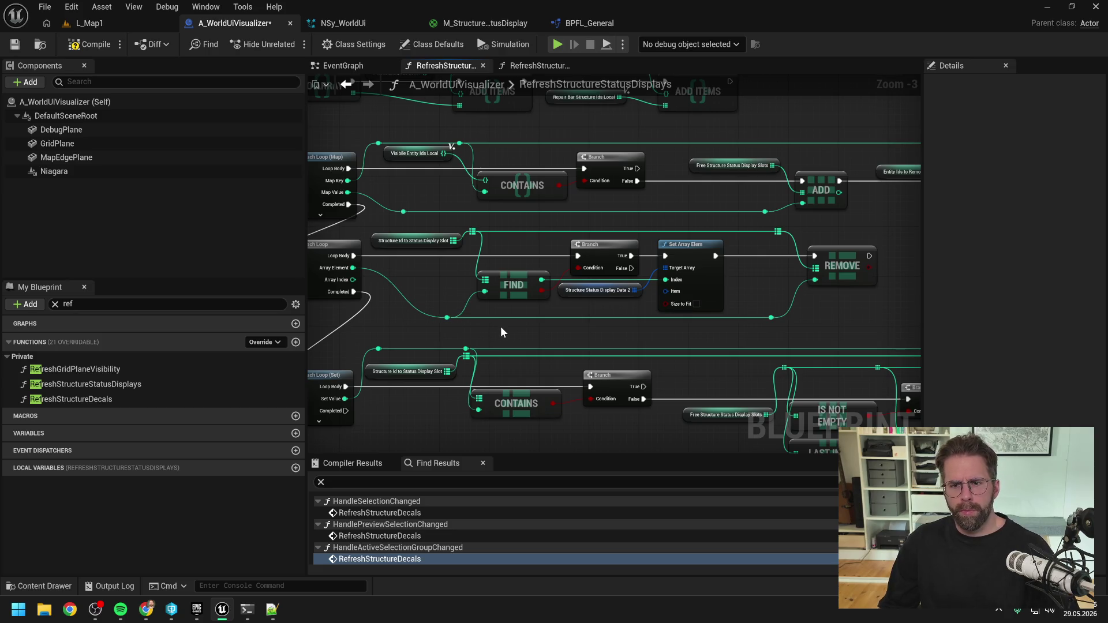
- Compile and save the A_WorldUiVisualizer blueprint
left_click(100, 45)
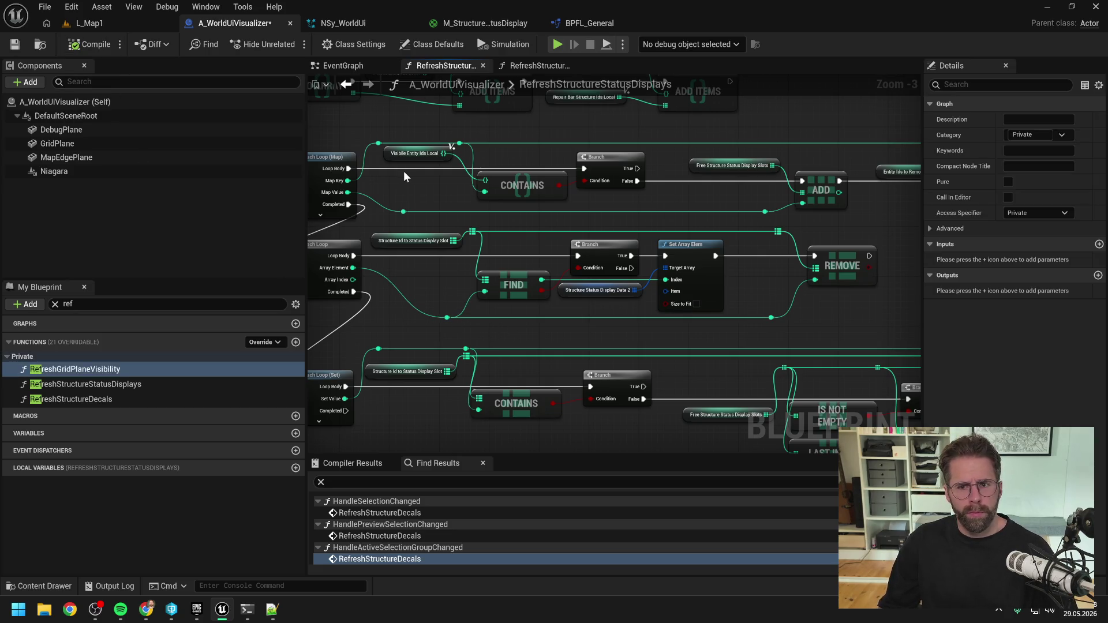
key("ctrl+s")
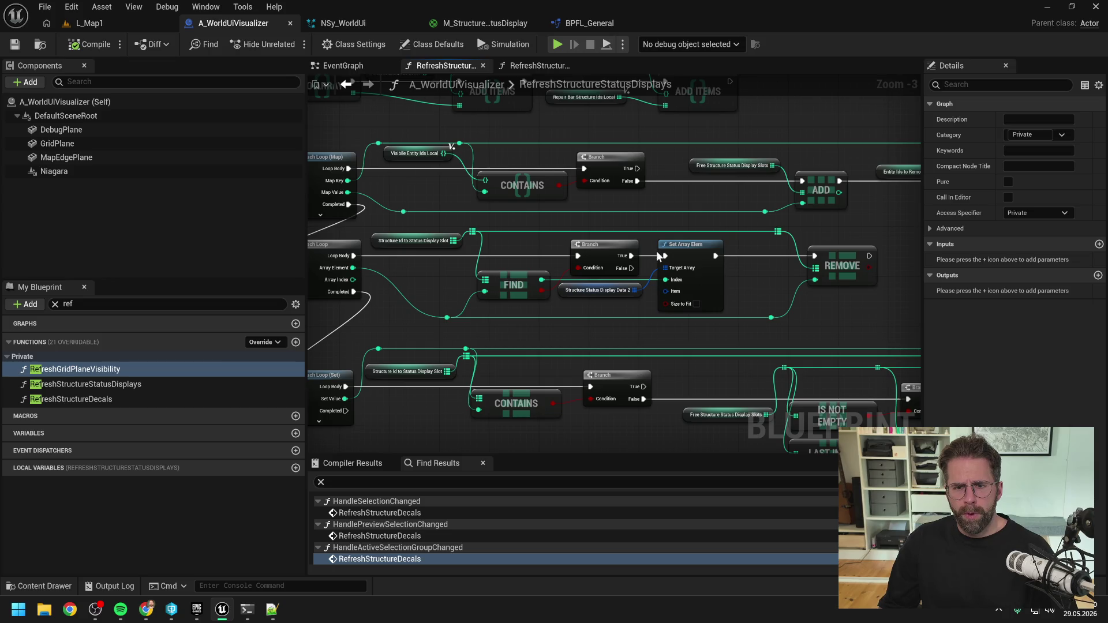
mouse_move(665, 291)
left_mouse_down()
mouse_move(636, 317)
mouse_move(585, 308)
left_mouse_up()
- Add a Make Vector 4 node feeding Set Array Elem's Item input
type("make")
key("Return")
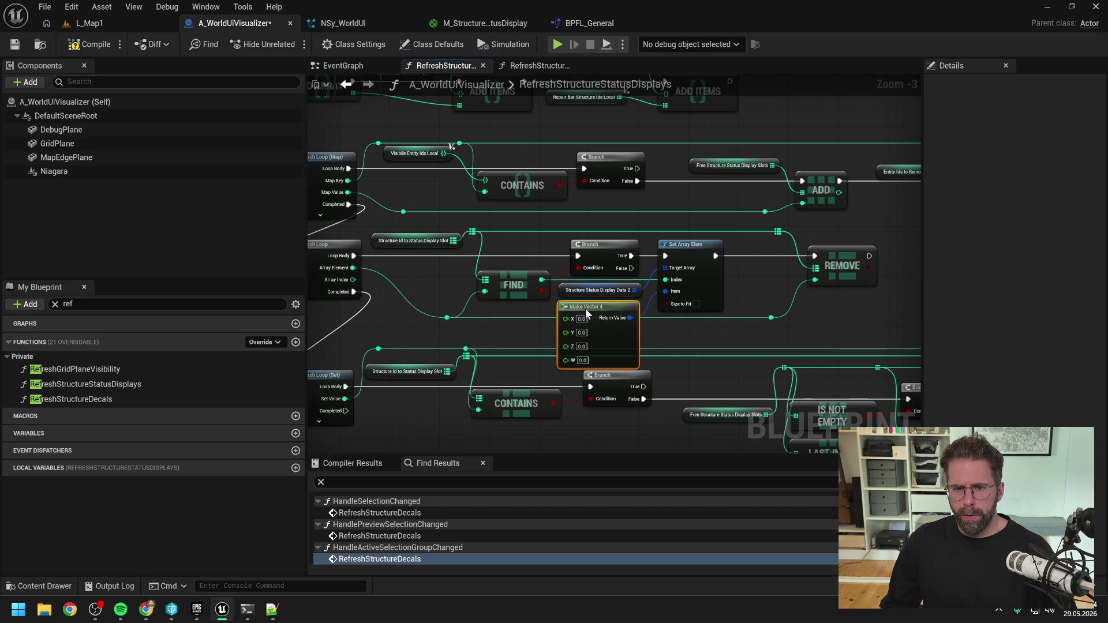
scroll(761, 314, "down", 2)
left_click_drag(758, 309, 713, 306)
- Select the lower CONTAINS, Branch, IS NOT EMPTY and Print String nodes and nudge them
mouse_move(394, 339)
left_mouse_down()
mouse_move(576, 369)
mouse_move(497, 309)
left_mouse_up()
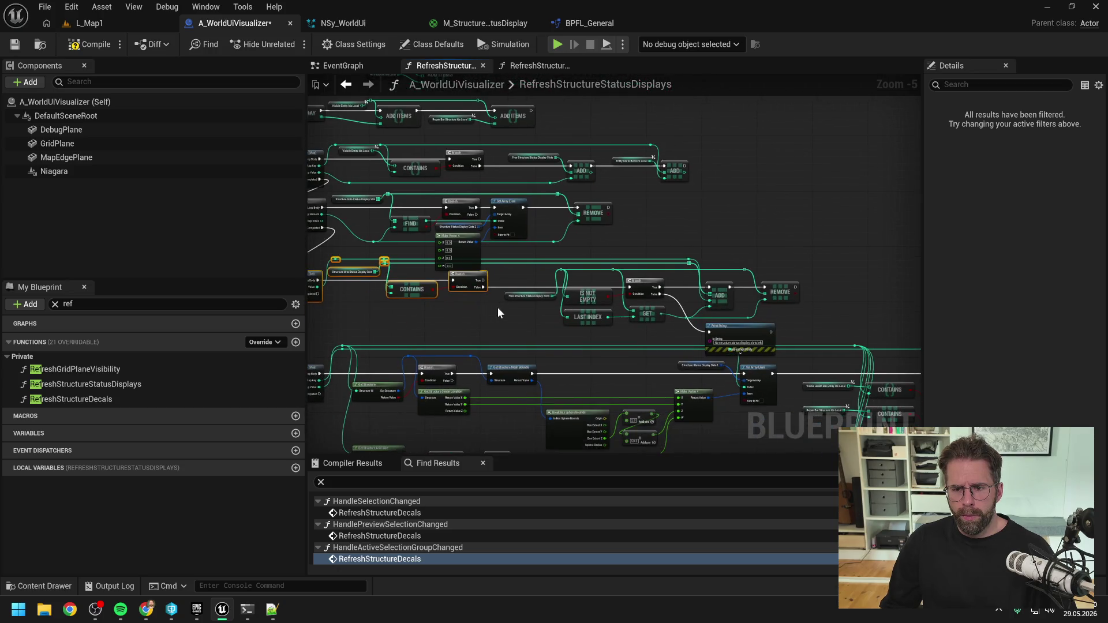
left_click_drag(525, 258, 790, 333)
key("Up")
key("Up")
key("Up")
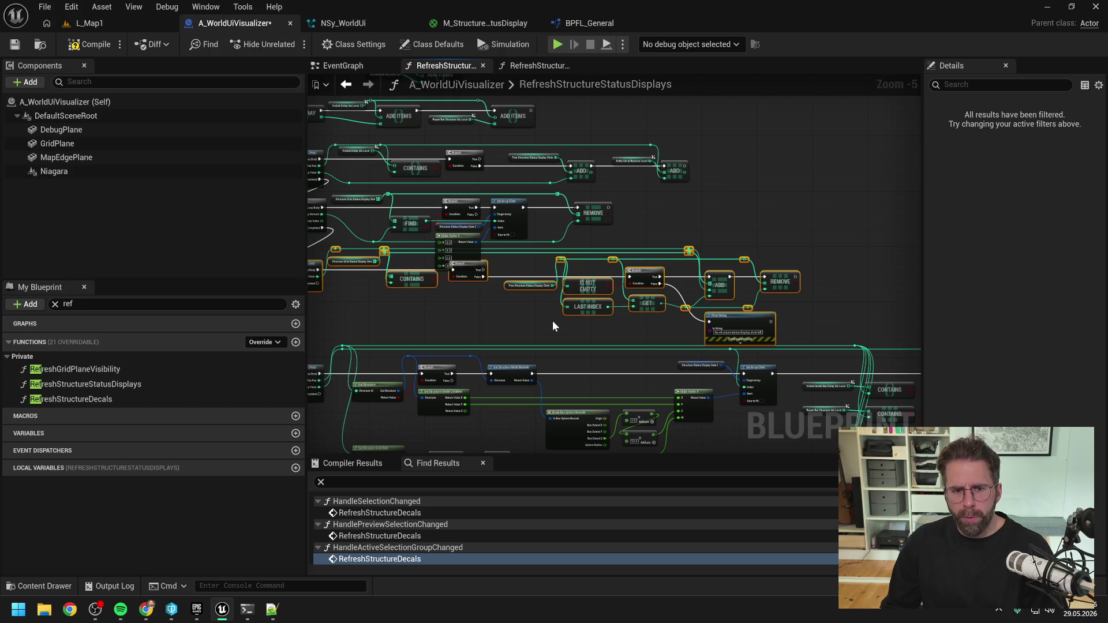
scroll(560, 287, "down", 1)
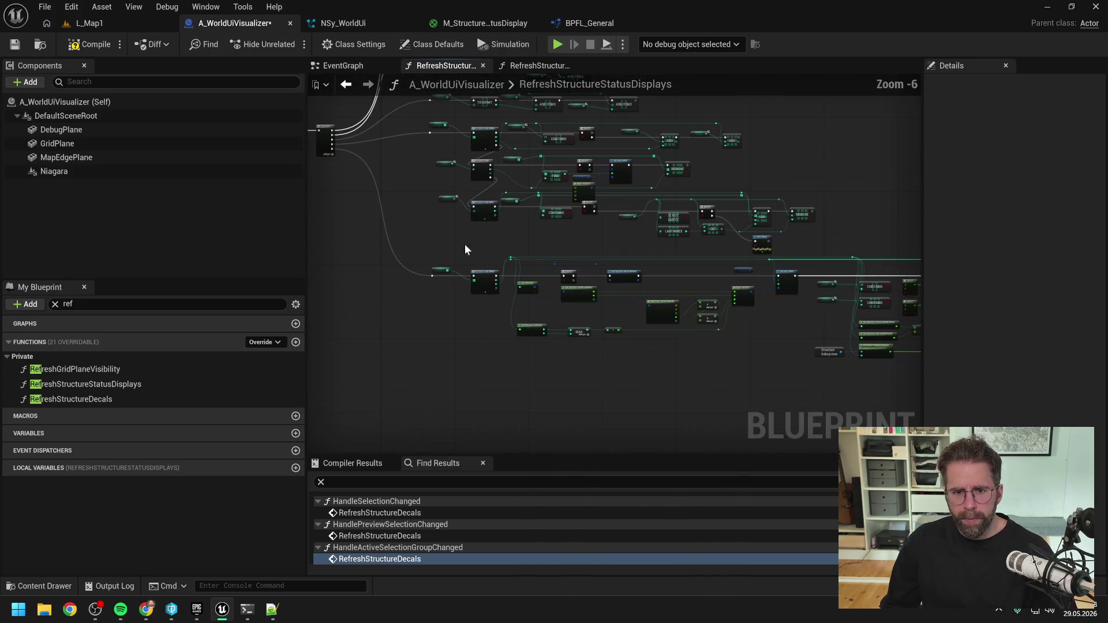
mouse_move(606, 358)
left_mouse_down()
mouse_move(769, 294)
mouse_move(804, 256)
mouse_move(633, 240)
mouse_move(892, 383)
left_mouse_up()
scroll(736, 376, "up", 3)
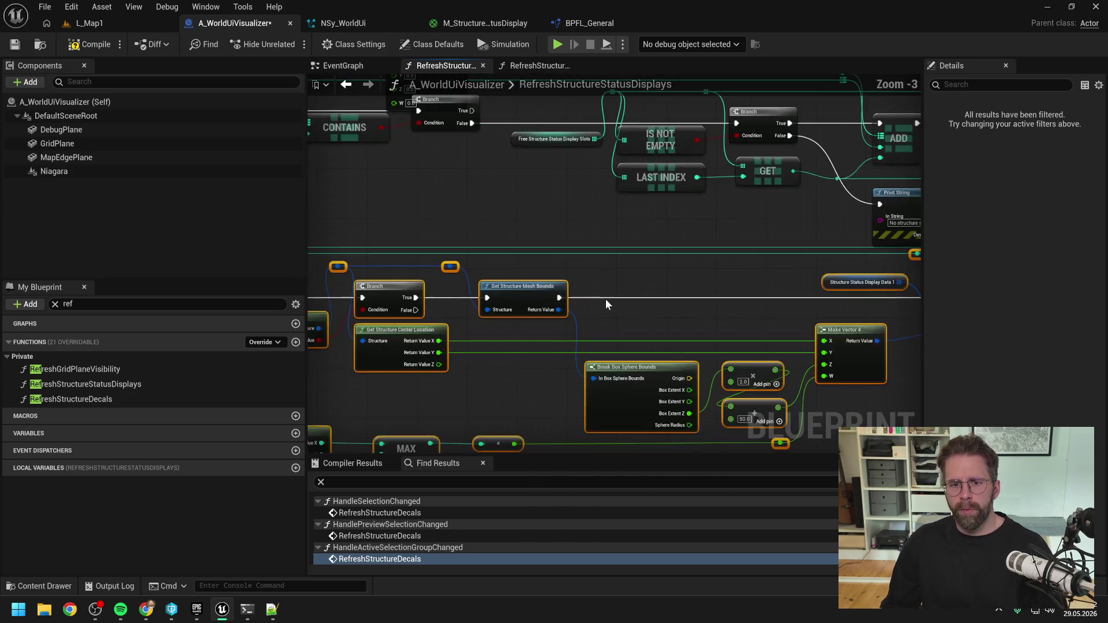
scroll(653, 285, "down", 2)
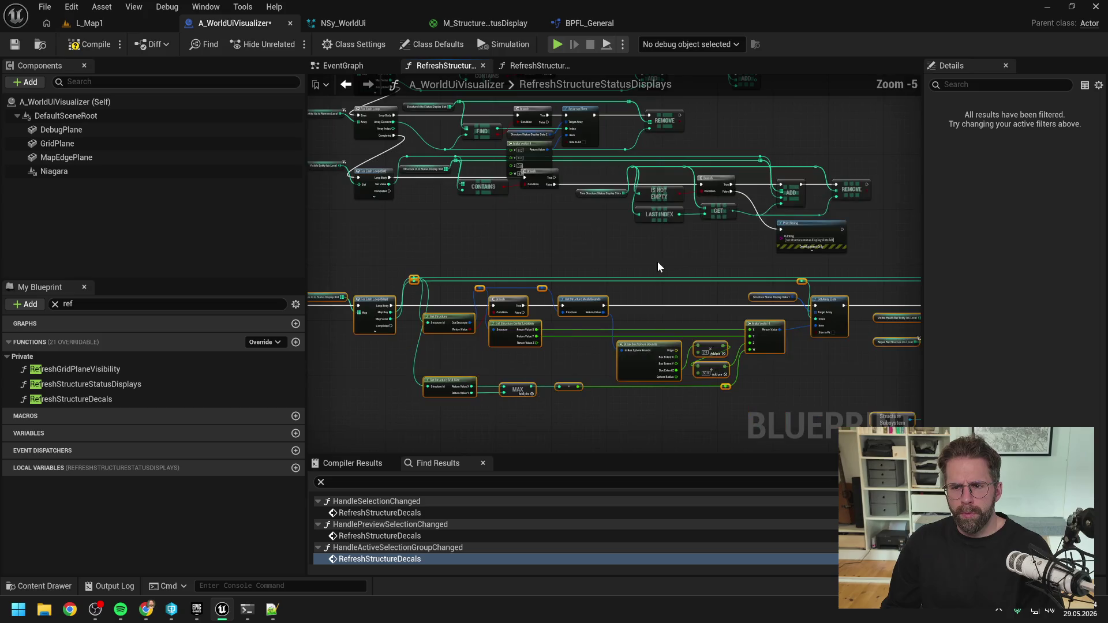
- Select the upper CONTAINS group with its reroutes, move it lower, and compile
mouse_move(875, 265)
left_mouse_down()
mouse_move(597, 172)
mouse_move(603, 153)
left_mouse_up()
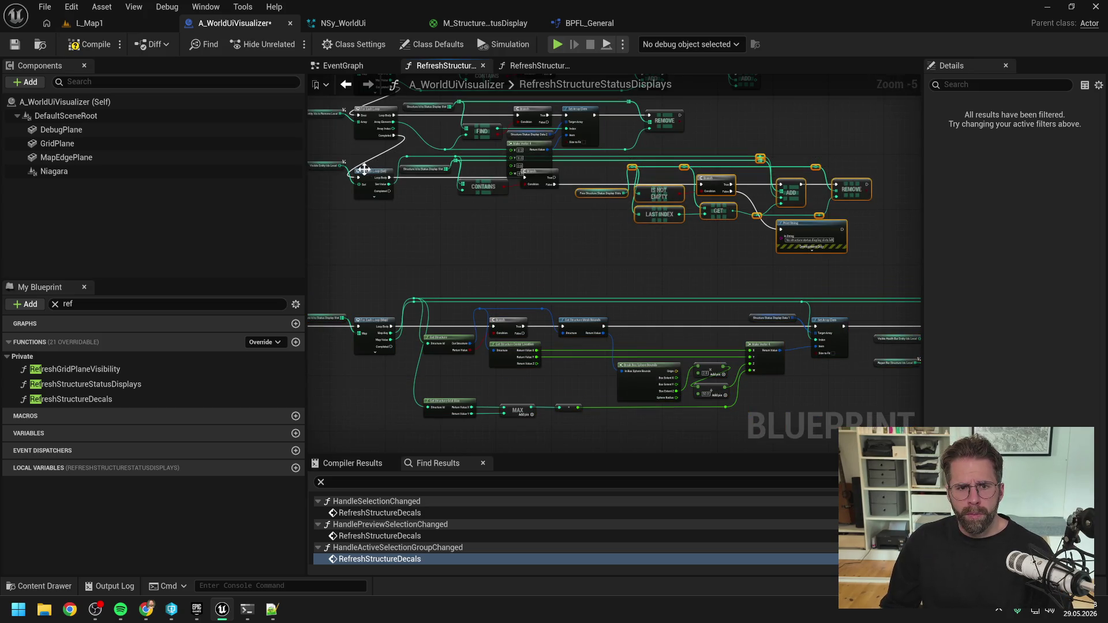
mouse_move(398, 192)
left_mouse_down()
mouse_move(434, 198)
mouse_move(469, 154)
left_mouse_up()
left_click_drag(520, 217, 553, 192)
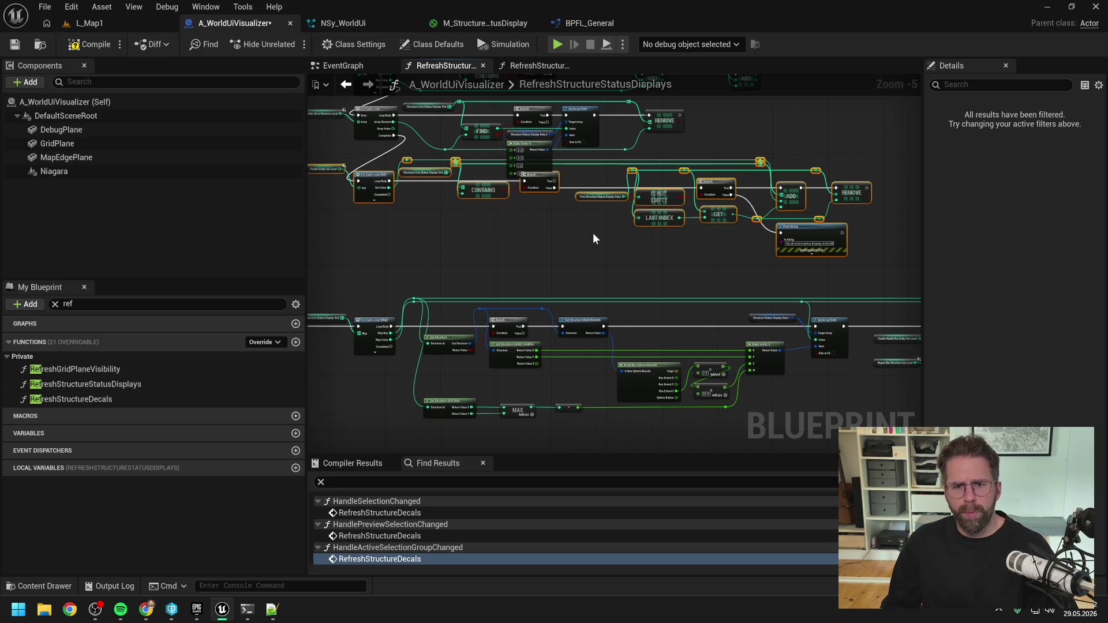
left_click_drag(594, 234, 579, 264)
left_click(580, 268)
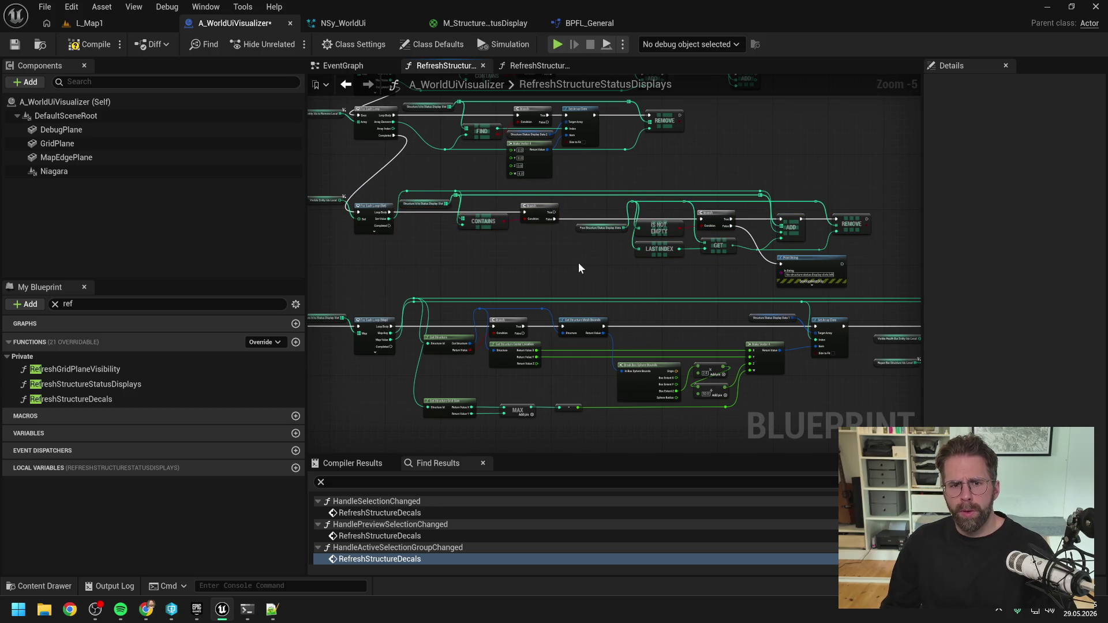
- Compile the A_WorldUiVisualizer blueprint and save all modified assets
left_click(92, 46)
key("ctrl+s")
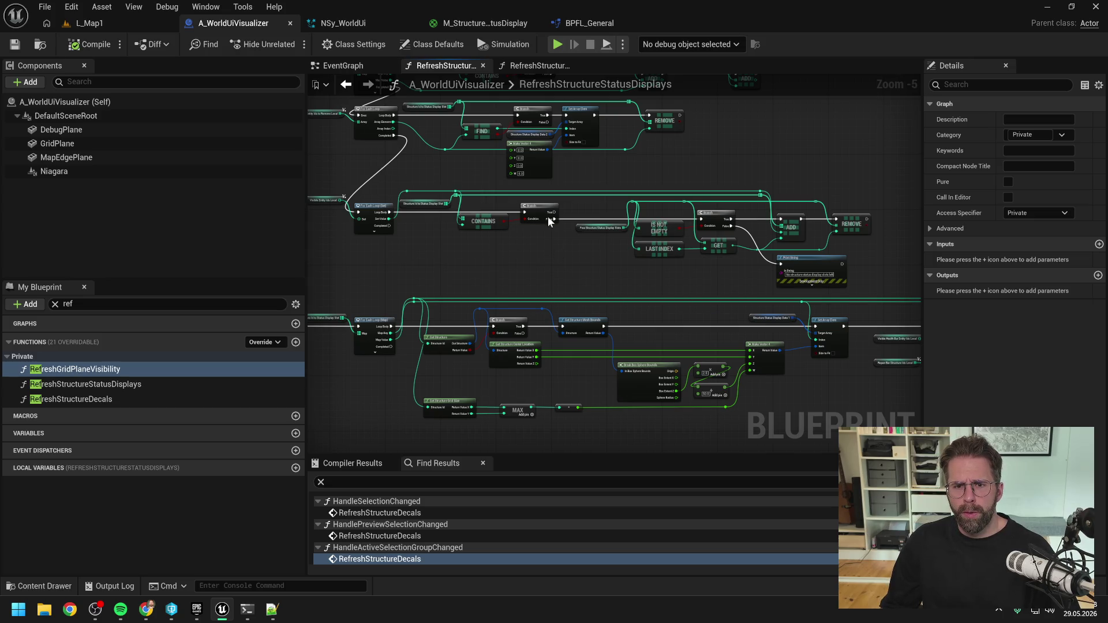
scroll(549, 228, "up", 2)
left_click(545, 196)
left_click(609, 228)
scroll(608, 227, "down", 3)
key("ctrl+s")
- Start a playtest of L_Map1 and begin building a Power Grid Generator from the Main Hall
left_click(91, 23)
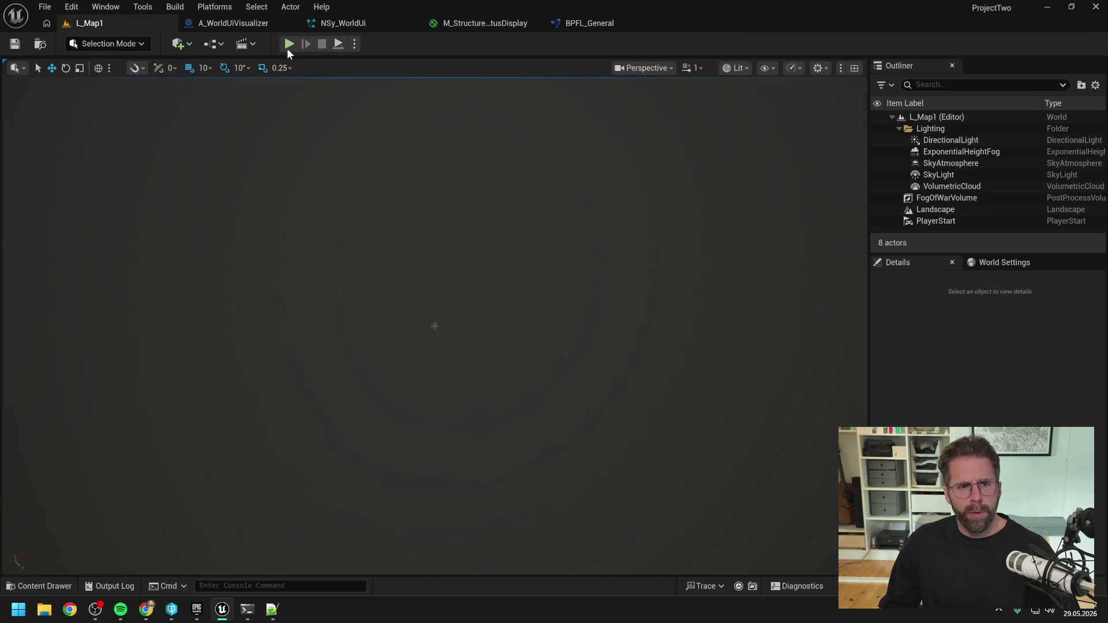
left_click(285, 49)
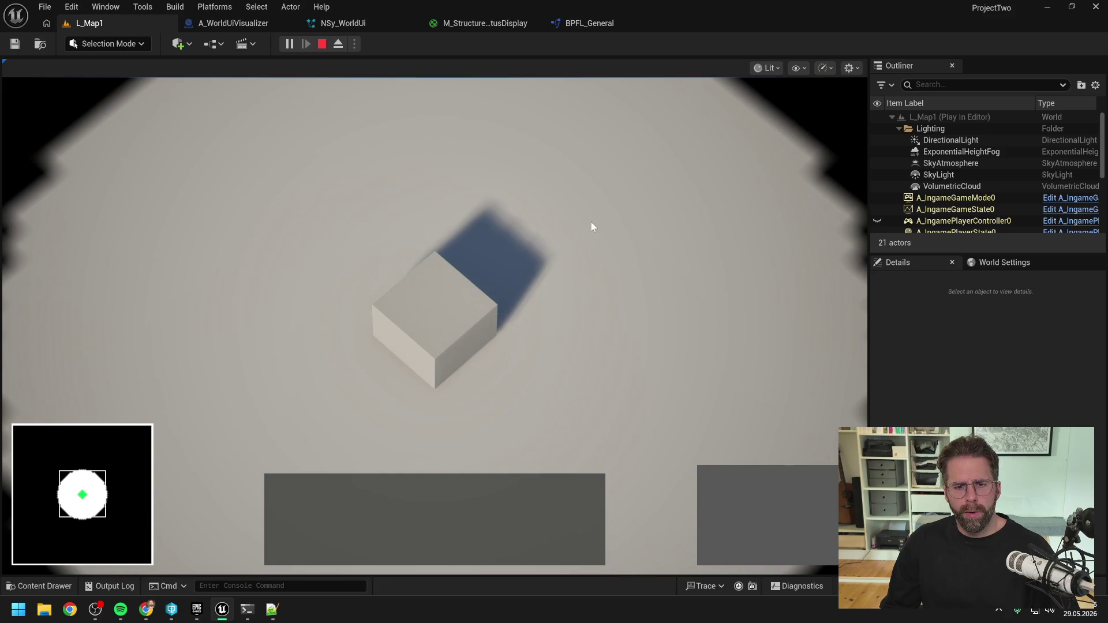
left_click(434, 309)
left_click(716, 484)
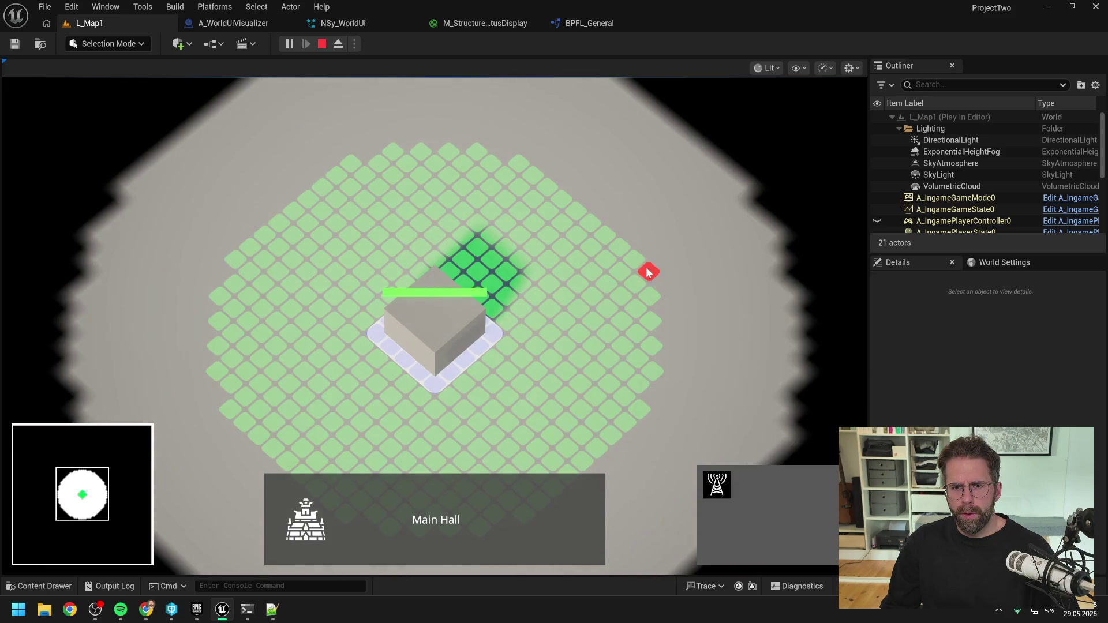
- Place six power generators around the grid, then leave placement mode
left_click(635, 257)
left_click(520, 155)
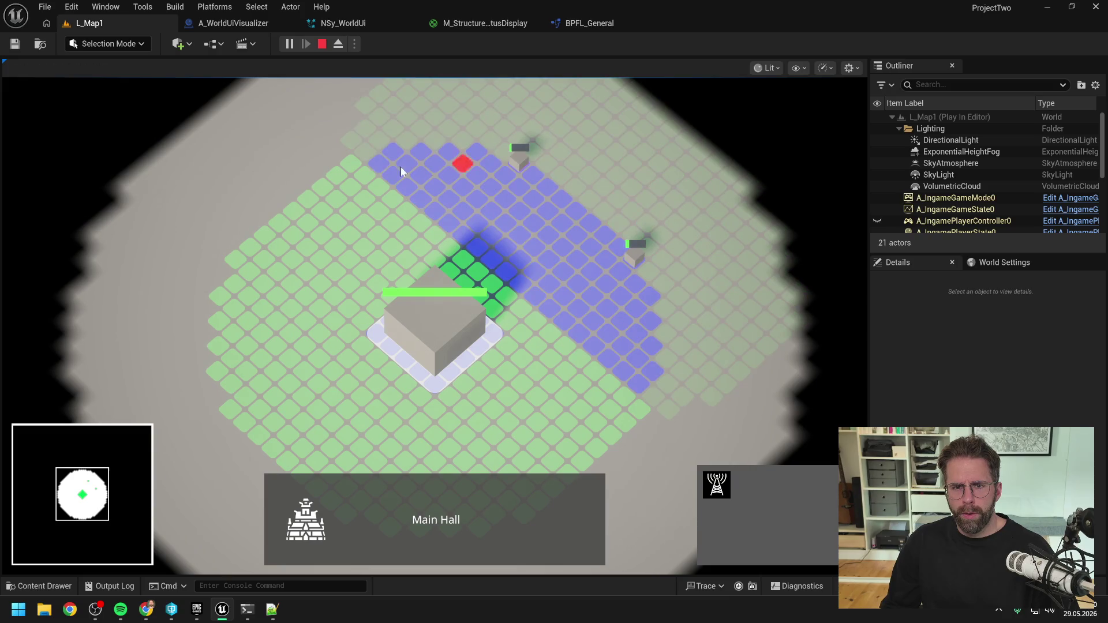
left_click(305, 194)
scroll(288, 289, "down", 2)
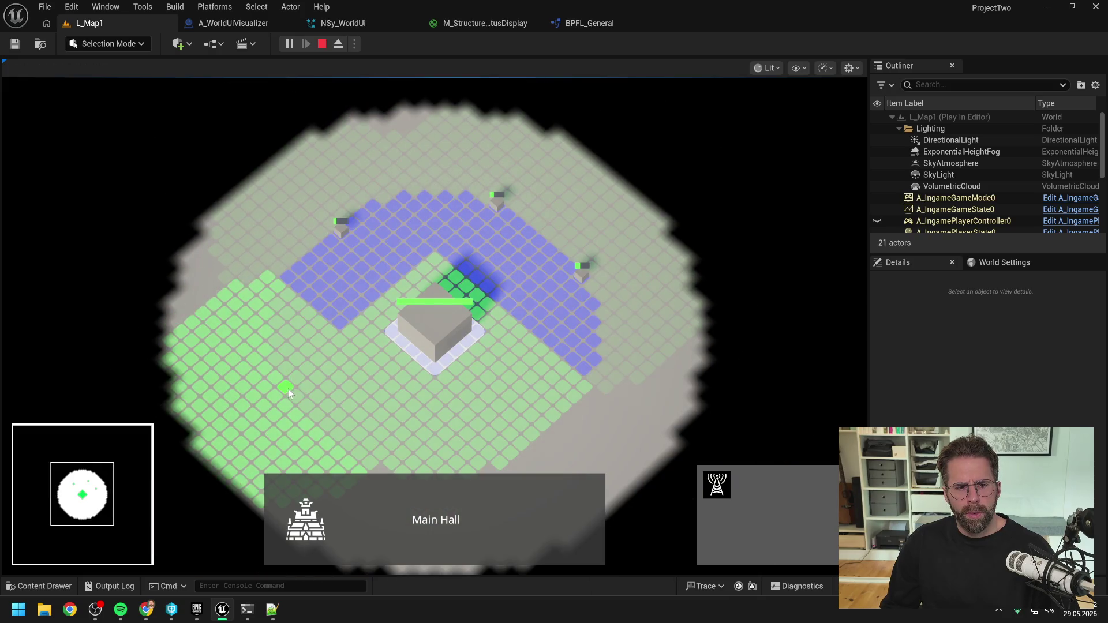
left_click(289, 389)
left_click(414, 378)
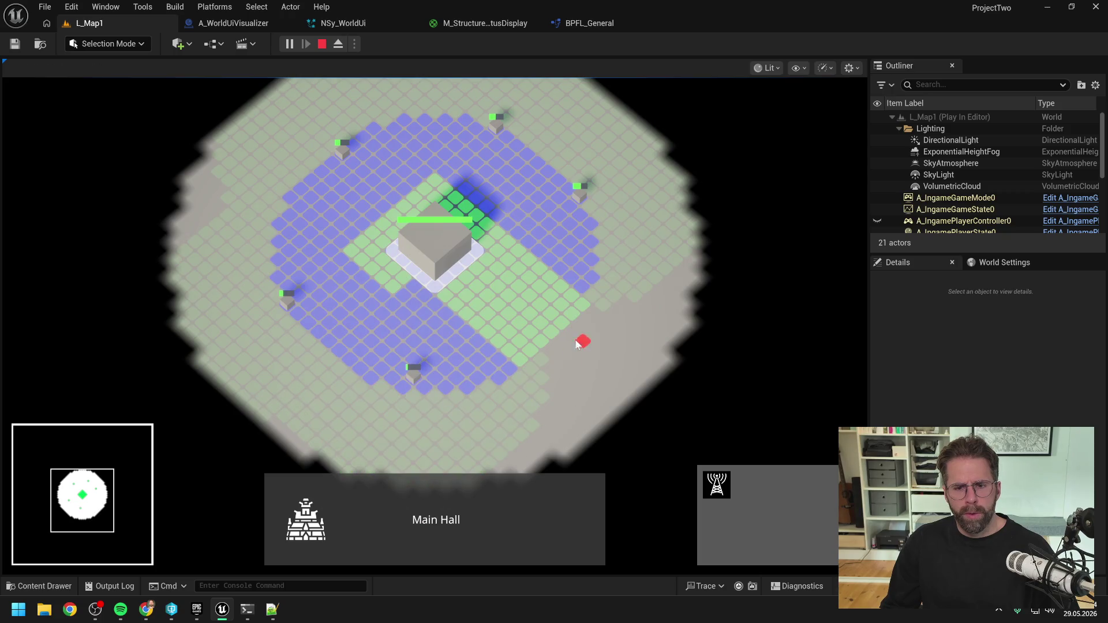
left_click(558, 317)
right_click(646, 316)
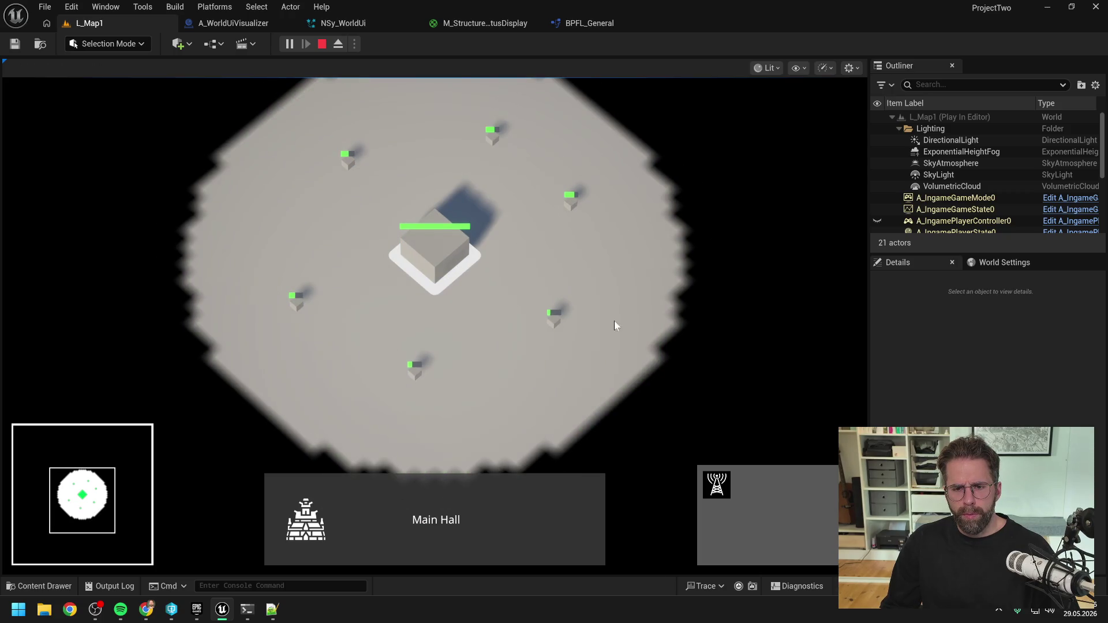
- Box-select generators, then select the Main Hall and several towers together
mouse_move(592, 390)
left_mouse_down()
mouse_move(329, 314)
mouse_move(254, 279)
left_mouse_up()
left_click(285, 187)
mouse_move(297, 112)
left_mouse_down()
mouse_move(559, 174)
mouse_move(543, 167)
mouse_move(629, 374)
left_mouse_up()
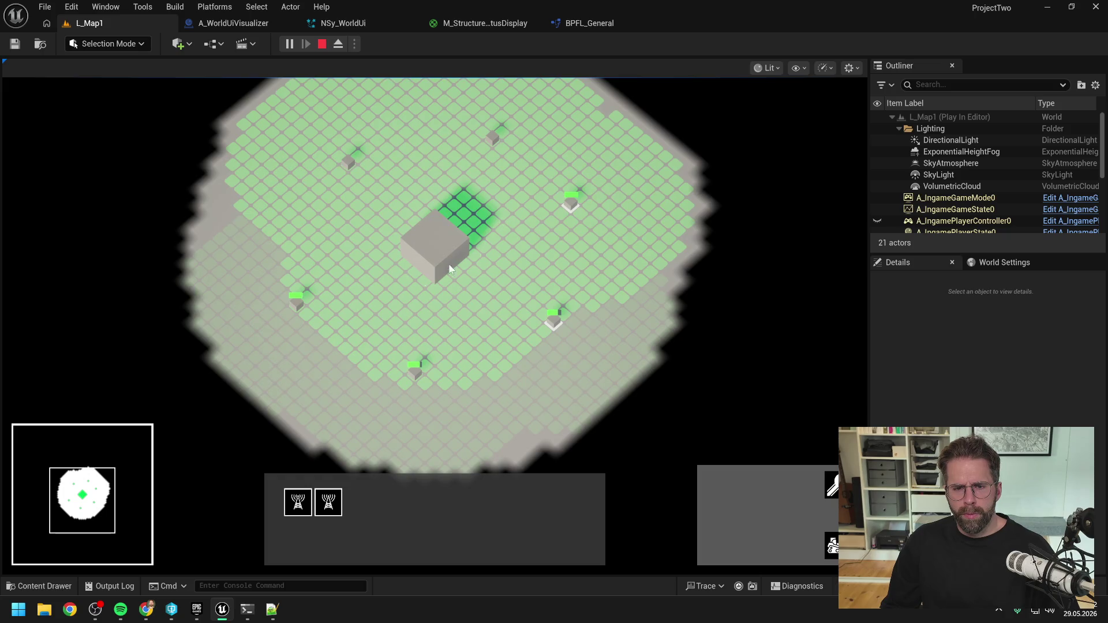
left_click(427, 252)
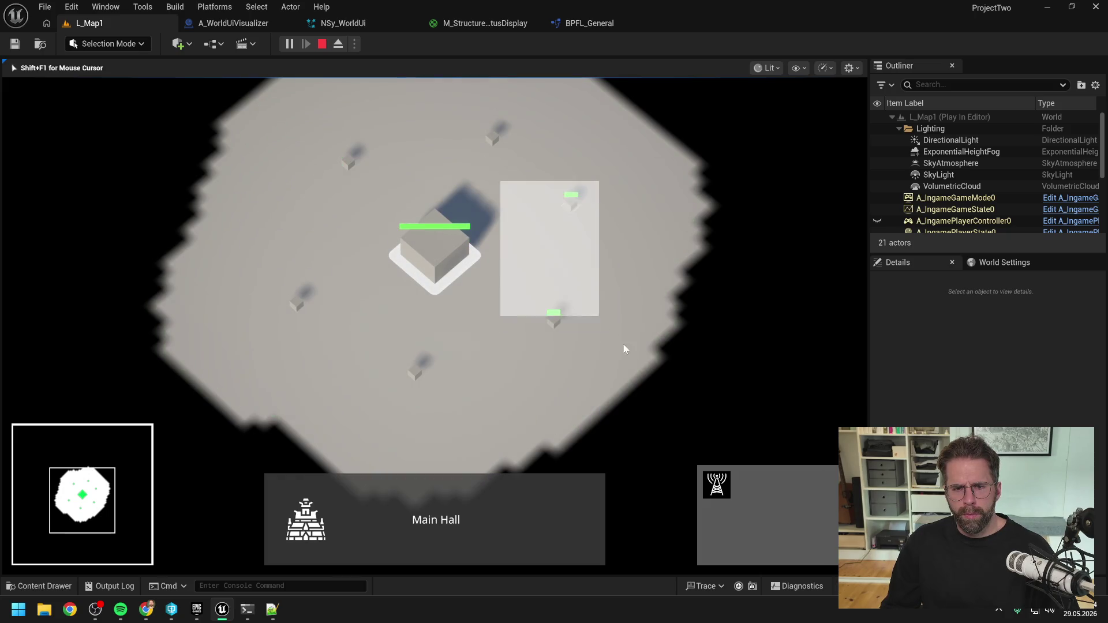
left_click_drag(646, 379, 639, 376)
left_click(415, 372, "shift")
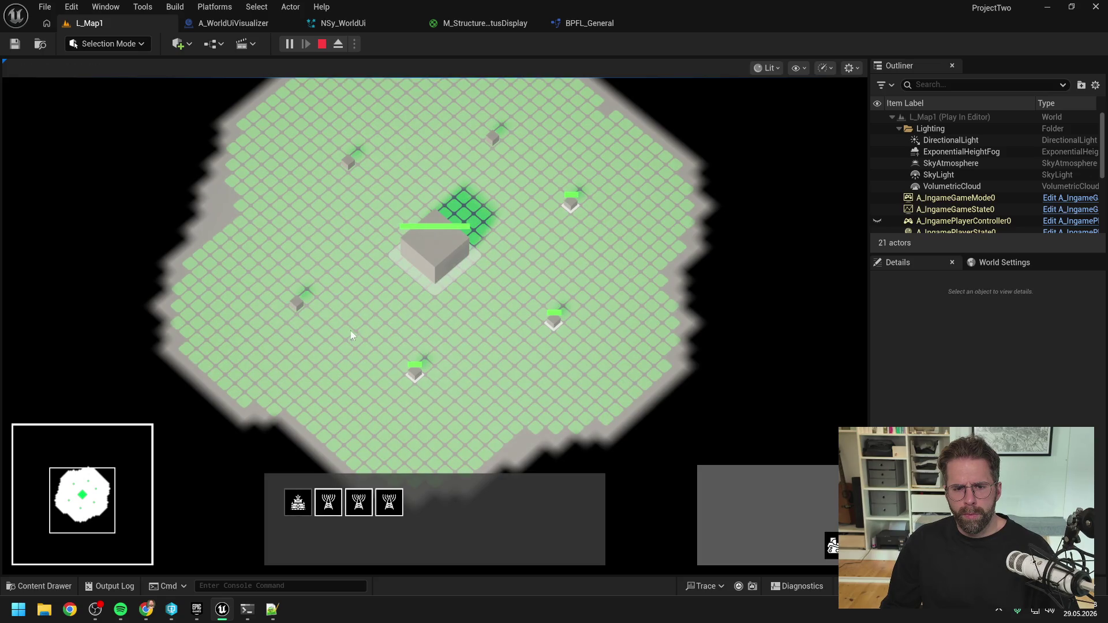
left_click(296, 302, "shift")
left_click(348, 161, "shift")
left_click(492, 137, "shift")
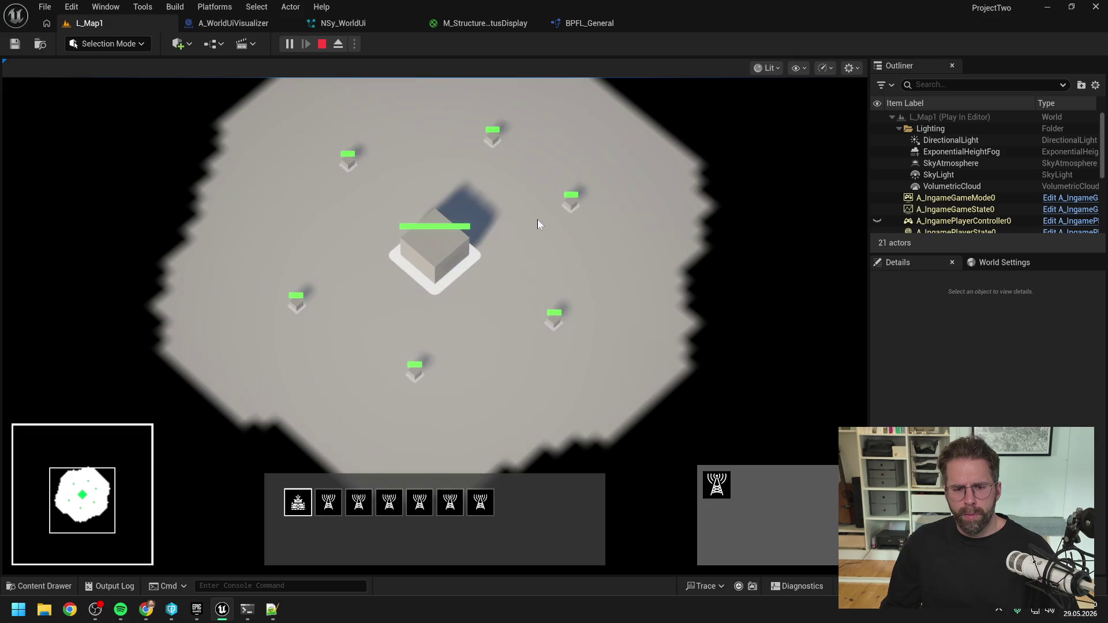
- Select only the top power tower, jump to the Main Hall with H, deselect, and stop the playtest
left_click(482, 500)
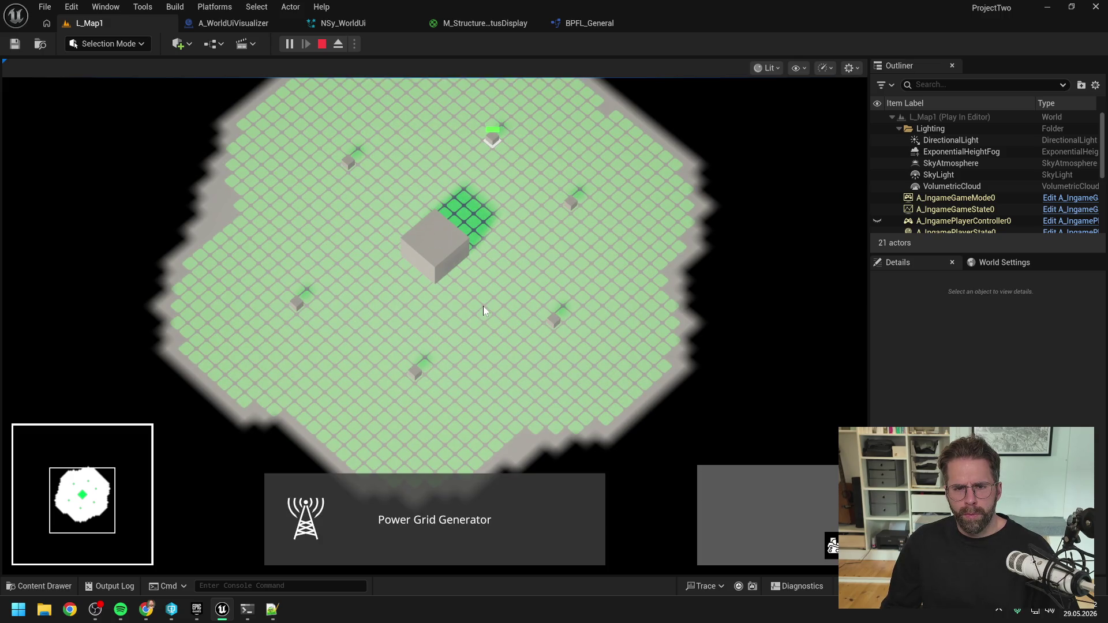
key("h")
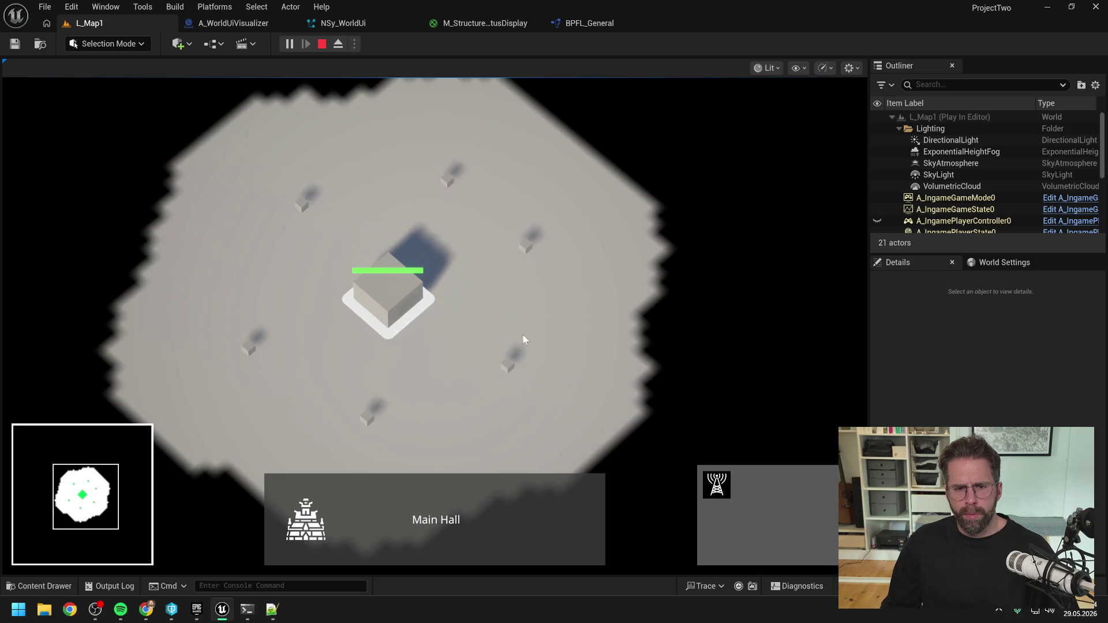
left_click(521, 310)
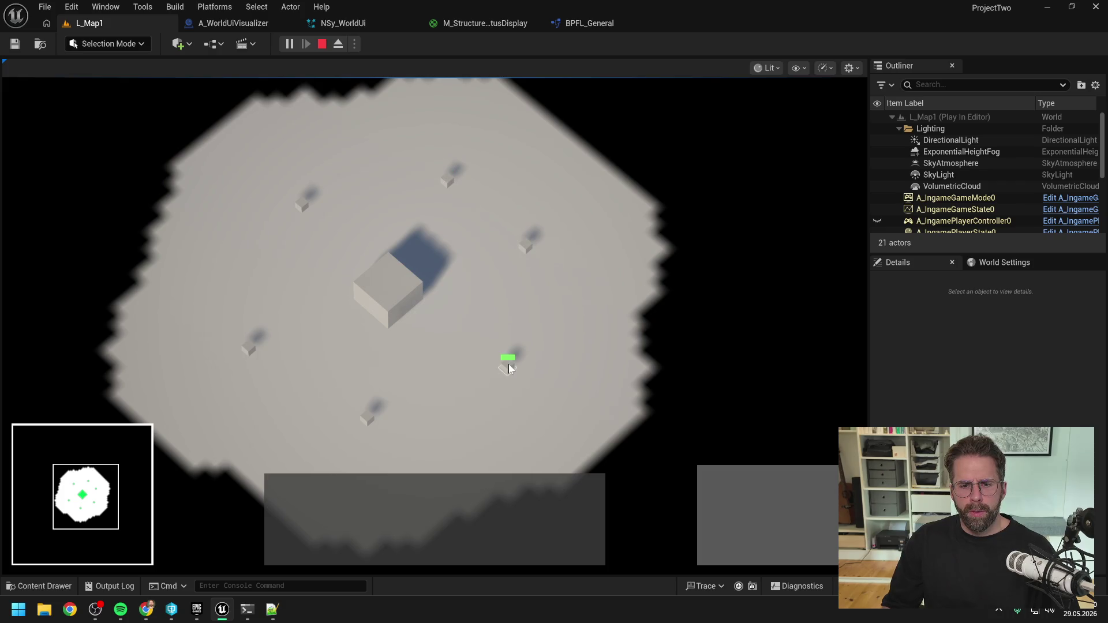
key("Escape")
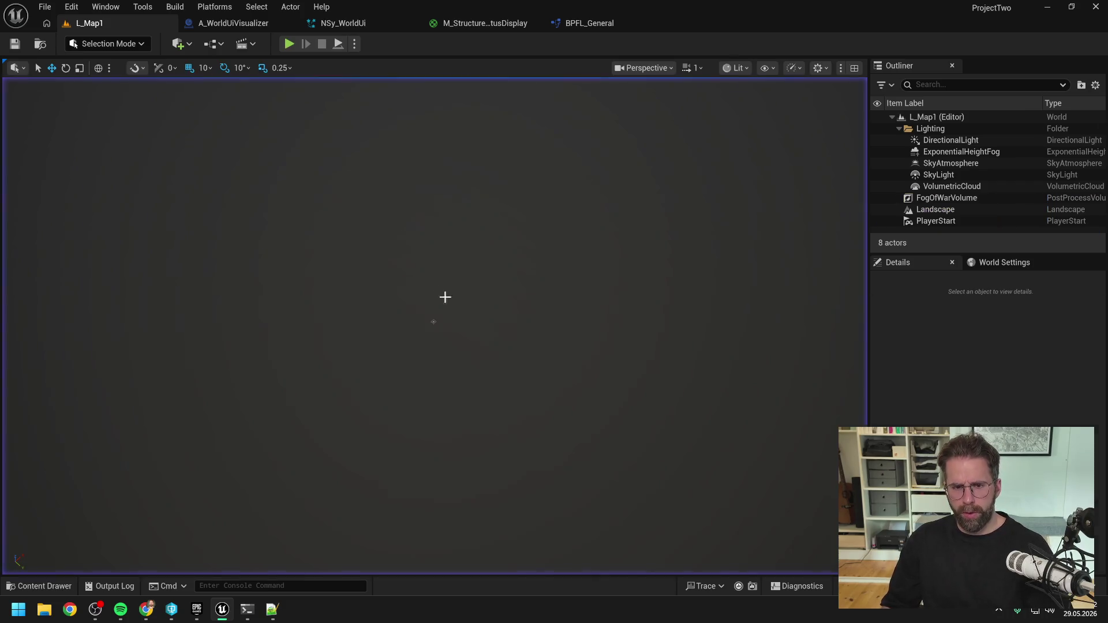
- Find and open the A_IngamePlayerController blueprint via the asset browser
key("ctrl+space")
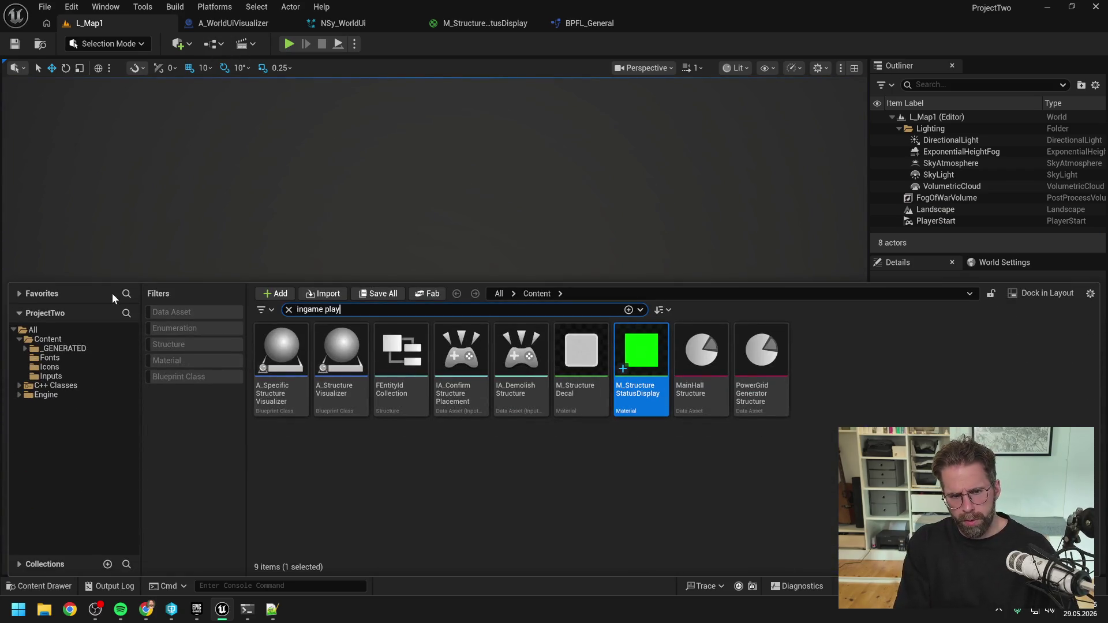
type("ontr")
left_click(285, 368)
double_click(286, 369)
- Set the HealthBarVisibilitySetting default to Selected
scroll(191, 404, "down", 3)
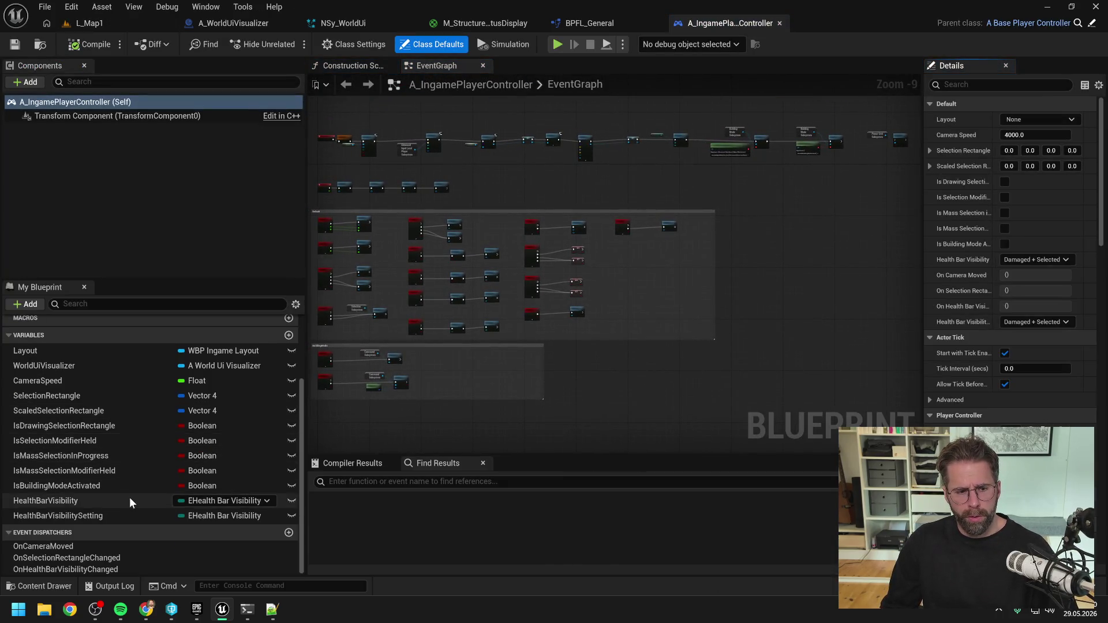
left_click(117, 517)
left_click(1027, 321)
left_click(1025, 348)
- Run a brief playtest with Alt+P, stop it, and switch over to Chrome
key("alt+p")
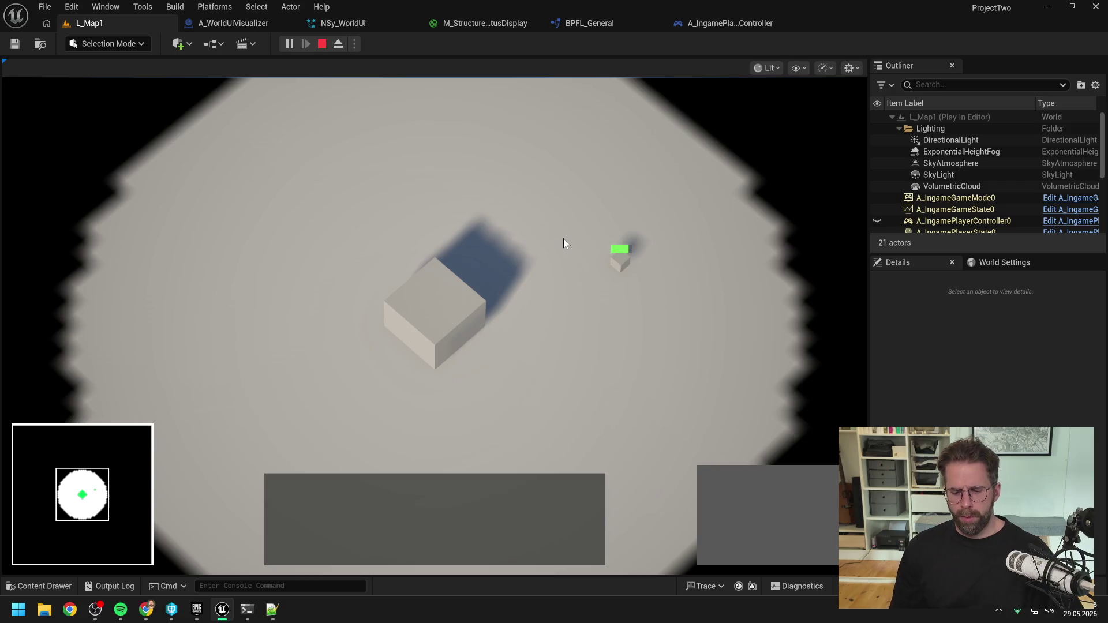
key("Escape")
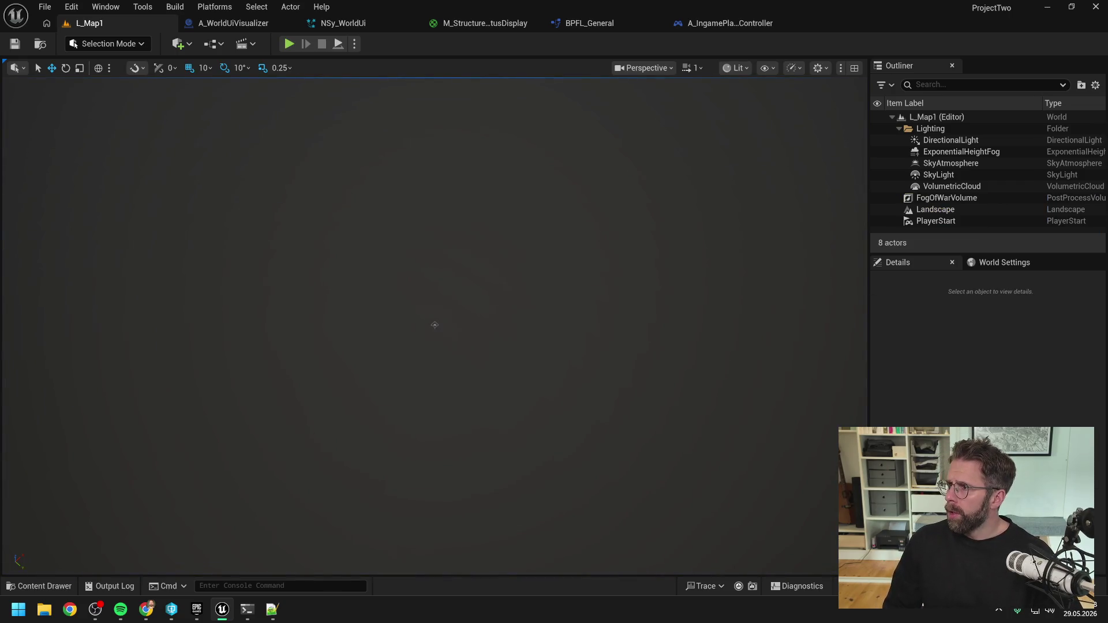
key("alt+Tab")
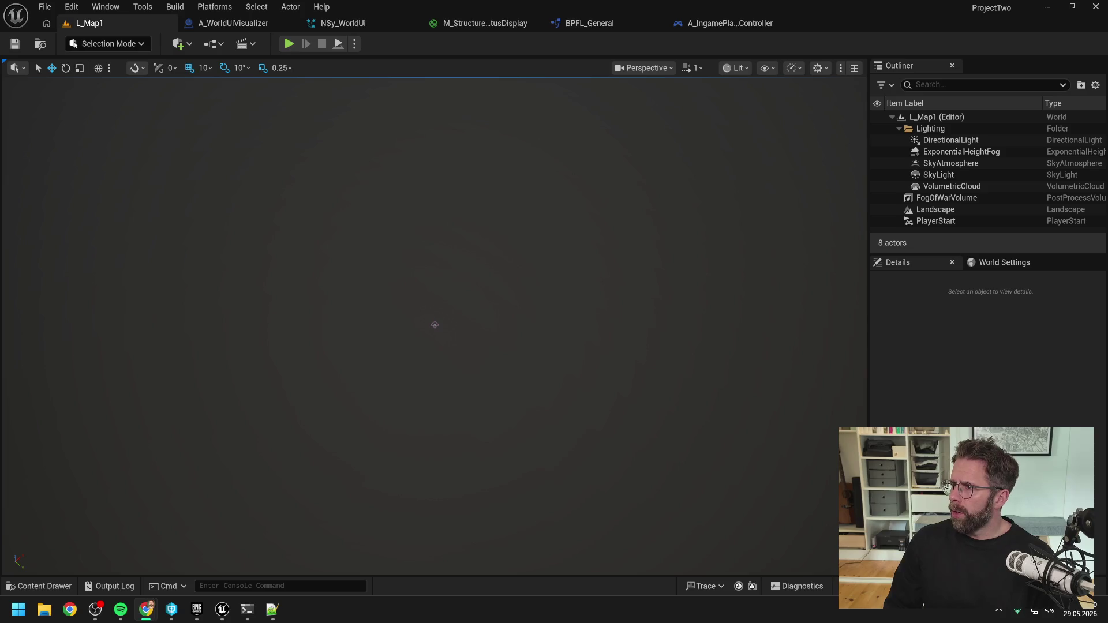
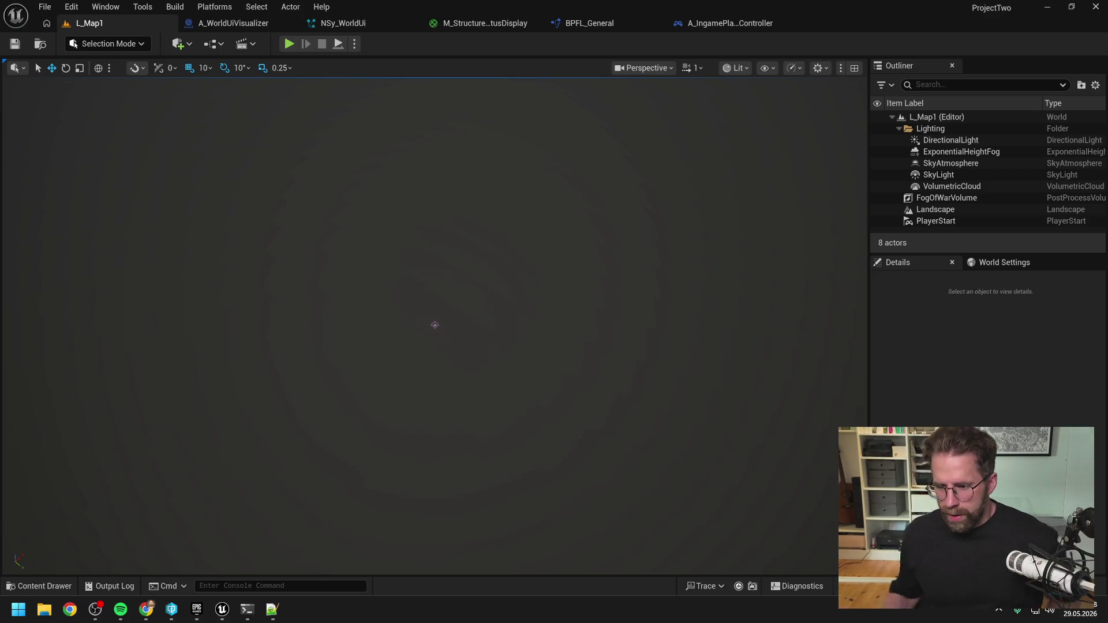
- Start a test play, try placing a tower from the Main Hall, then cancel without building
left_click(289, 45)
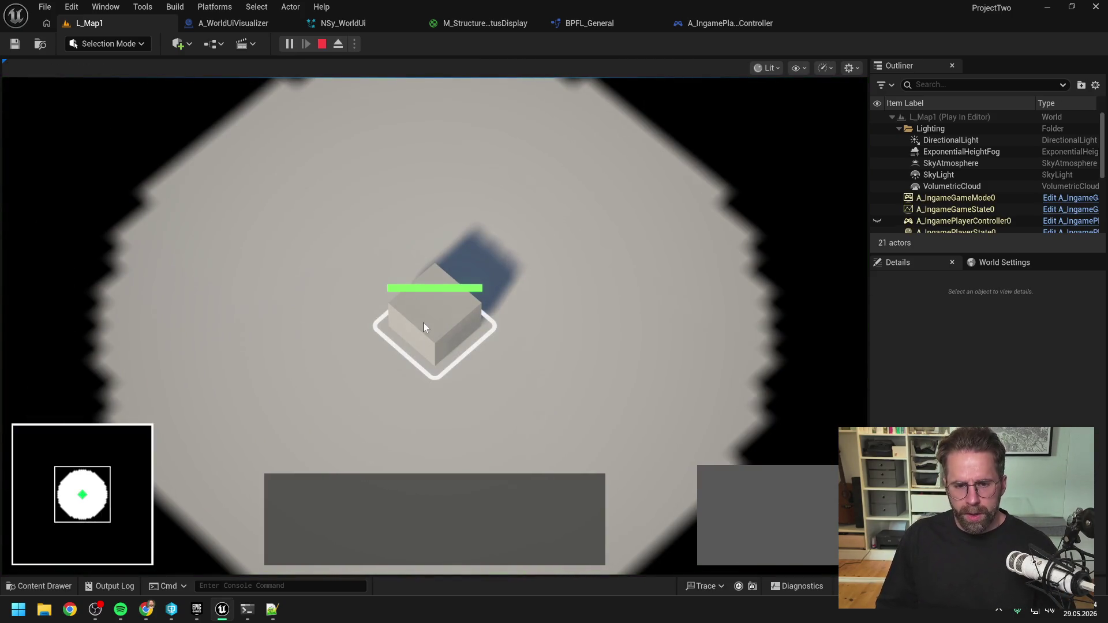
left_click(450, 334)
left_click(716, 485)
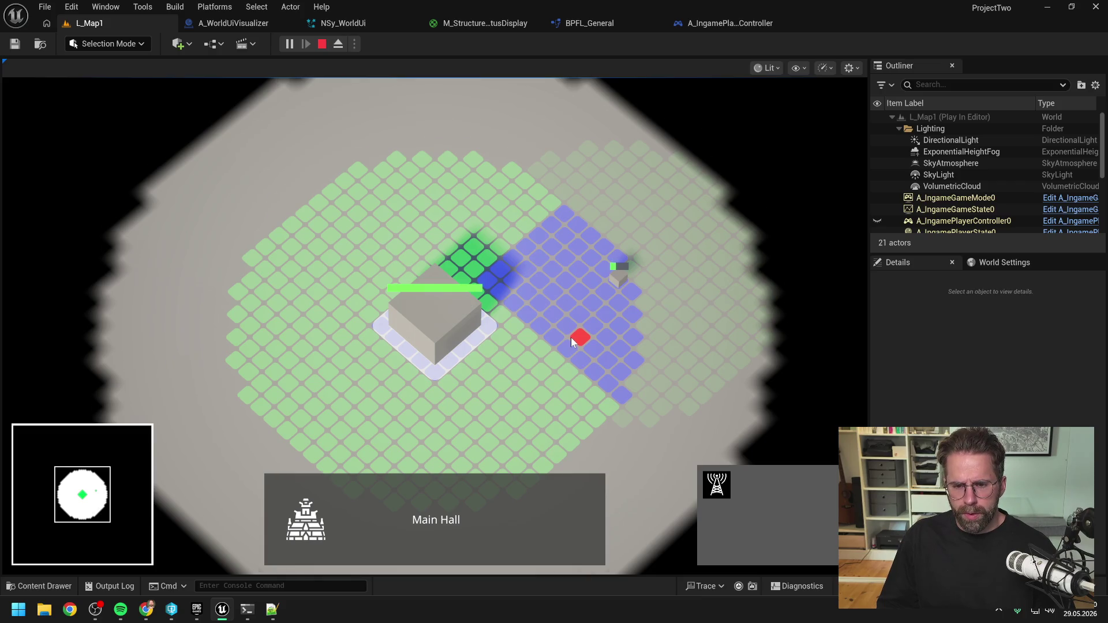
key("s")
left_click(472, 339)
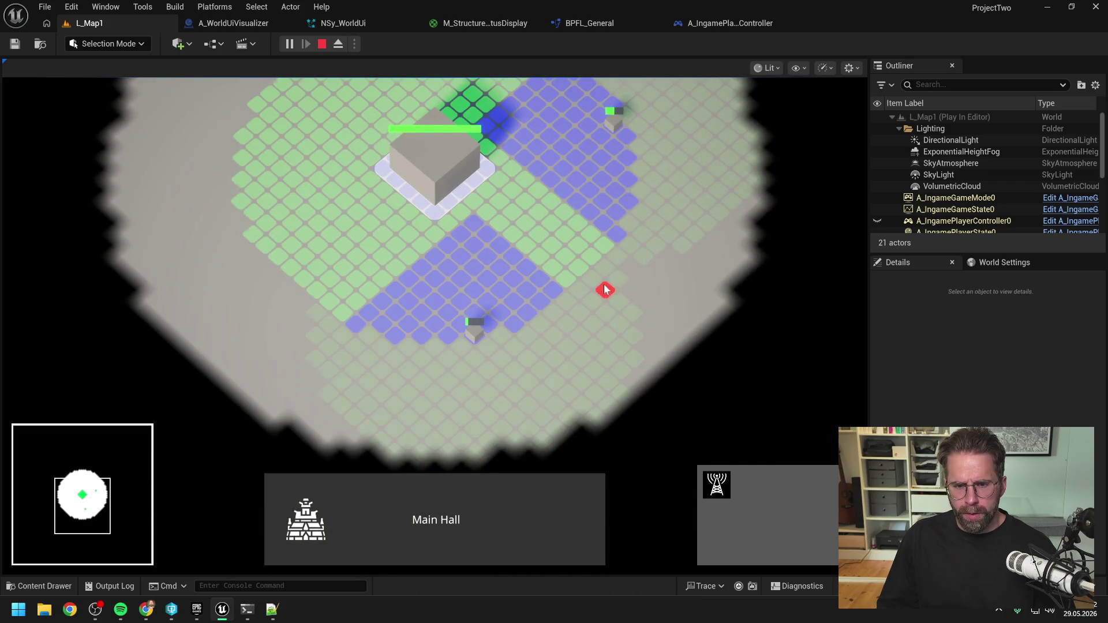
scroll(604, 290, "down", 3)
right_click(566, 330)
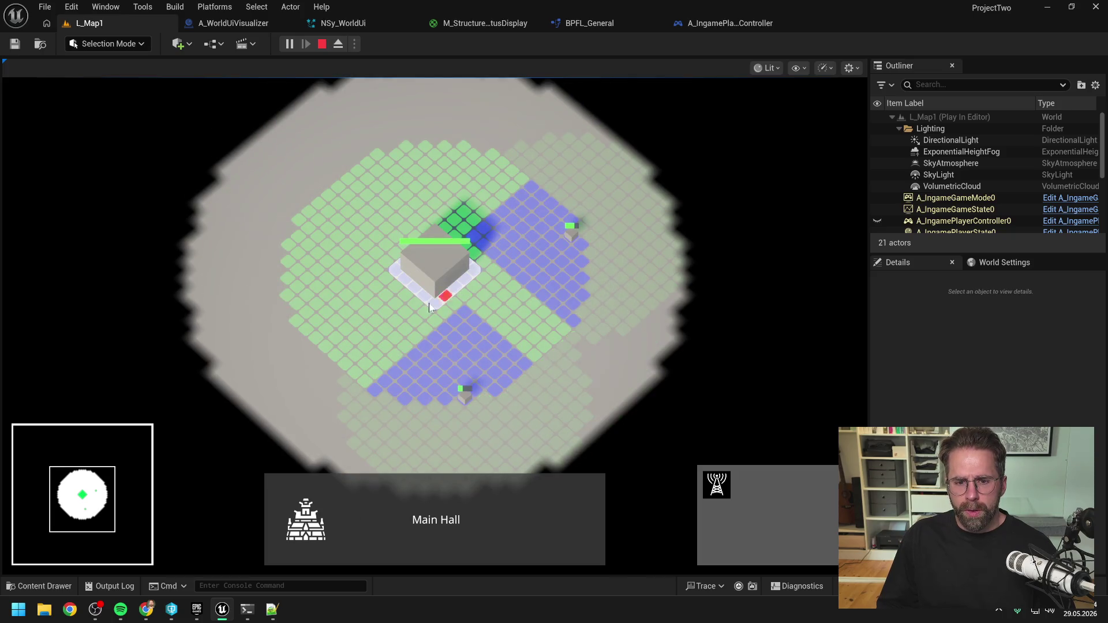
key("d")
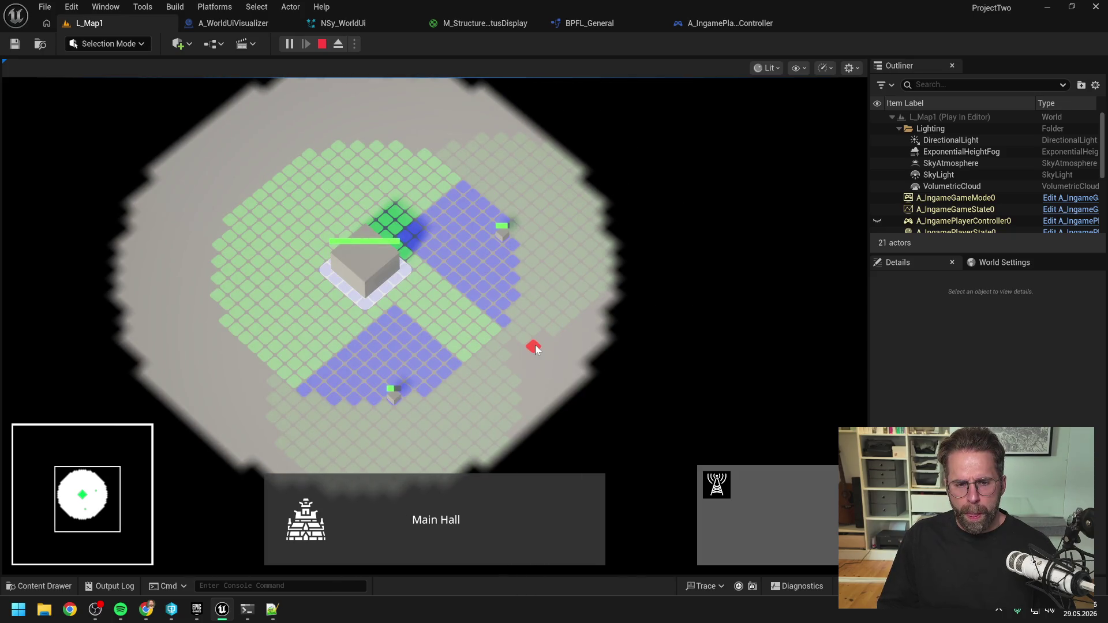
key("a")
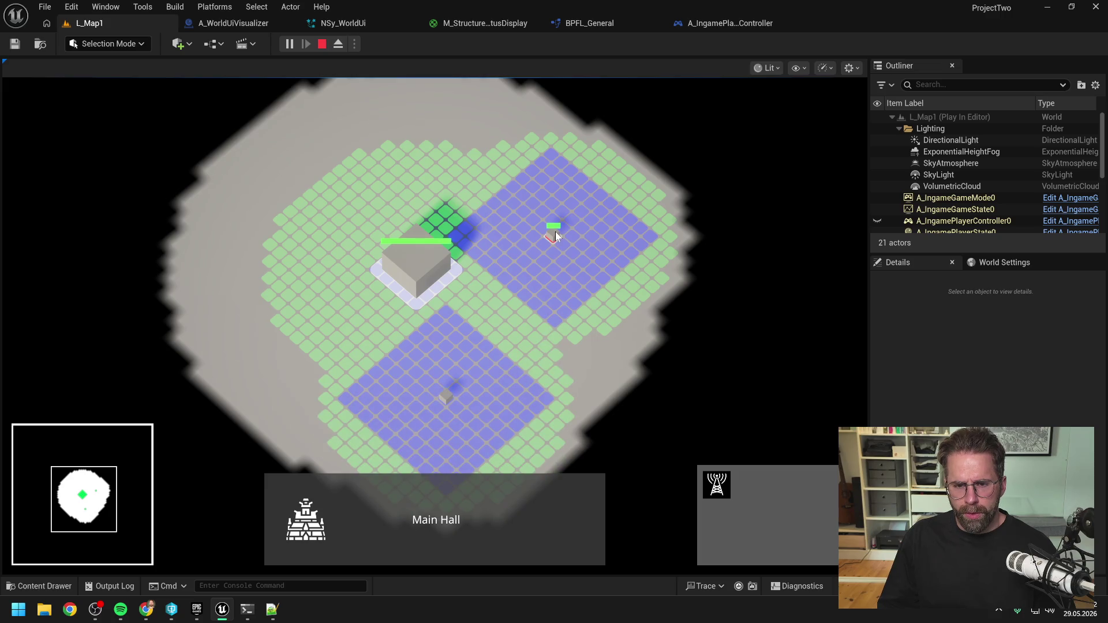
right_click(535, 362)
- Select the generators and the Main Hall in turn to check their status bars
left_click(444, 397)
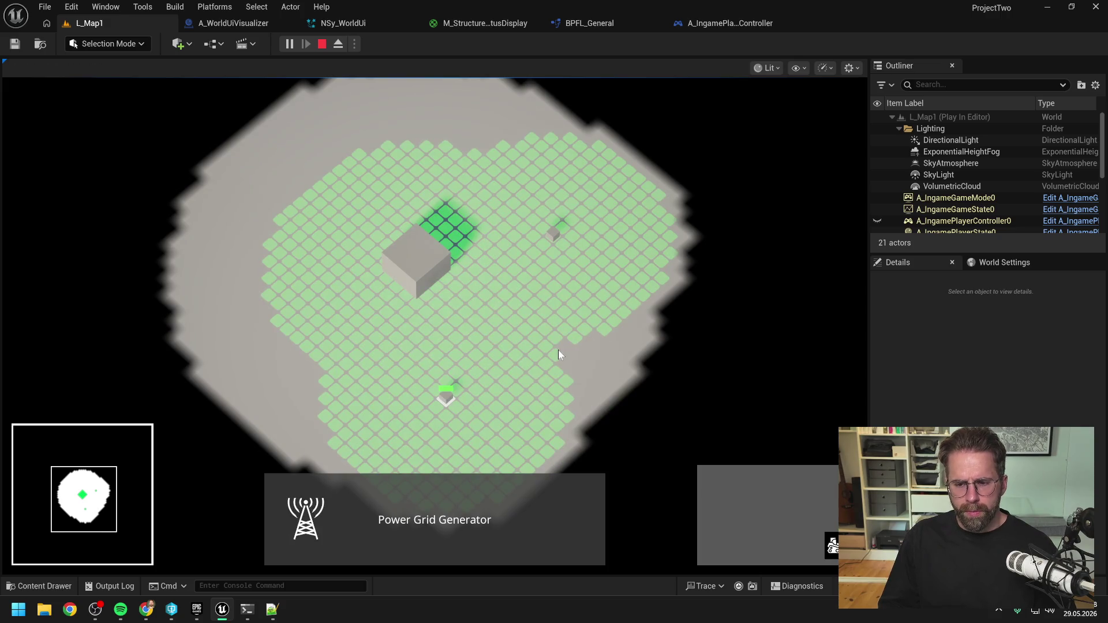
left_click(559, 350)
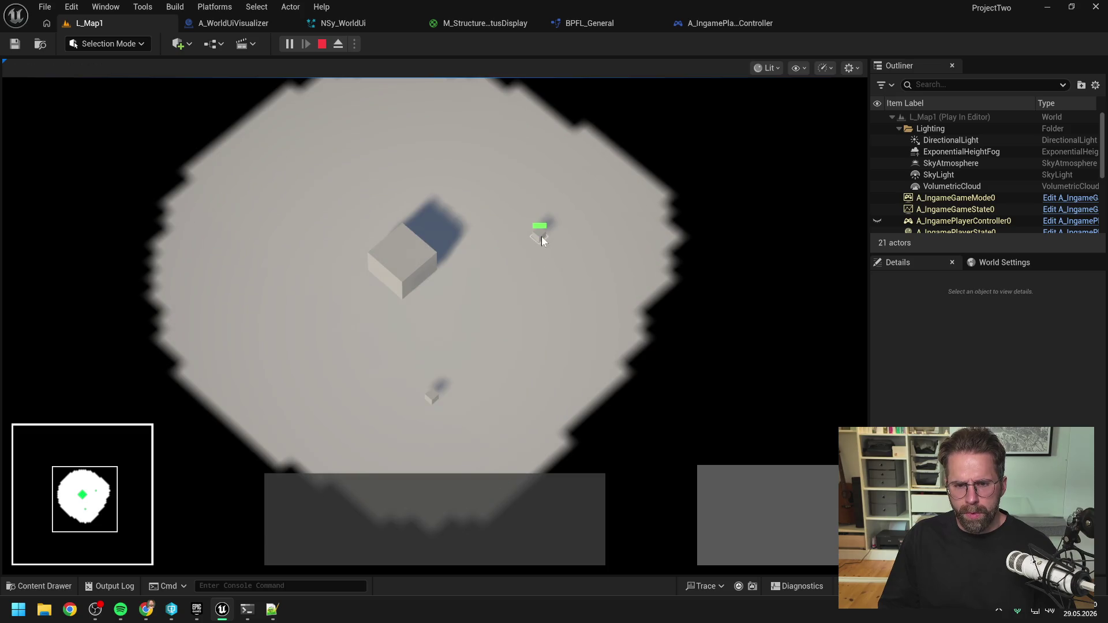
left_click(541, 237)
left_click(545, 325)
left_click(410, 275)
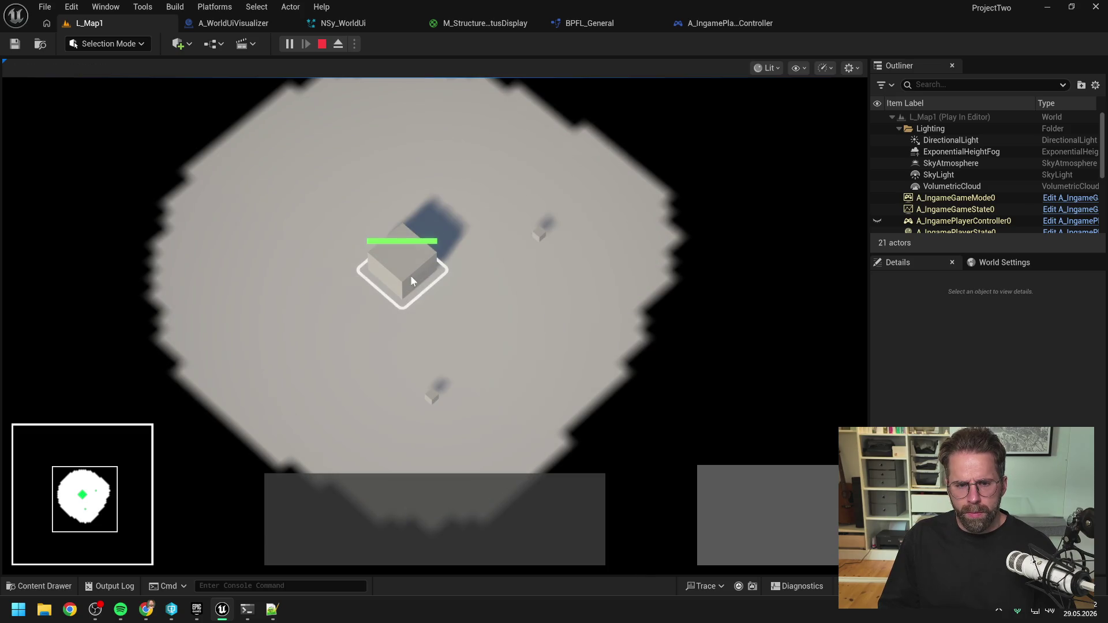
left_click(582, 349)
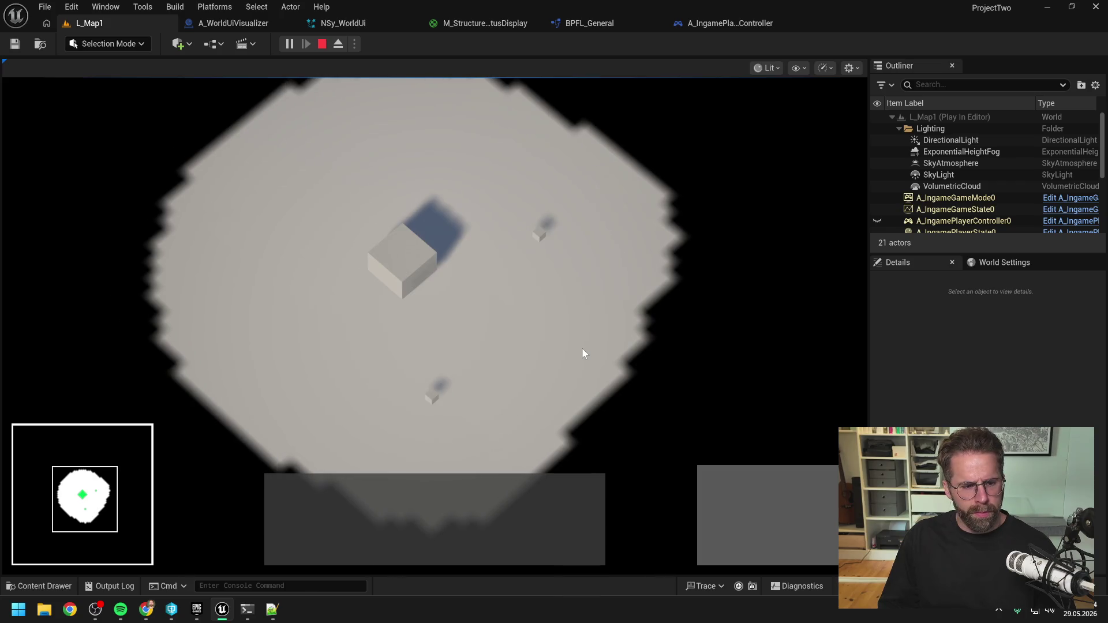
left_click(539, 233)
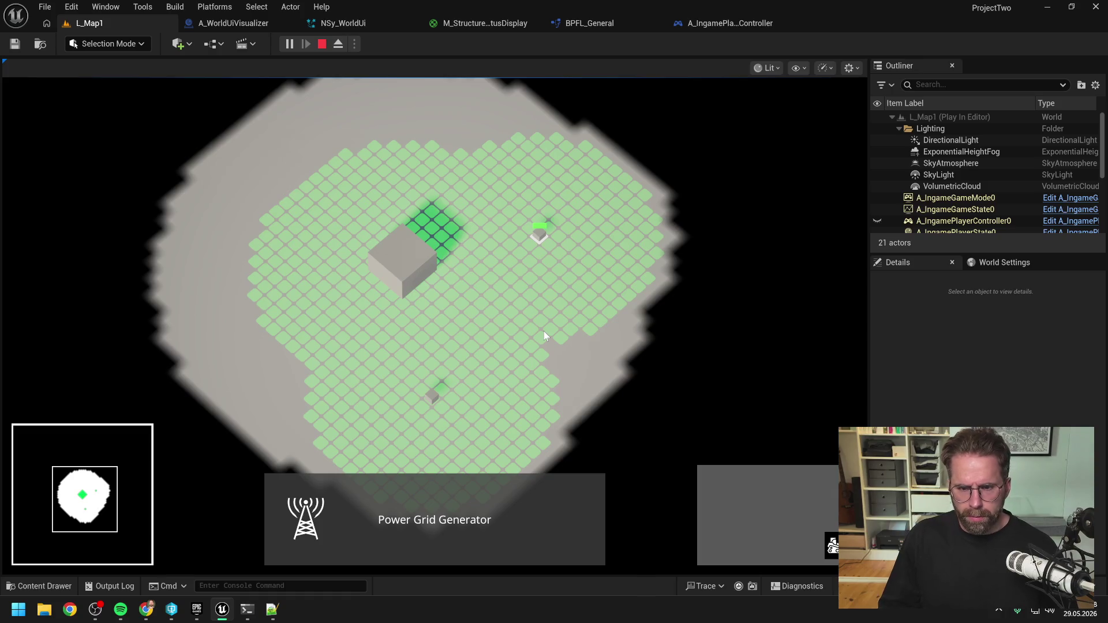
left_click(439, 292)
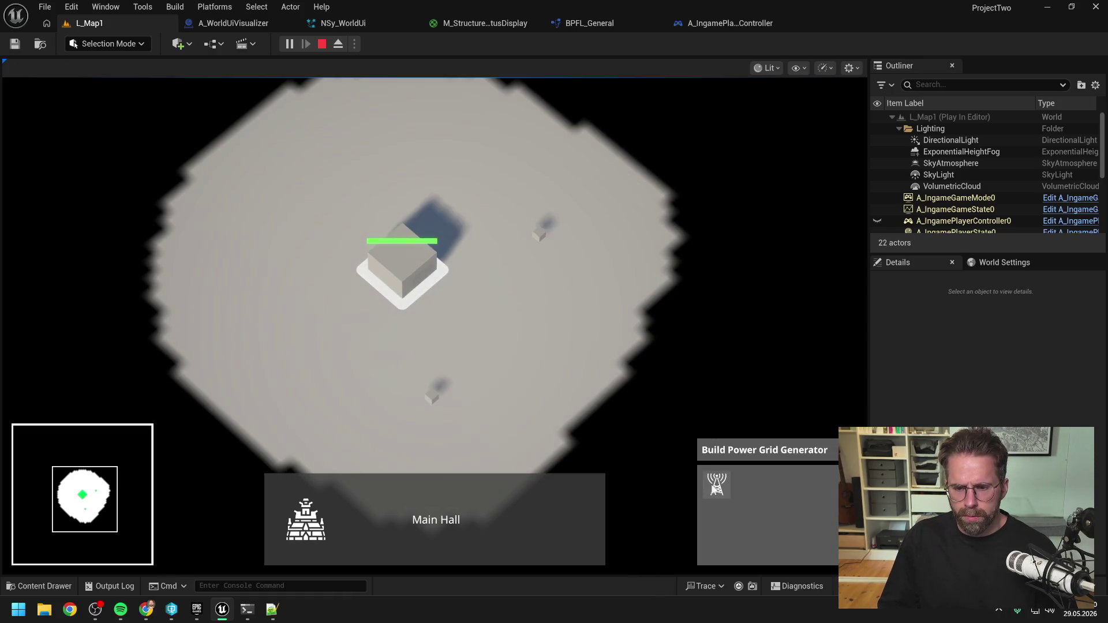
- Build two Power Grid Generators from the Main Hall, then stop the test play
left_click(716, 485)
left_click(561, 341)
left_click(643, 194)
right_click(626, 247)
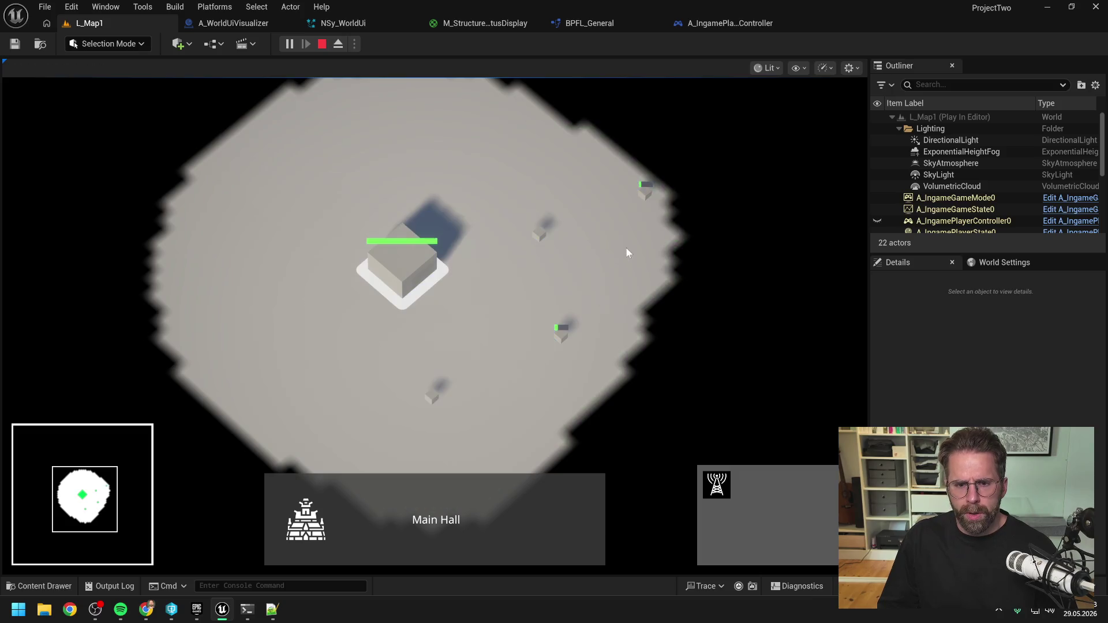
left_click(537, 288)
key("Escape")
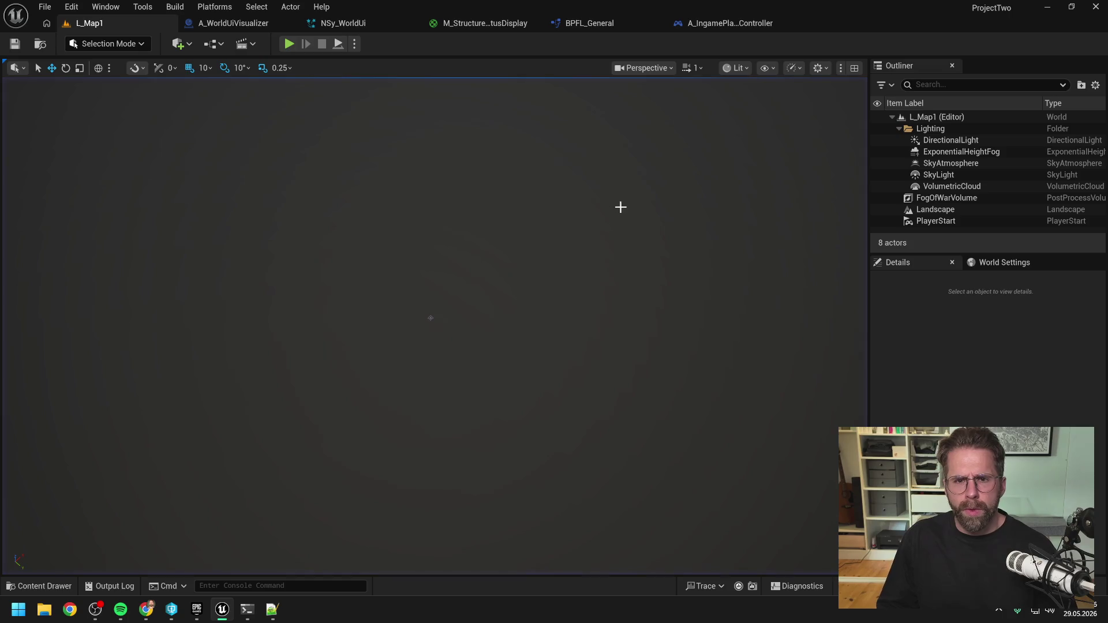
- Tell Claude Code the channel order is G = HealthPointsPercent, A = RepairProgressPercent, and read its four-step plan
left_click(483, 26)
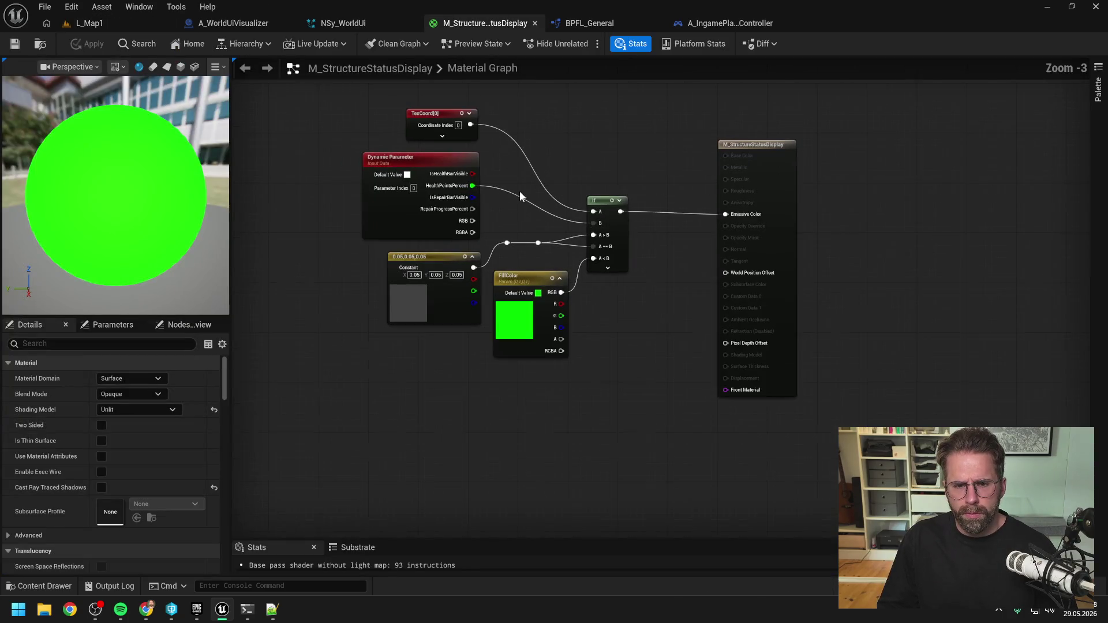
left_click(247, 609)
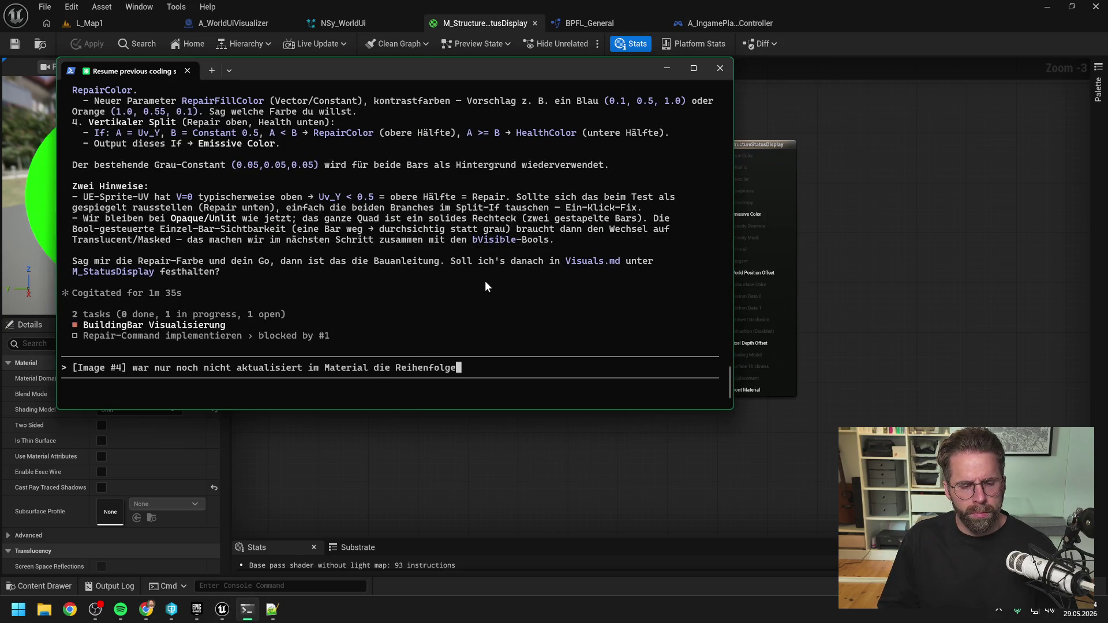
scroll(483, 279, "up", 10)
scroll(458, 289, "up", 3)
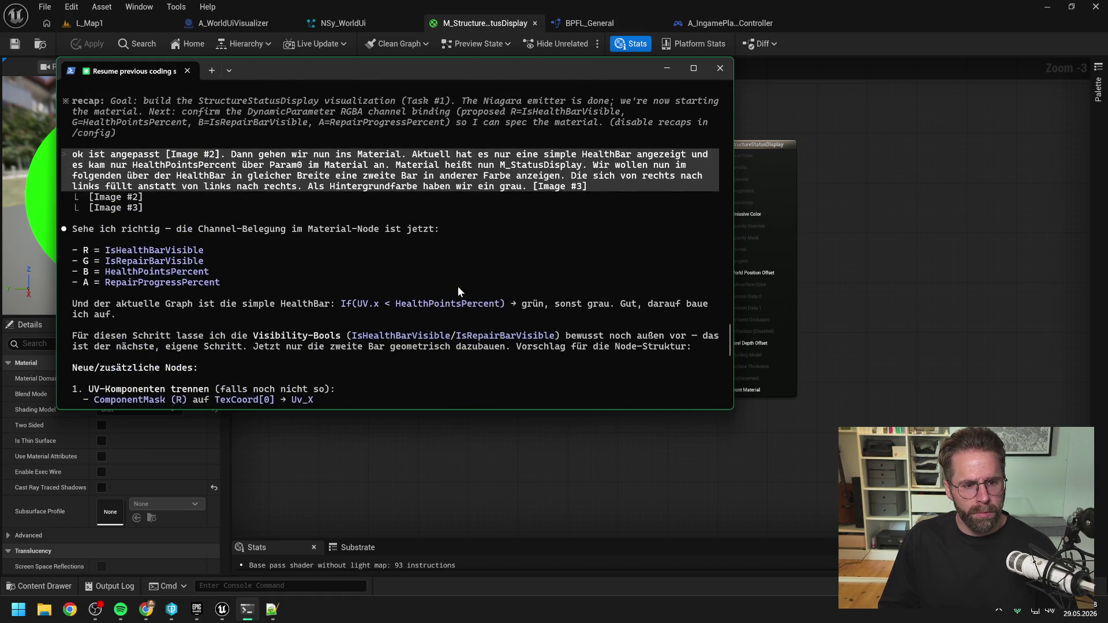
scroll(458, 288, "down", 13)
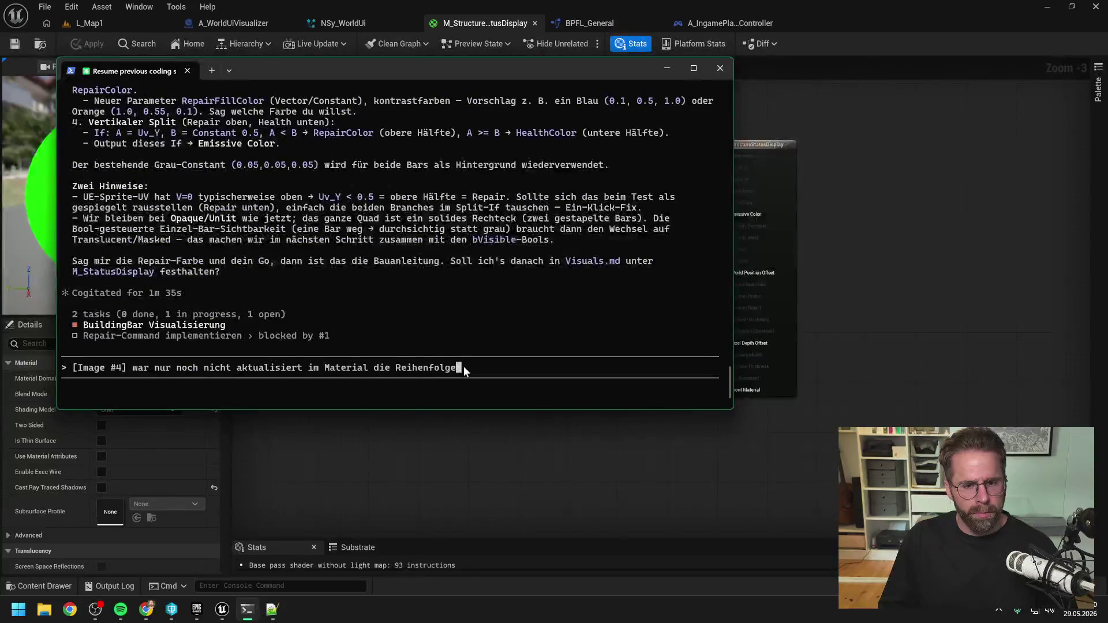
key("Return")
scroll(428, 306, "up", 5)
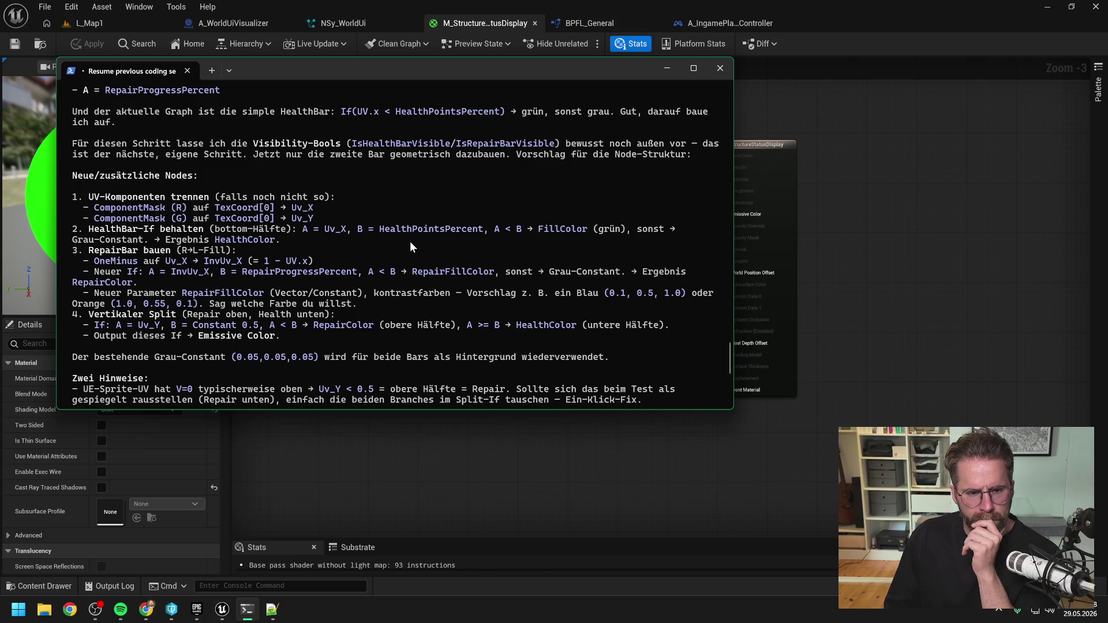
scroll(413, 238, "down", 13)
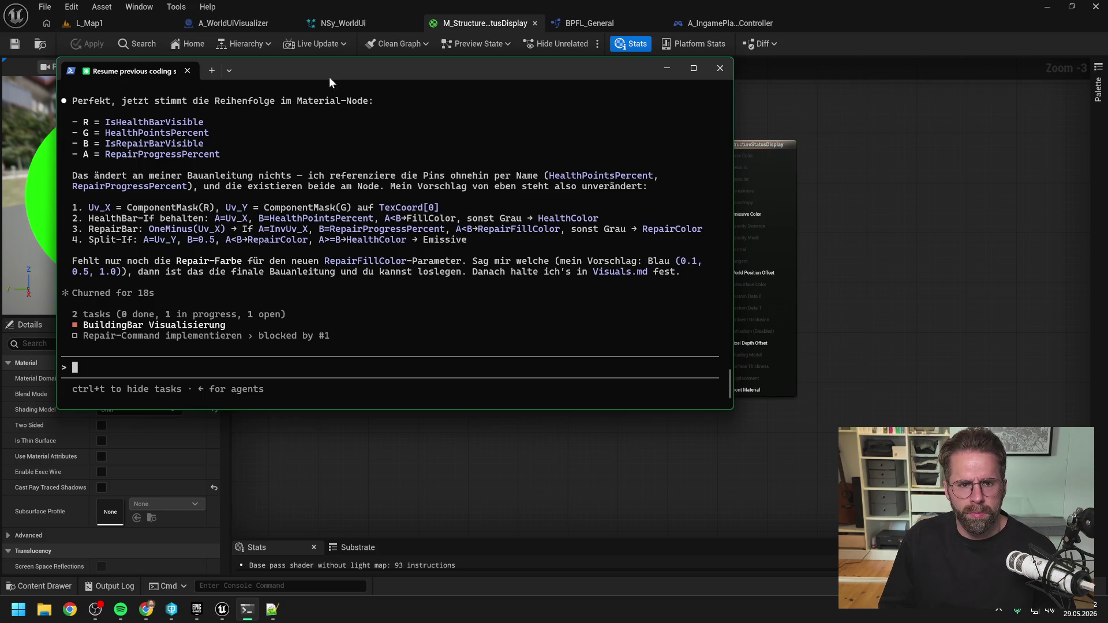
left_click_drag(329, 75, 421, 80)
left_click(984, 210)
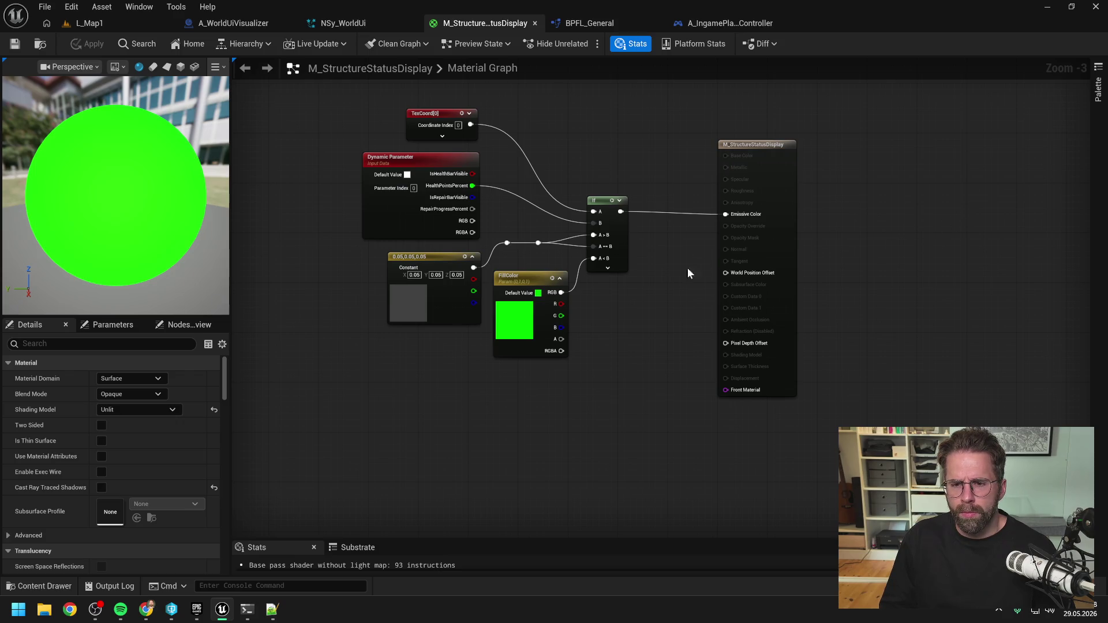
- Move the Claude Code terminal aside to reveal the M_StructureStatusDisplay graph
key("alt+Tab")
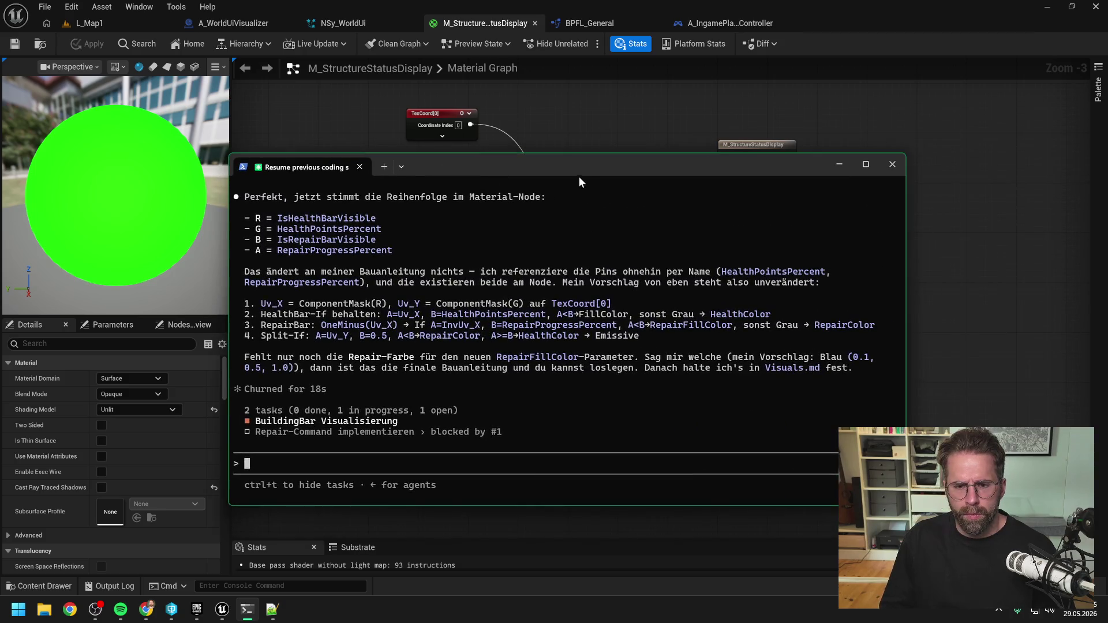
mouse_move(580, 177)
left_mouse_down()
mouse_move(642, 110)
mouse_move(714, 348)
mouse_move(798, 280)
mouse_move(716, 347)
mouse_move(710, 320)
left_mouse_up()
left_click(710, 288)
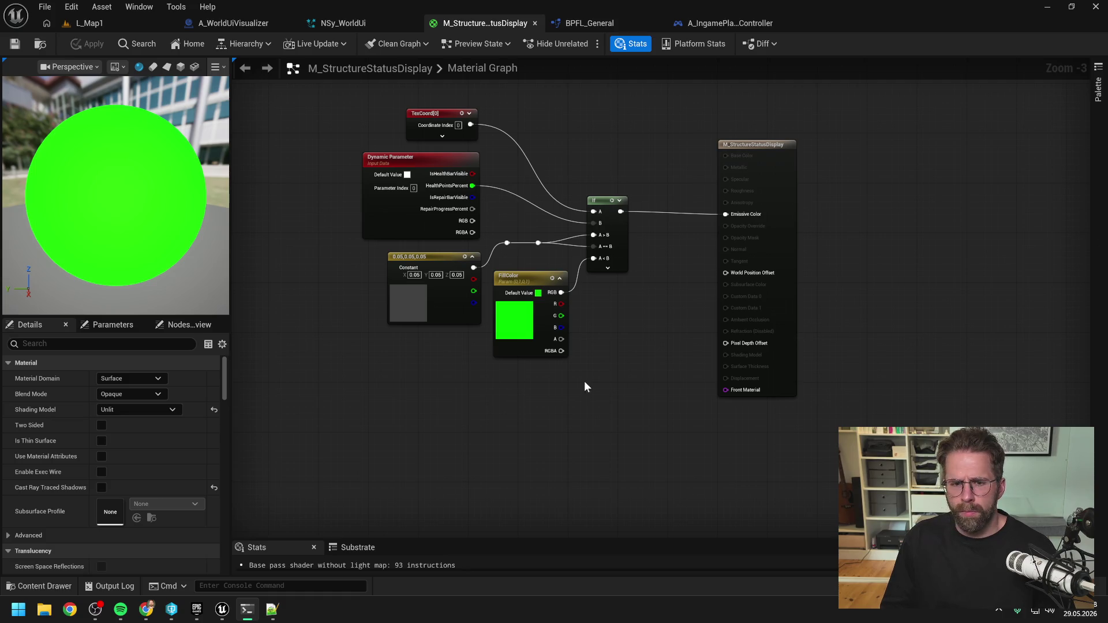
- Duplicate the green (0,1,0,1) FillColor parameter node and place the copy below the original
left_click(522, 289)
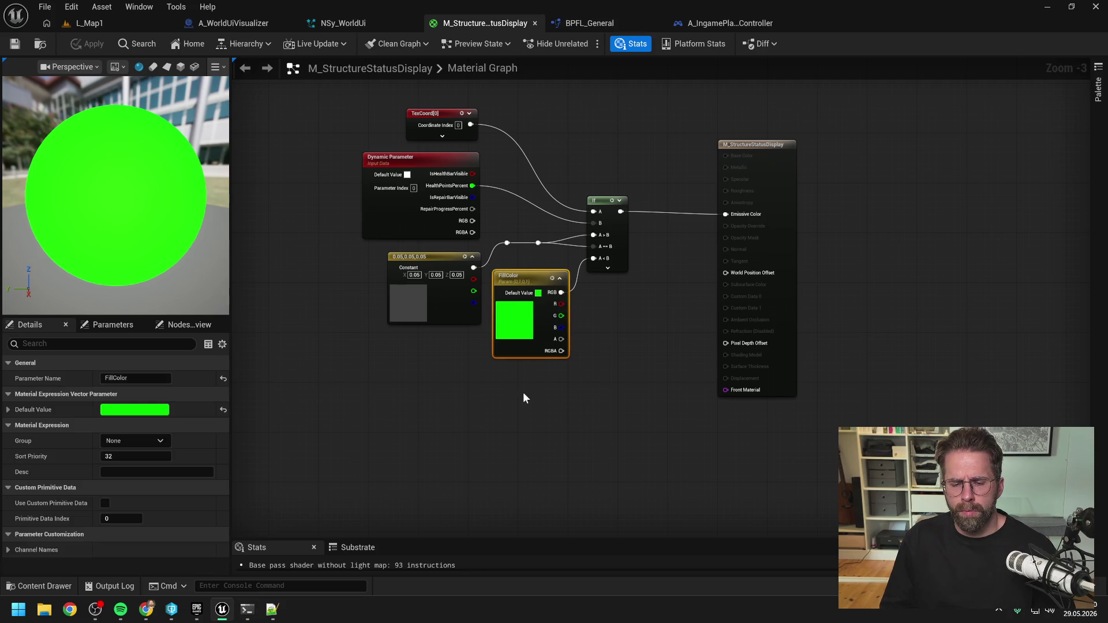
key("ctrl+c")
key("ctrl+v")
left_click_drag(553, 398, 527, 406)
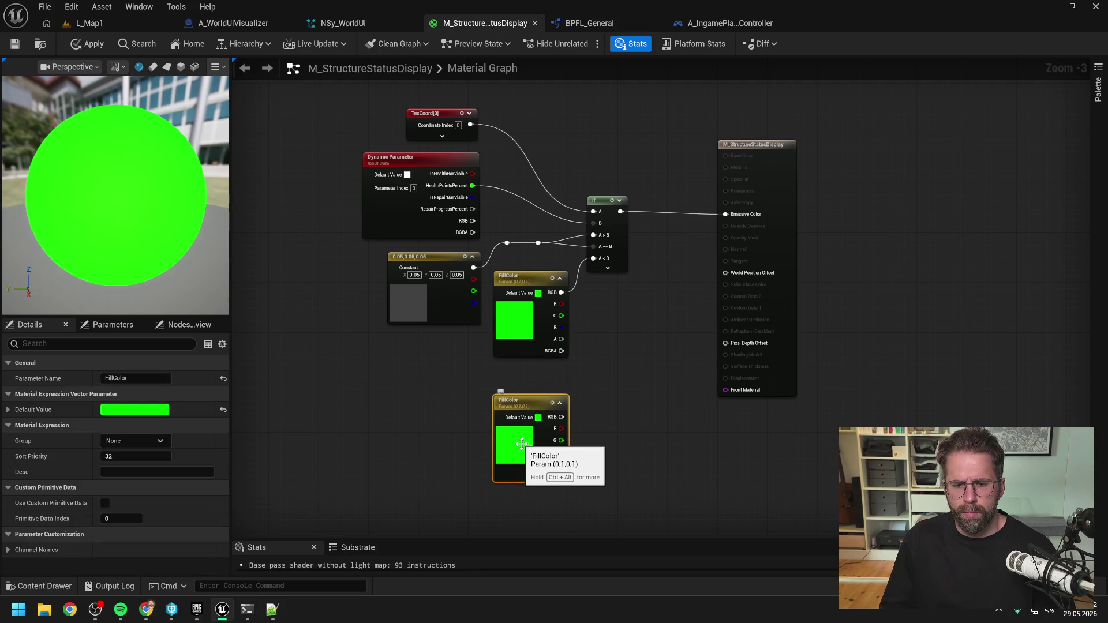